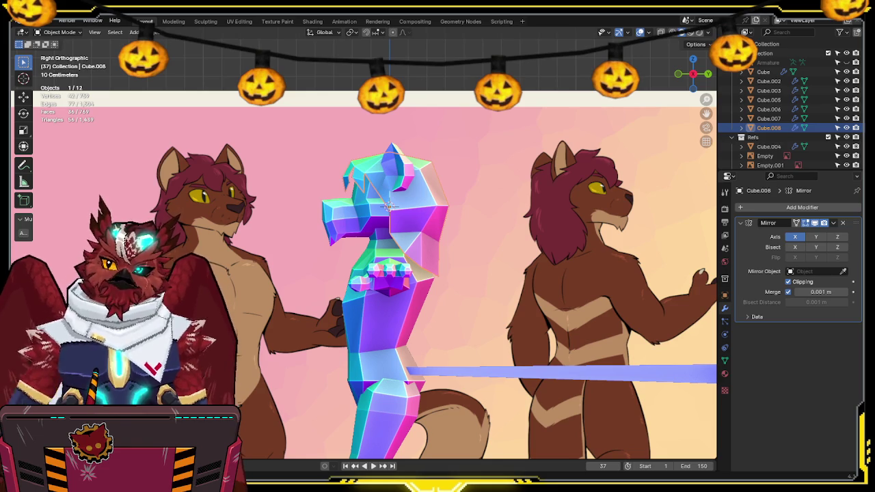
Step: Frame the model against the reference sheet in the front and side orthographic views
{"action": "middle_click_drag", "start_coordinate": [321, 287], "coordinate": [422, 274]}
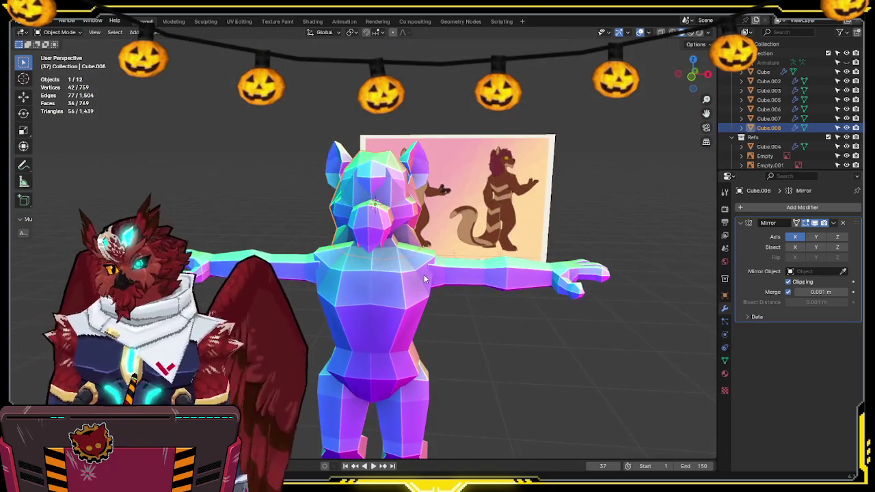
{"action": "key", "text": "KP_1"}
{"action": "scroll", "coordinate": [479, 274], "scroll_direction": "down", "scroll_amount": 2}
{"action": "scroll", "coordinate": [558, 298], "scroll_direction": "down", "scroll_amount": 2}
{"action": "mouse_move", "coordinate": [558, 298]}
{"action": "middle_mouse_down", "text": "shift"}
{"action": "mouse_move", "coordinate": [490, 204]}
{"action": "mouse_move", "coordinate": [490, 239]}
{"action": "middle_mouse_up", "text": "shift"}
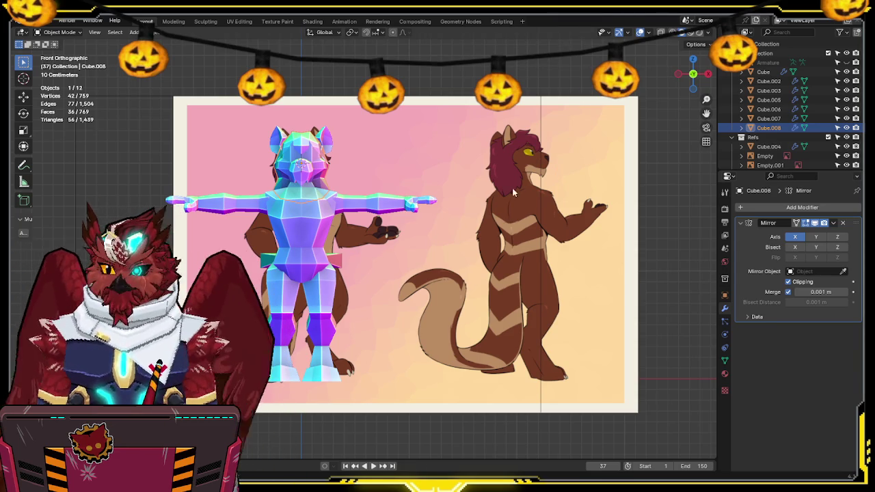
{"action": "scroll", "coordinate": [444, 193], "scroll_direction": "up", "scroll_amount": 1, "text": "ctrl"}
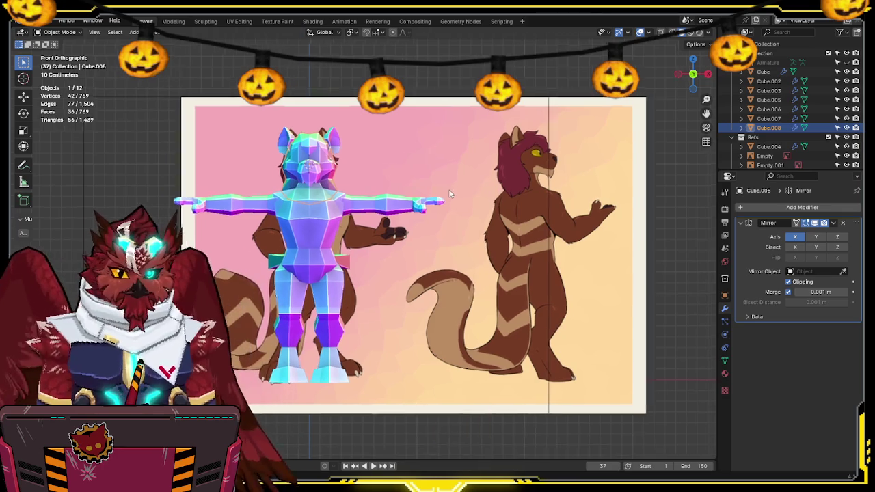
{"action": "scroll", "coordinate": [444, 193], "scroll_direction": "up", "scroll_amount": 3, "text": "ctrl"}
{"action": "scroll", "coordinate": [437, 177], "scroll_direction": "down", "scroll_amount": 4, "text": "shift"}
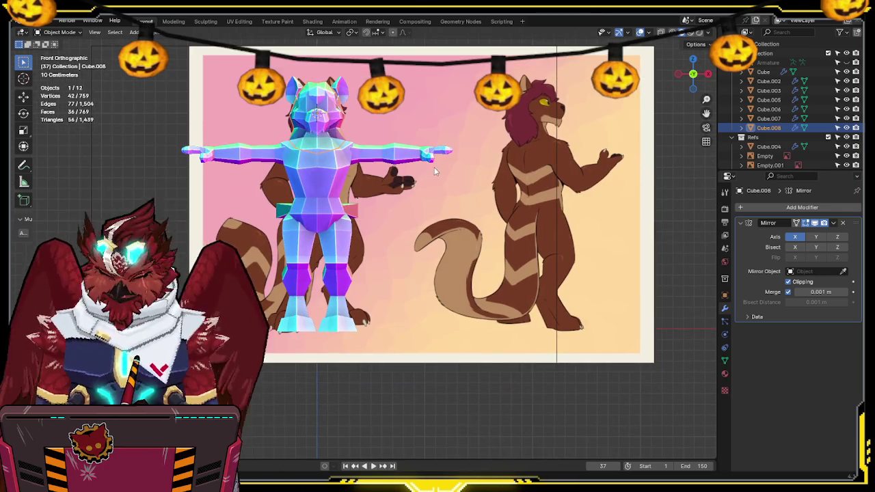
{"action": "key", "text": "KP_3"}
{"action": "scroll", "coordinate": [457, 173], "scroll_direction": "up", "scroll_amount": 1}
{"action": "scroll", "coordinate": [438, 171], "scroll_direction": "up", "scroll_amount": 3}
{"action": "mouse_move", "coordinate": [408, 166]}
{"action": "middle_mouse_down", "text": "shift"}
{"action": "mouse_move", "coordinate": [422, 248]}
{"action": "mouse_move", "coordinate": [420, 193]}
{"action": "mouse_move", "coordinate": [392, 206]}
{"action": "middle_mouse_up", "text": "shift"}
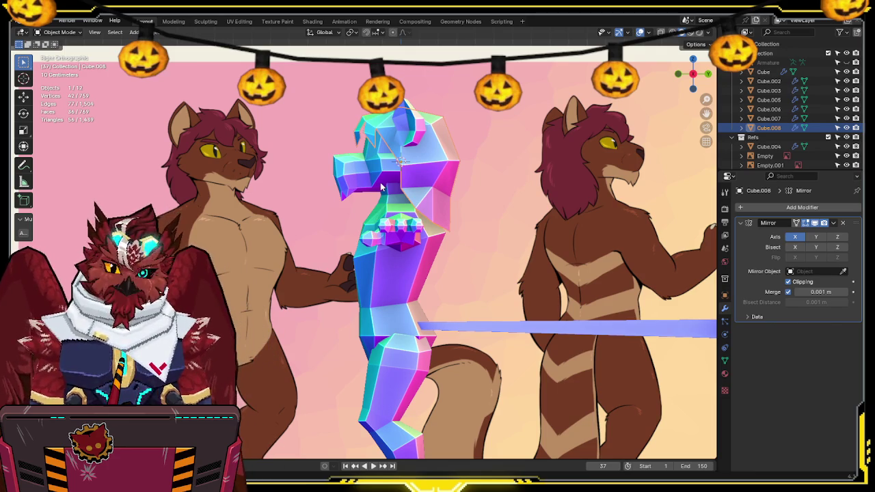
{"action": "middle_click_drag", "start_coordinate": [381, 184], "coordinate": [484, 171]}
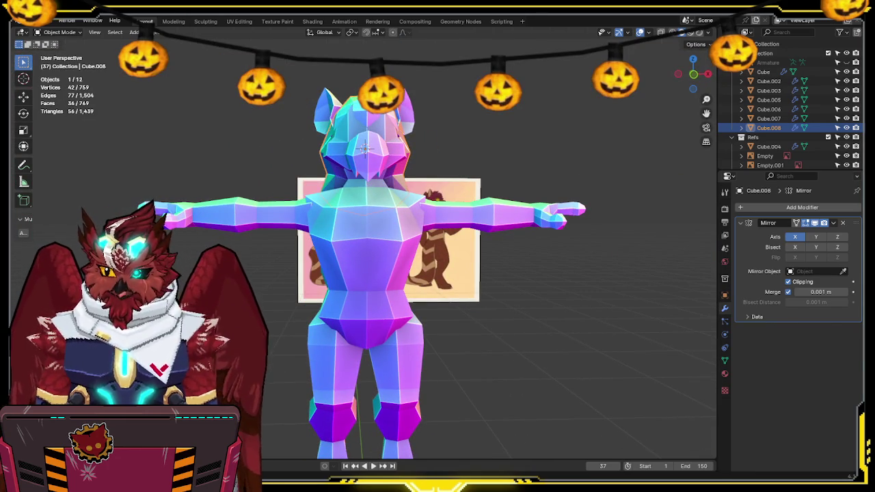
{"action": "middle_click_drag", "start_coordinate": [478, 225], "coordinate": [492, 236]}
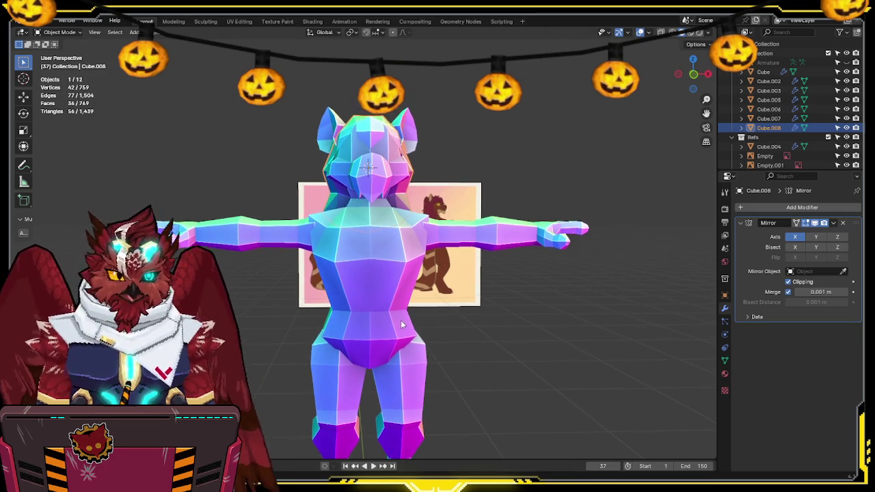
{"action": "scroll", "coordinate": [785, 106], "scroll_direction": "down", "scroll_amount": 2}
{"action": "middle_click_drag", "start_coordinate": [617, 230], "coordinate": [516, 308]}
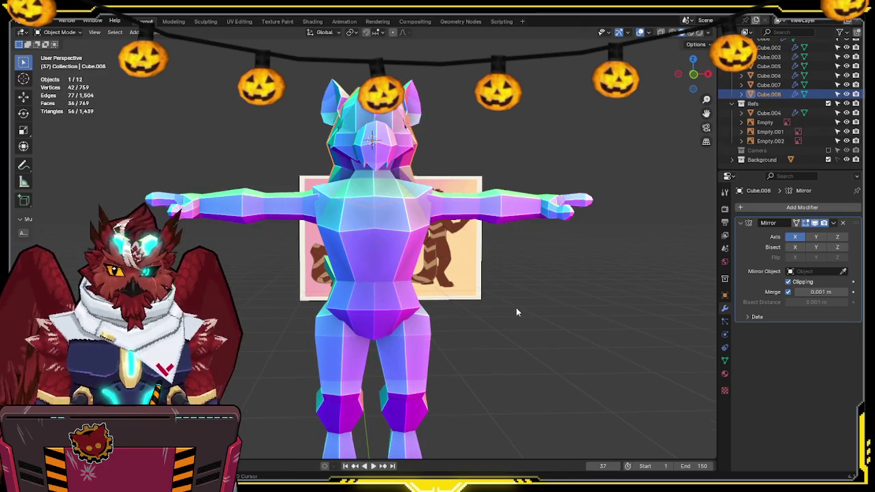
{"action": "key", "text": "KP_1"}
{"action": "scroll", "coordinate": [485, 281], "scroll_direction": "down", "scroll_amount": 1}
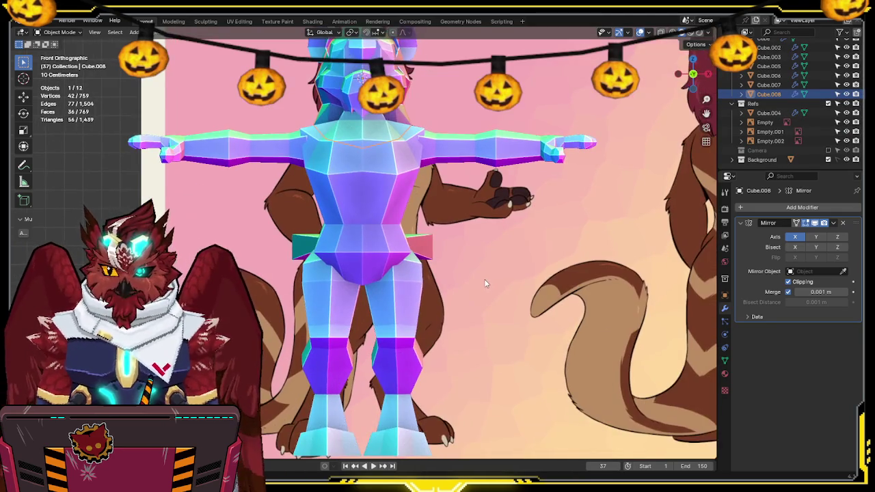
{"action": "scroll", "coordinate": [506, 273], "scroll_direction": "down", "scroll_amount": 2}
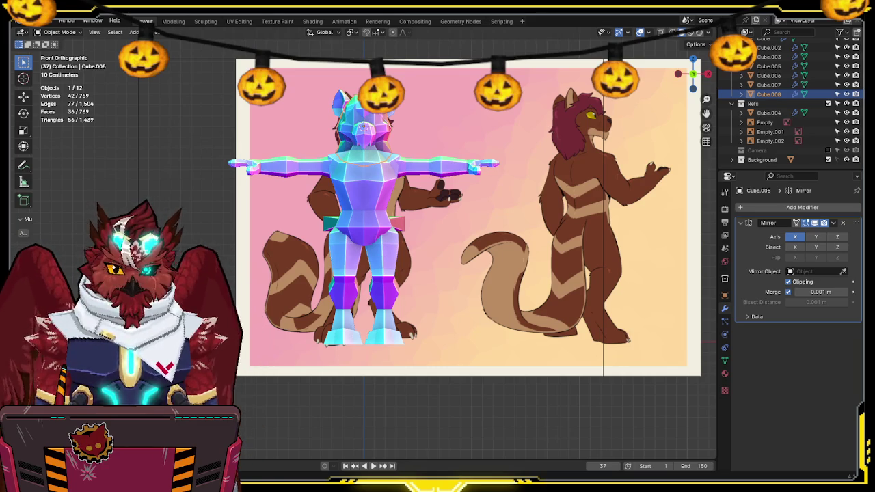
Step: Place the character sheet as a new reference image and push it far back along Y
{"action": "key", "text": "g"}
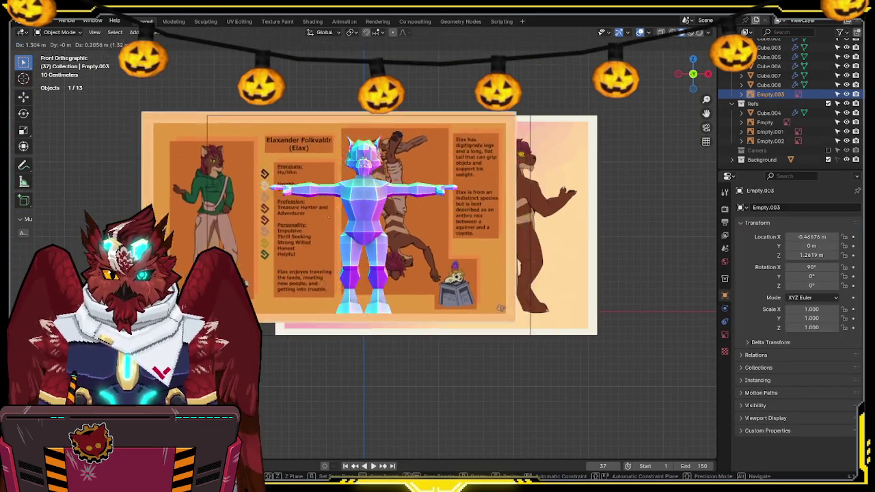
{"action": "left_click", "coordinate": [368, 232]}
{"action": "middle_click_drag", "start_coordinate": [367, 233], "coordinate": [324, 230]}
{"action": "scroll", "coordinate": [324, 231], "scroll_direction": "down", "scroll_amount": 5}
{"action": "key", "text": "g"}
{"action": "key", "text": "y"}
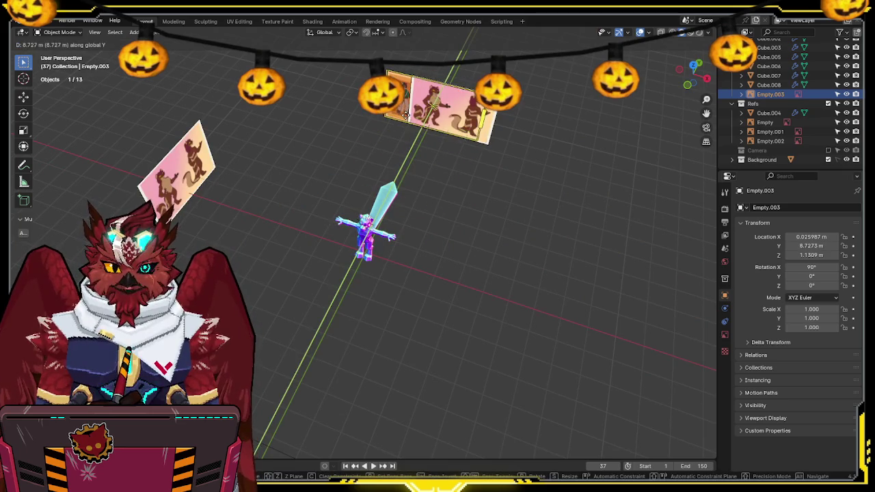
{"action": "left_click", "coordinate": [406, 115]}
Step: Set the reference image's Side to Front and check it from the front view
{"action": "left_click", "coordinate": [726, 335]}
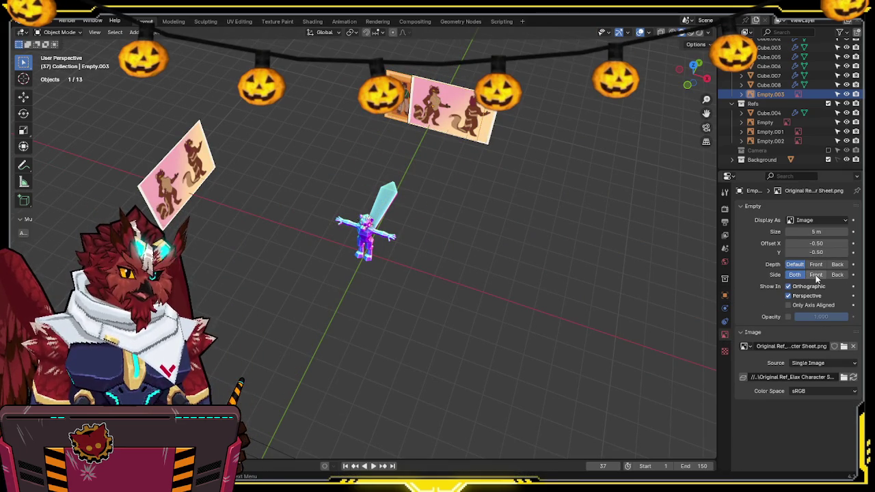
{"action": "key", "text": "KP_1"}
{"action": "scroll", "coordinate": [512, 259], "scroll_direction": "up", "scroll_amount": 3}
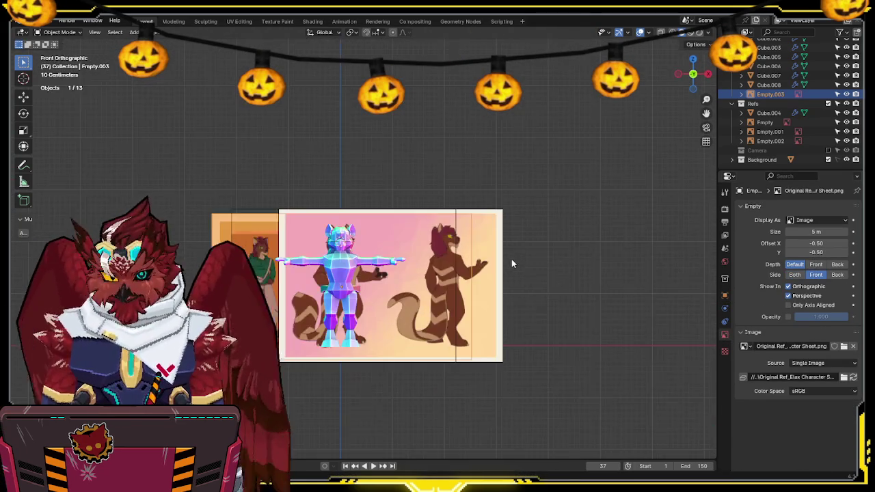
{"action": "scroll", "coordinate": [512, 259], "scroll_direction": "up", "scroll_amount": 3}
{"action": "scroll", "coordinate": [409, 304], "scroll_direction": "up", "scroll_amount": 1}
{"action": "middle_click_drag", "start_coordinate": [410, 303], "coordinate": [438, 205], "text": "shift"}
{"action": "mouse_move", "coordinate": [451, 150]}
{"action": "middle_mouse_down", "text": "shift"}
{"action": "mouse_move", "coordinate": [468, 196]}
{"action": "mouse_move", "coordinate": [410, 207]}
{"action": "middle_mouse_up", "text": "shift"}
{"action": "scroll", "coordinate": [469, 196], "scroll_direction": "up", "scroll_amount": 2}
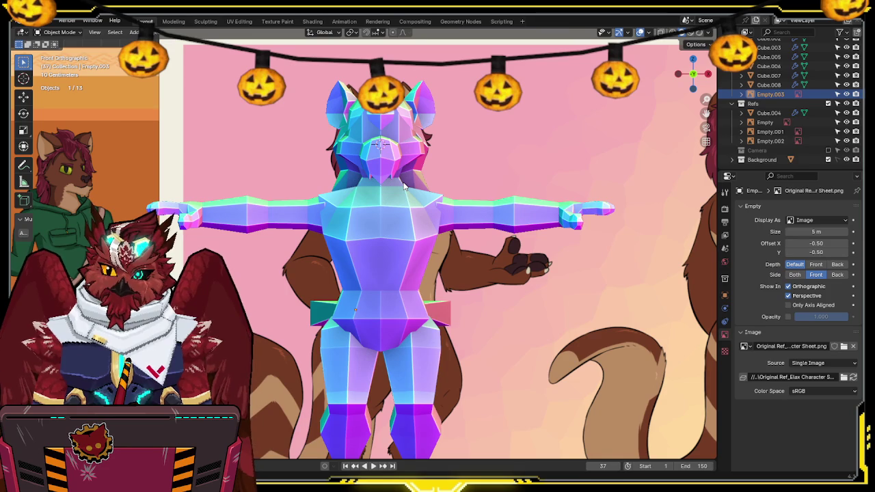
{"action": "scroll", "coordinate": [396, 112], "scroll_direction": "down", "scroll_amount": 2}
{"action": "scroll", "coordinate": [411, 137], "scroll_direction": "down", "scroll_amount": 1}
{"action": "scroll", "coordinate": [433, 177], "scroll_direction": "up", "scroll_amount": 1}
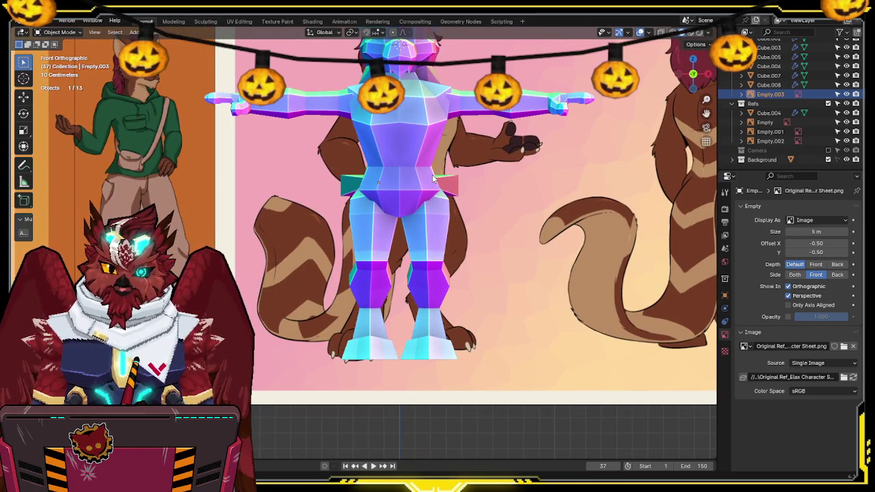
Step: Switch to the side orthographic view and select the Cube.008 mesh
{"action": "mouse_move", "coordinate": [423, 301]}
{"action": "middle_mouse_down", "text": "shift"}
{"action": "mouse_move", "coordinate": [445, 290]}
{"action": "mouse_move", "coordinate": [431, 273]}
{"action": "mouse_move", "coordinate": [381, 255]}
{"action": "mouse_move", "coordinate": [367, 288]}
{"action": "mouse_move", "coordinate": [375, 128]}
{"action": "mouse_move", "coordinate": [368, 205]}
{"action": "middle_mouse_up", "text": "shift"}
{"action": "scroll", "coordinate": [369, 192], "scroll_direction": "up", "scroll_amount": 3}
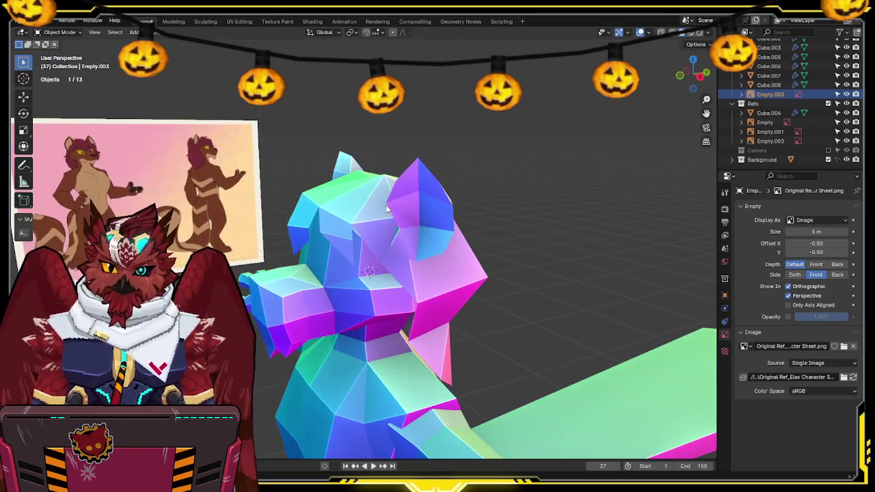
{"action": "key", "text": "KP_3"}
{"action": "mouse_move", "coordinate": [359, 237]}
{"action": "middle_mouse_down", "text": "shift"}
{"action": "mouse_move", "coordinate": [373, 198]}
{"action": "mouse_move", "coordinate": [484, 186]}
{"action": "middle_mouse_up", "text": "shift"}
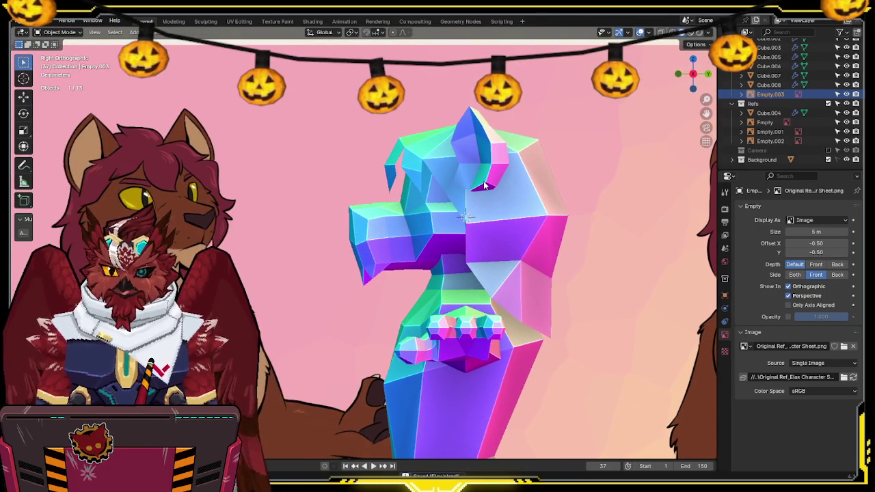
{"action": "left_click", "coordinate": [494, 197]}
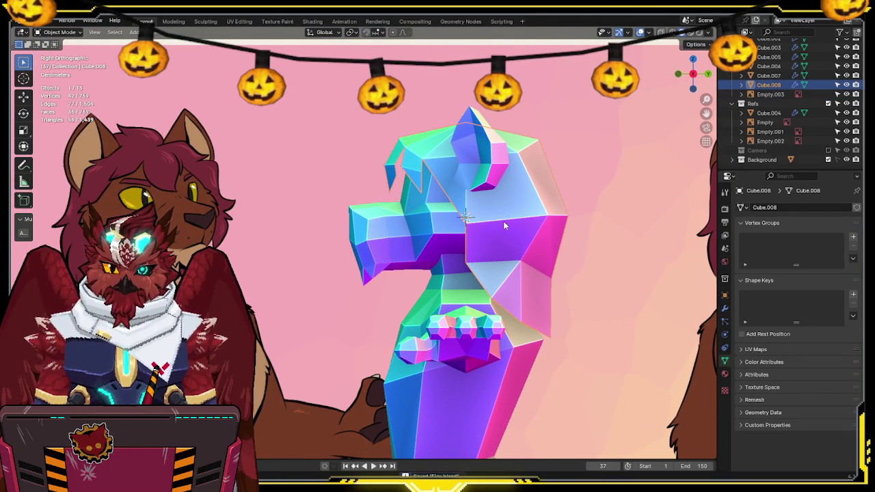
Step: Enter Edit Mode on Cube.008 and toggle see-through and wireframe shading while orbiting
{"action": "middle_click_drag", "start_coordinate": [503, 221], "coordinate": [465, 244], "text": "shift"}
{"action": "key", "text": "Tab"}
{"action": "key", "text": "shift+z"}
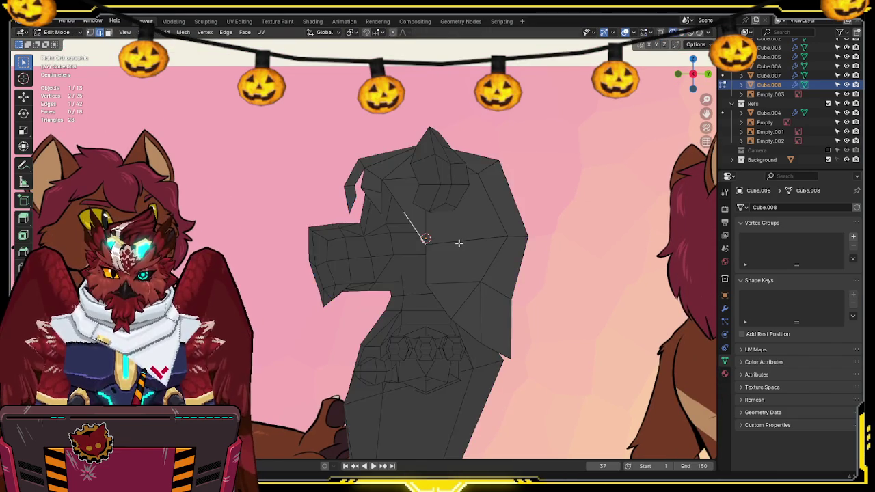
{"action": "key", "text": "shift+z"}
{"action": "mouse_move", "coordinate": [459, 242]}
{"action": "middle_mouse_down"}
{"action": "mouse_move", "coordinate": [482, 238]}
{"action": "mouse_move", "coordinate": [444, 225]}
{"action": "middle_mouse_up"}
{"action": "key", "text": "shift+z"}
{"action": "mouse_move", "coordinate": [411, 250]}
{"action": "middle_mouse_down"}
{"action": "mouse_move", "coordinate": [460, 218]}
{"action": "mouse_move", "coordinate": [324, 206]}
{"action": "mouse_move", "coordinate": [461, 177]}
{"action": "mouse_move", "coordinate": [450, 173]}
{"action": "mouse_move", "coordinate": [479, 183]}
{"action": "mouse_move", "coordinate": [385, 175]}
{"action": "middle_mouse_up"}
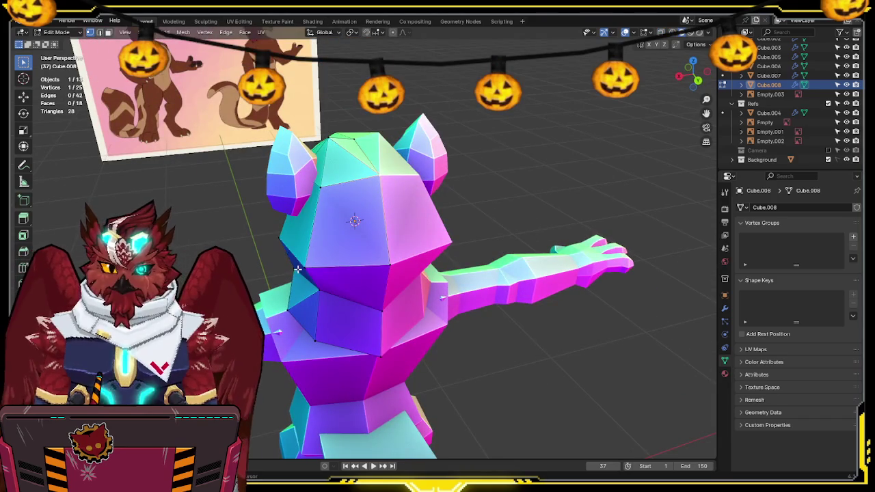
Step: Compare the mesh with the side reference in Right Orthographic view, framing the head
{"action": "middle_click_drag", "start_coordinate": [373, 184], "coordinate": [472, 175]}
{"action": "key", "text": "KP_3"}
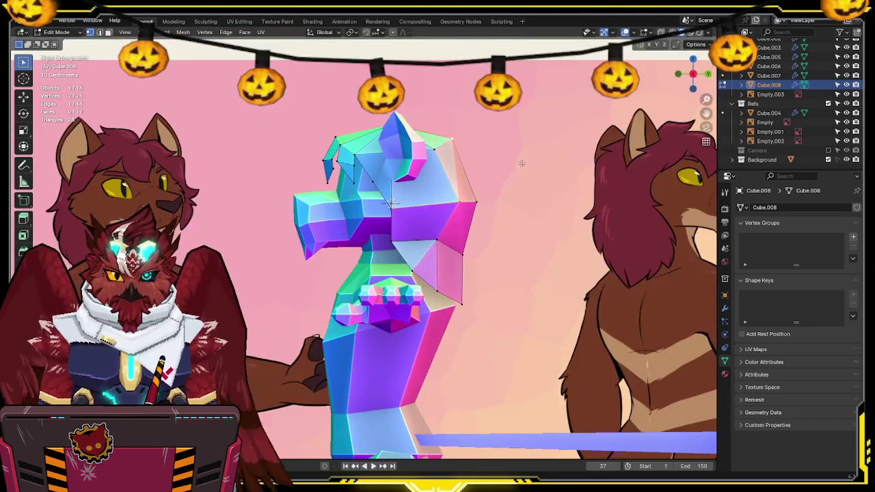
{"action": "scroll", "coordinate": [438, 227], "scroll_direction": "up", "scroll_amount": 2}
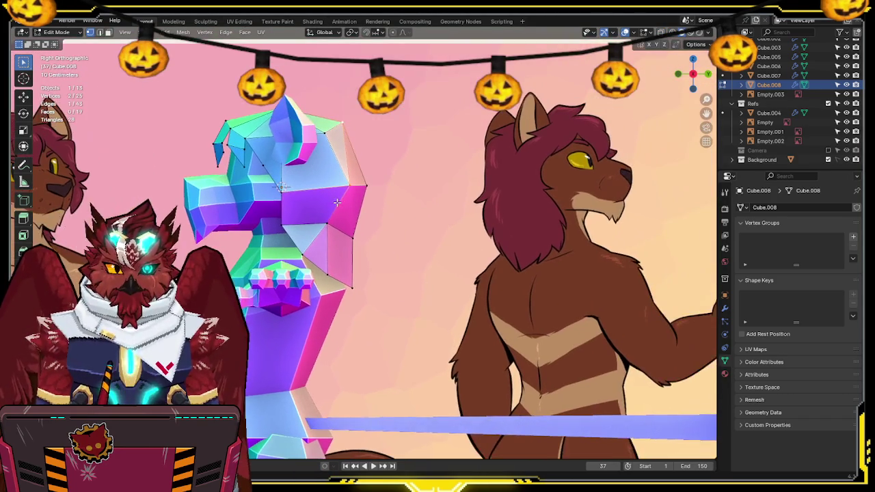
{"action": "middle_click_drag", "start_coordinate": [438, 227], "coordinate": [385, 207], "text": "shift"}
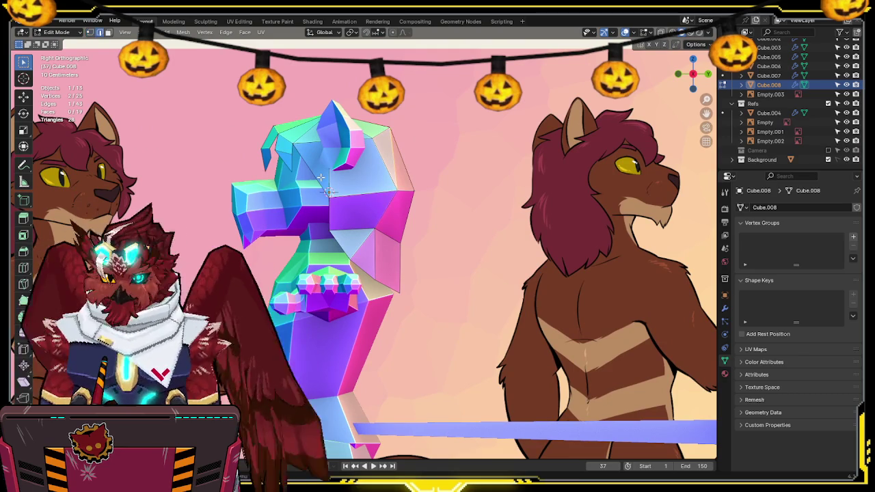
{"action": "middle_click_drag", "start_coordinate": [329, 192], "coordinate": [451, 226], "text": "shift"}
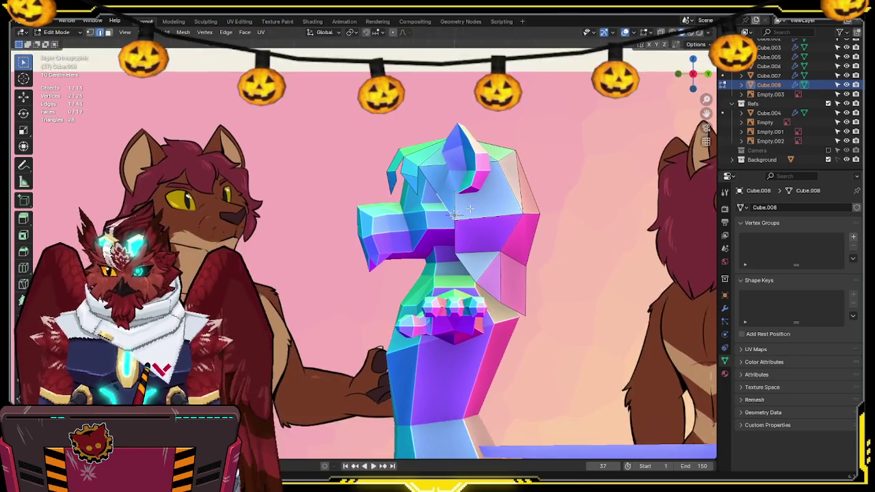
{"action": "scroll", "coordinate": [505, 211], "scroll_direction": "up", "scroll_amount": 2}
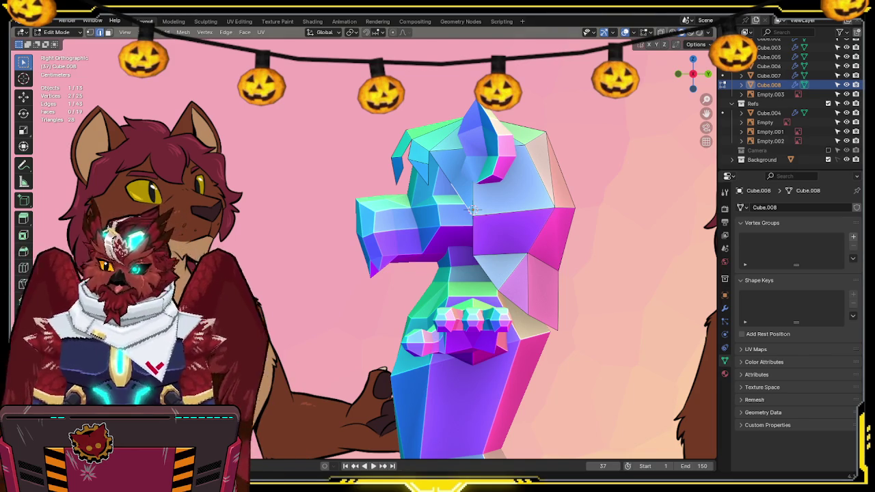
{"action": "middle_click_drag", "start_coordinate": [457, 175], "coordinate": [383, 156], "text": "shift"}
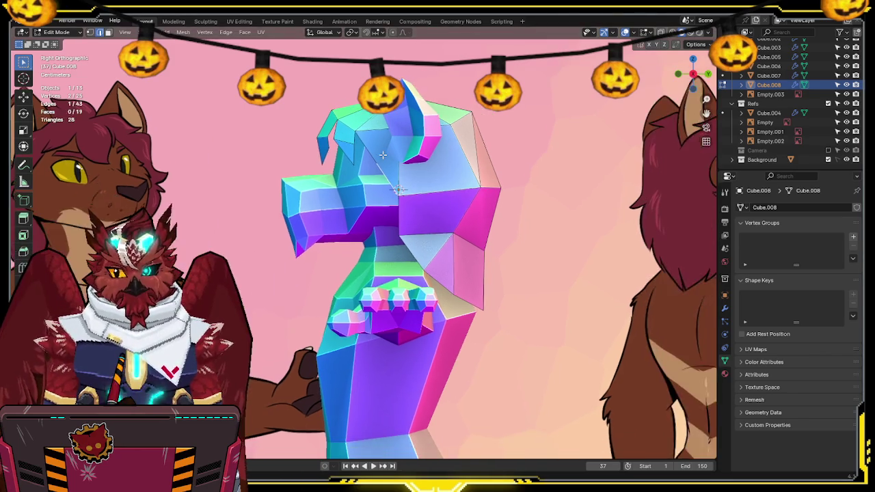
Step: Extrude a new edge from the chest piece and shift it and one vertex along X
{"action": "scroll", "coordinate": [383, 155], "scroll_direction": "up", "scroll_amount": 1}
{"action": "scroll", "coordinate": [387, 164], "scroll_direction": "up", "scroll_amount": 1}
{"action": "key", "text": "e"}
{"action": "left_click", "coordinate": [408, 196]}
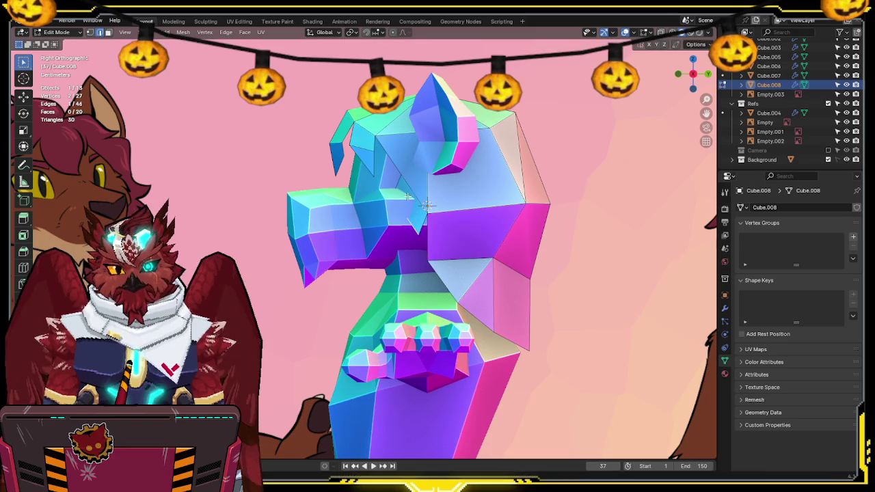
{"action": "key", "text": "KP_1"}
{"action": "scroll", "coordinate": [432, 197], "scroll_direction": "up", "scroll_amount": 1}
{"action": "scroll", "coordinate": [432, 196], "scroll_direction": "up", "scroll_amount": 2}
{"action": "key", "text": "g"}
{"action": "key", "text": "x"}
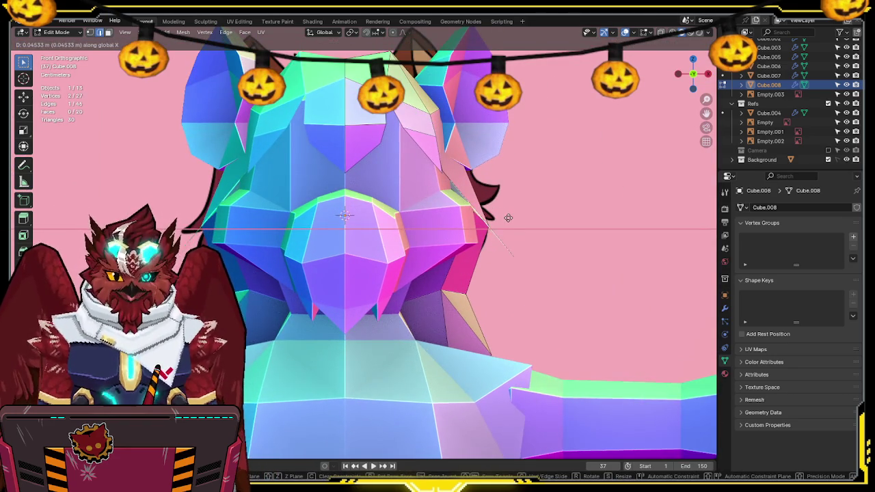
{"action": "left_click", "coordinate": [507, 217]}
{"action": "left_click", "coordinate": [516, 254]}
{"action": "key", "text": "g"}
{"action": "key", "text": "x"}
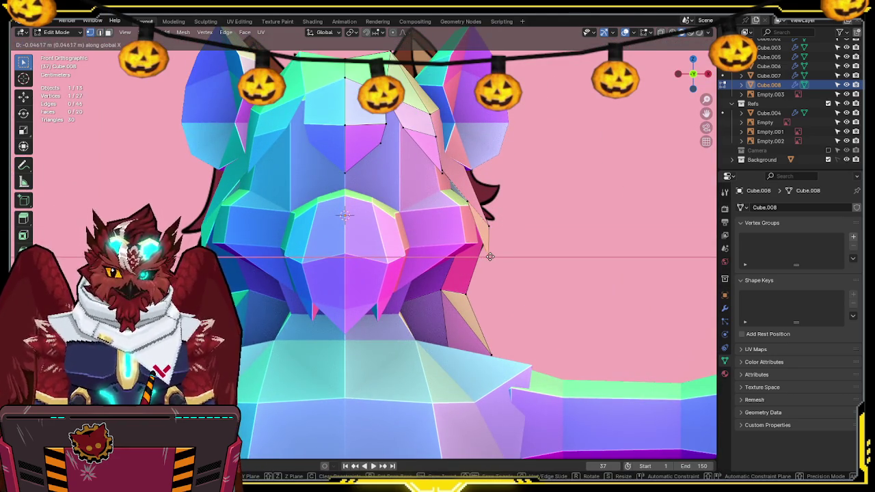
{"action": "left_click", "coordinate": [490, 256]}
Step: In side view, reposition chest vertices and extrude a new face collapsed to a point at scale 0
{"action": "key", "text": "KP_3"}
{"action": "scroll", "coordinate": [523, 219], "scroll_direction": "up", "scroll_amount": 2}
{"action": "scroll", "coordinate": [523, 218], "scroll_direction": "down", "scroll_amount": 4}
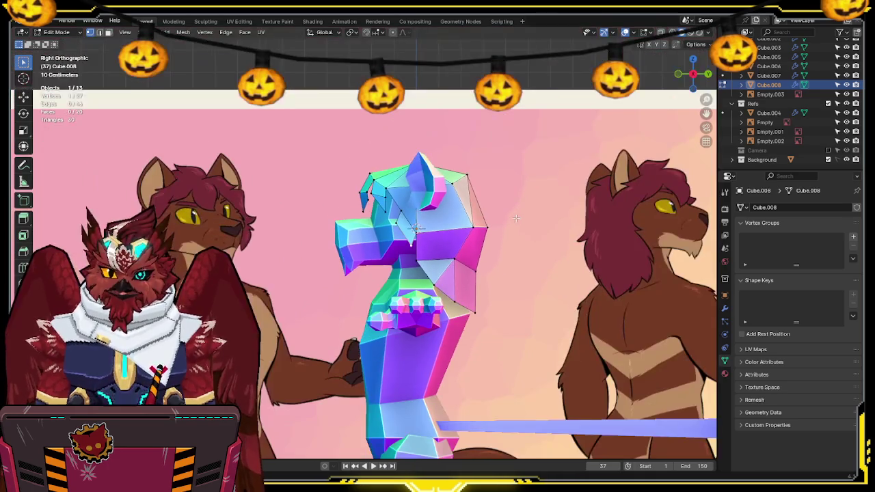
{"action": "mouse_move", "coordinate": [517, 219]}
{"action": "middle_mouse_down", "text": "shift"}
{"action": "mouse_move", "coordinate": [414, 149]}
{"action": "mouse_move", "coordinate": [416, 194]}
{"action": "middle_mouse_up", "text": "shift"}
{"action": "scroll", "coordinate": [414, 149], "scroll_direction": "down", "scroll_amount": 3}
{"action": "scroll", "coordinate": [413, 150], "scroll_direction": "up", "scroll_amount": 3}
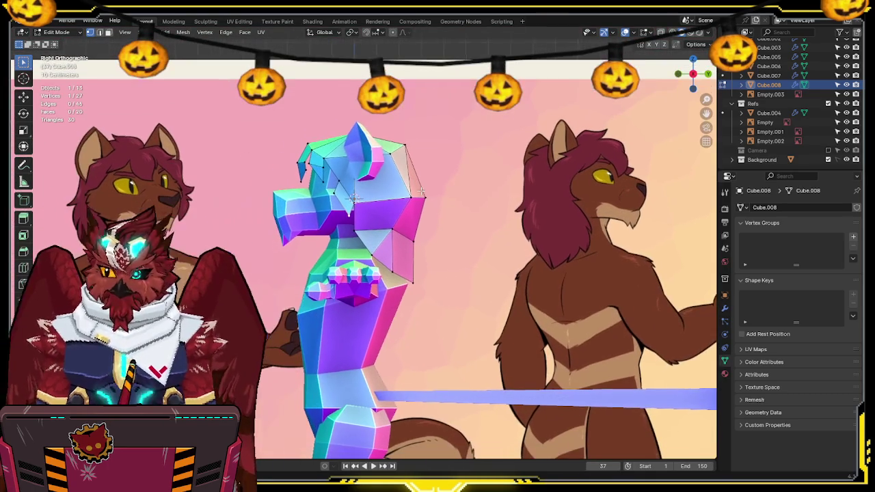
{"action": "scroll", "coordinate": [415, 193], "scroll_direction": "down", "scroll_amount": 2, "text": "ctrl"}
{"action": "scroll", "coordinate": [407, 202], "scroll_direction": "up", "scroll_amount": 1, "text": "shift"}
{"action": "scroll", "coordinate": [390, 218], "scroll_direction": "up", "scroll_amount": 1, "text": "ctrl"}
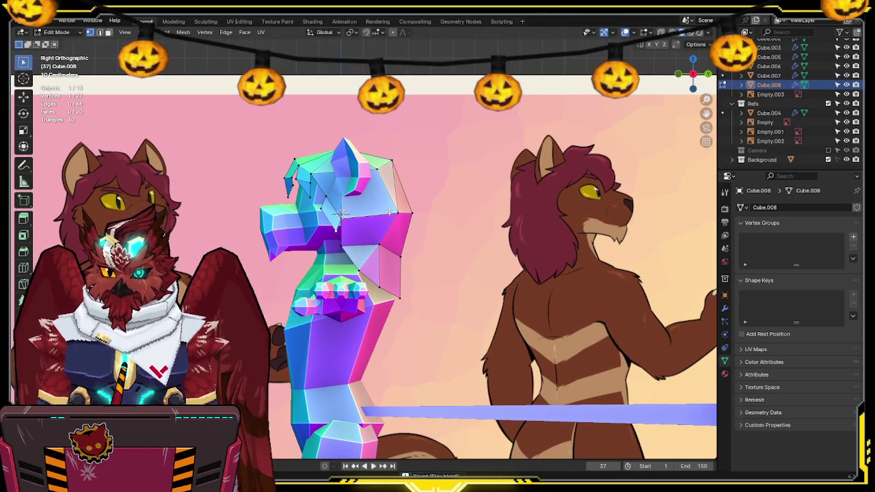
{"action": "scroll", "coordinate": [373, 252], "scroll_direction": "up", "scroll_amount": 2}
{"action": "scroll", "coordinate": [376, 219], "scroll_direction": "up", "scroll_amount": 2}
{"action": "scroll", "coordinate": [380, 191], "scroll_direction": "up", "scroll_amount": 2}
{"action": "key", "text": "g"}
{"action": "key", "text": "g"}
{"action": "left_click", "coordinate": [361, 259]}
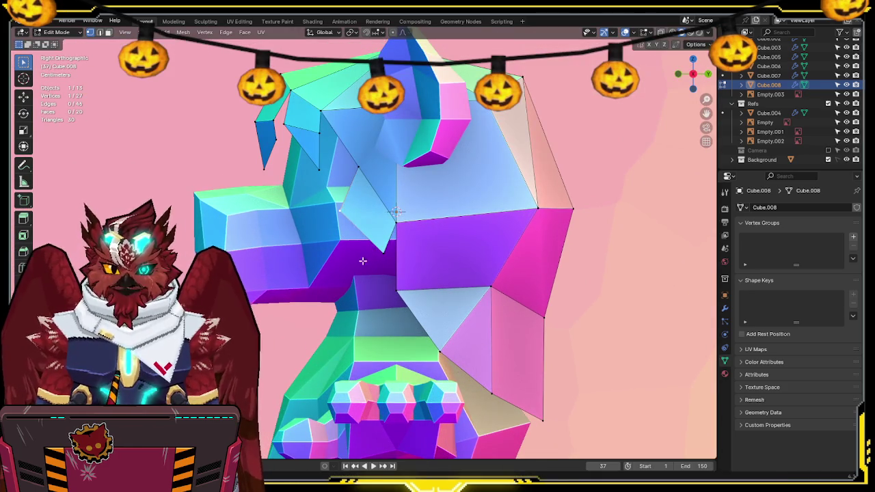
{"action": "key", "text": "g"}
{"action": "key", "text": "g"}
{"action": "left_click", "coordinate": [423, 181]}
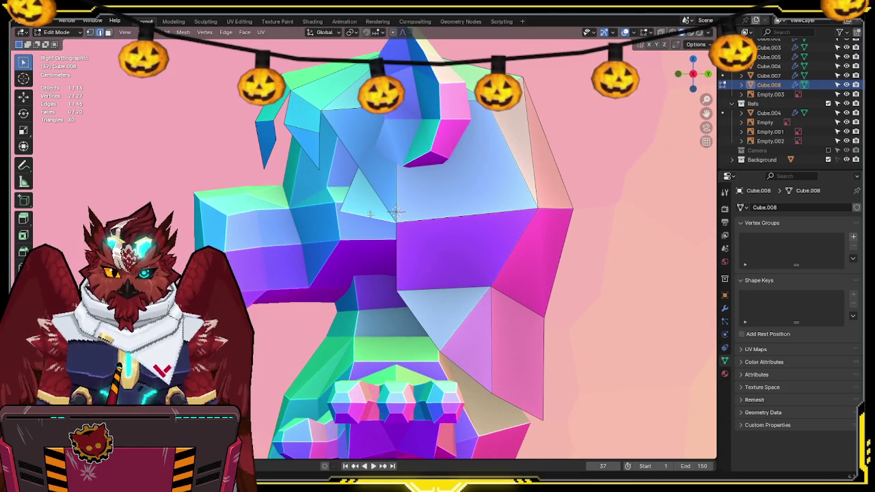
{"action": "key", "text": "e"}
{"action": "left_click", "coordinate": [345, 264]}
{"action": "key", "text": "s"}
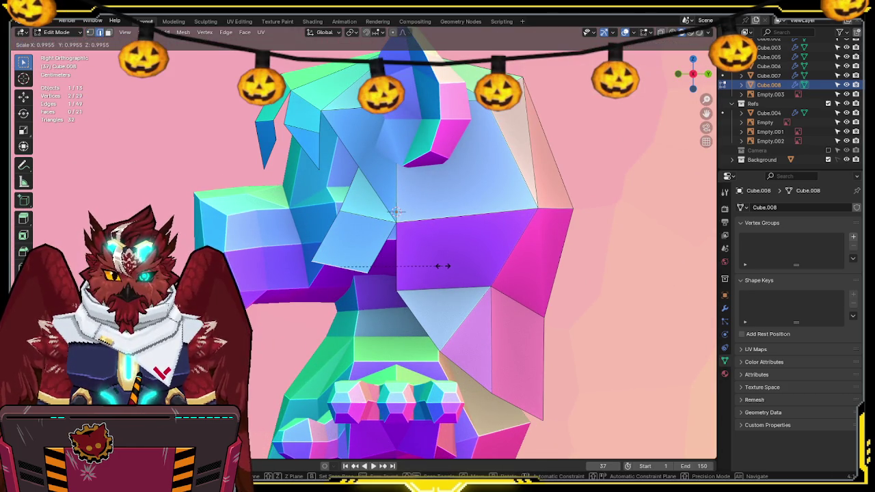
{"action": "key", "text": "0"}
{"action": "key", "text": "Return"}
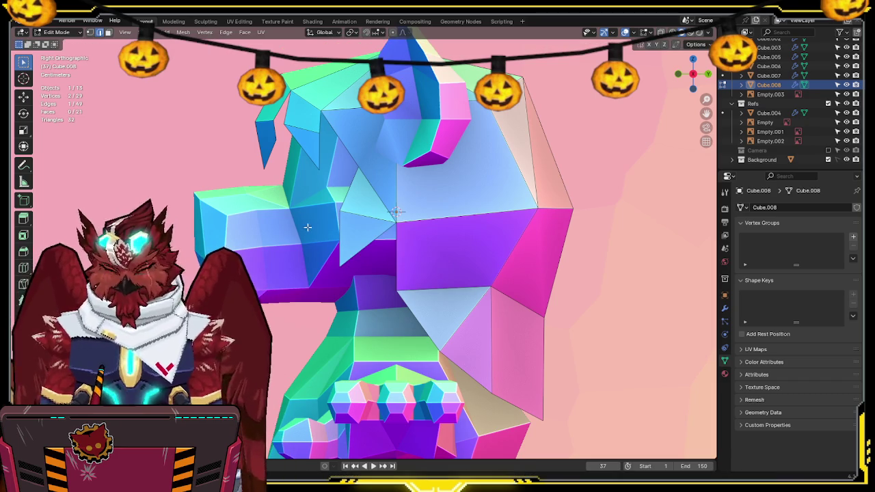
Step: Select the whole chest piece and remove overlapping vertices with Merge by Distance
{"action": "key", "text": "1"}
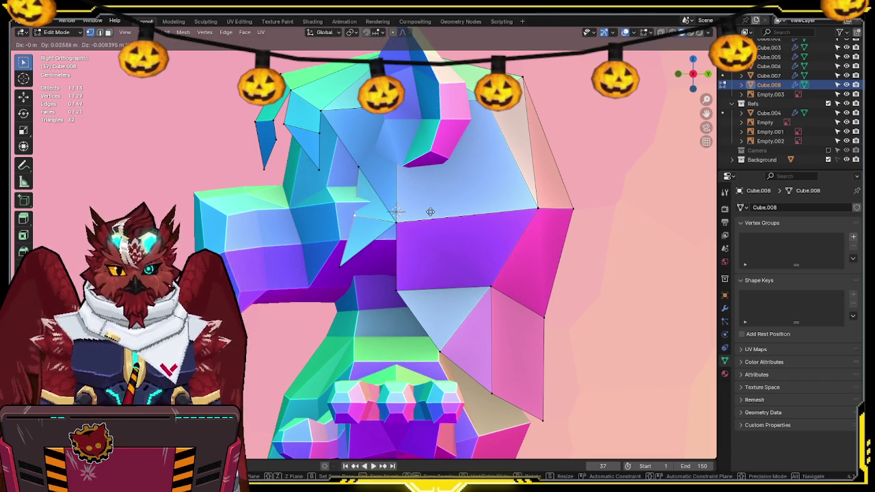
{"action": "key", "text": "KP_1"}
{"action": "key", "text": "g"}
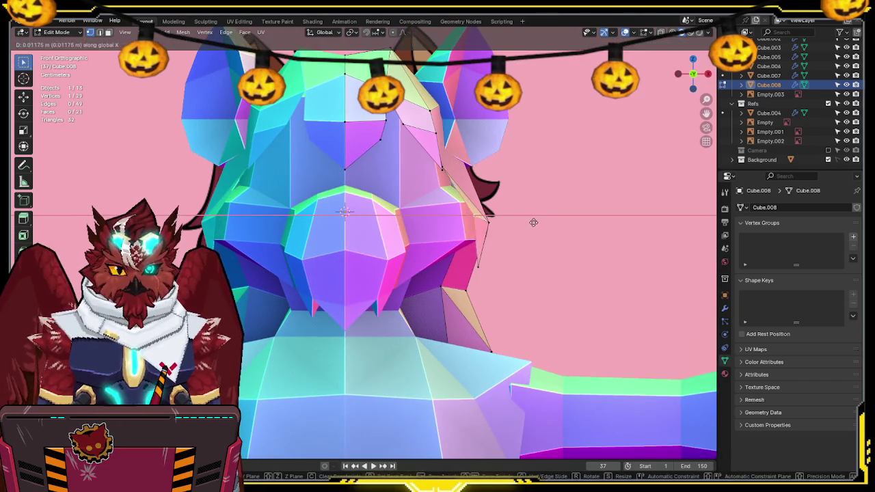
{"action": "right_click", "coordinate": [530, 215]}
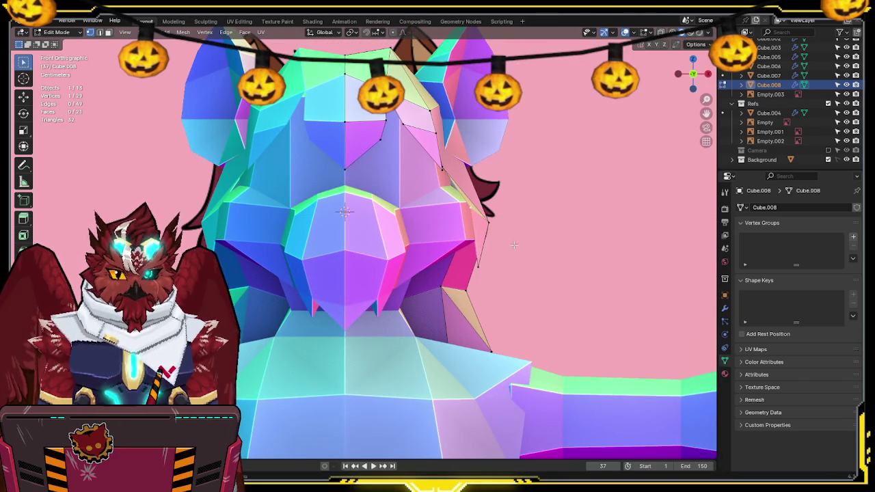
{"action": "key", "text": "a"}
{"action": "key", "text": "F3"}
{"action": "left_click", "coordinate": [569, 280]}
Step: Slide a chest vertex along its edge in the X-ray side view
{"action": "left_click", "coordinate": [489, 265]}
{"action": "key", "text": "KP_3"}
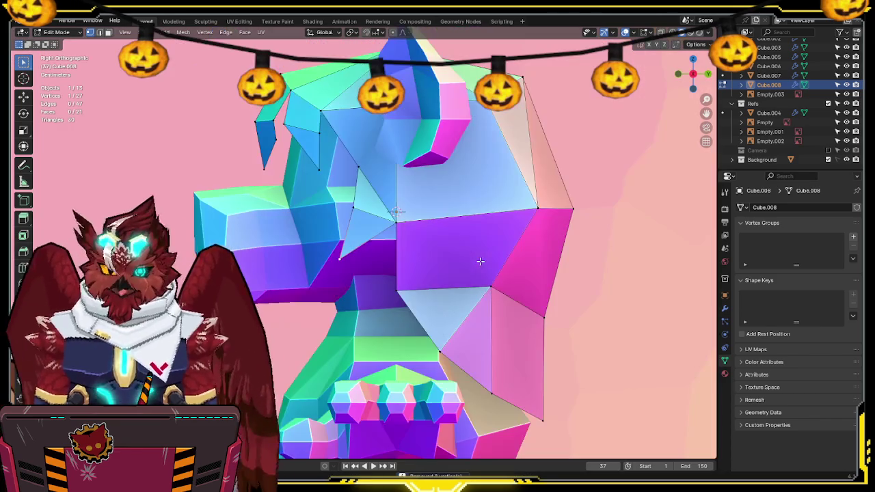
{"action": "key", "text": "alt+z"}
{"action": "scroll", "coordinate": [386, 232], "scroll_direction": "down", "scroll_amount": 4}
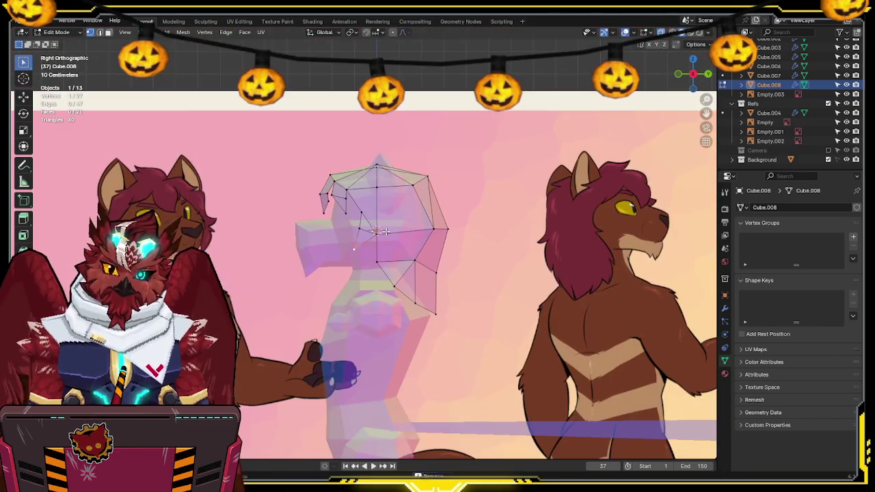
{"action": "scroll", "coordinate": [389, 176], "scroll_direction": "up", "scroll_amount": 4}
{"action": "key", "text": "alt+z"}
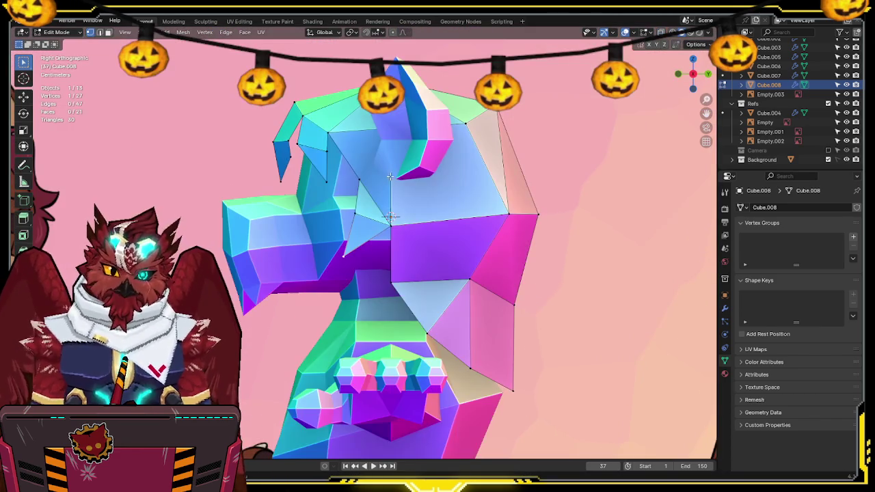
{"action": "key", "text": "alt+z"}
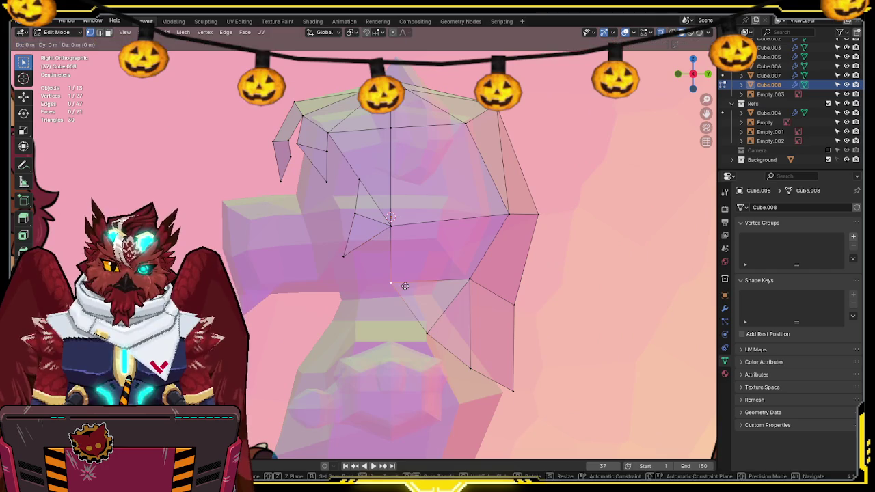
{"action": "key", "text": "shift+v"}
{"action": "left_click", "coordinate": [437, 290]}
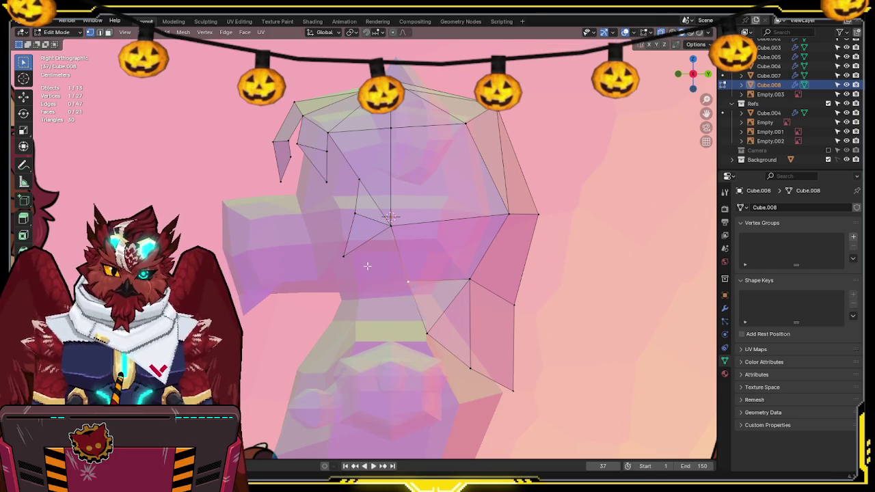
Step: Move more chest vertices onto the torso outline and check the fit in 3D
{"action": "key", "text": "g"}
{"action": "left_click", "coordinate": [383, 271]}
{"action": "key", "text": "g"}
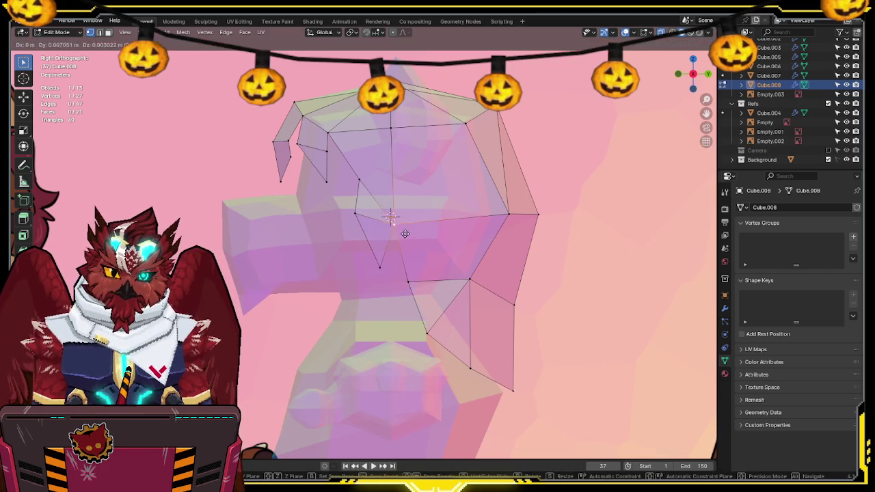
{"action": "left_click", "coordinate": [410, 232]}
{"action": "left_click_drag", "start_coordinate": [346, 220], "coordinate": [366, 226]}
{"action": "key", "text": "alt+z"}
{"action": "mouse_move", "coordinate": [397, 268]}
{"action": "middle_mouse_down"}
{"action": "mouse_move", "coordinate": [525, 240]}
{"action": "mouse_move", "coordinate": [462, 229]}
{"action": "middle_mouse_up"}
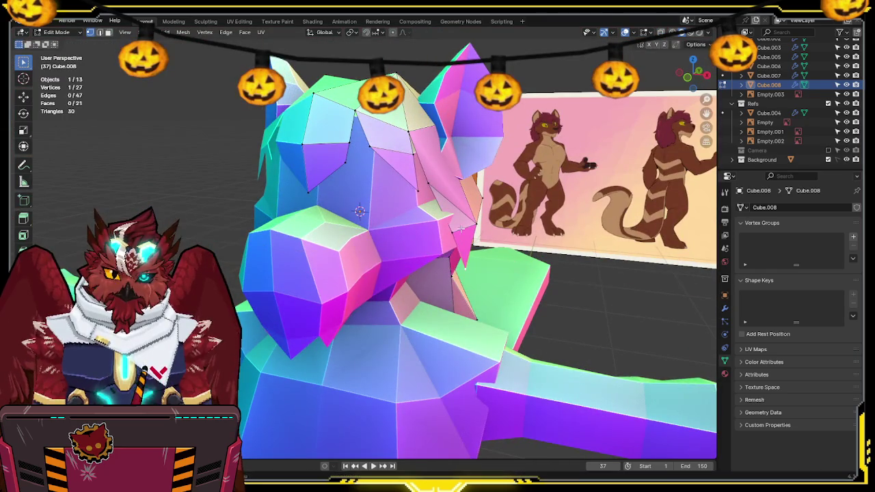
{"action": "key", "text": "g"}
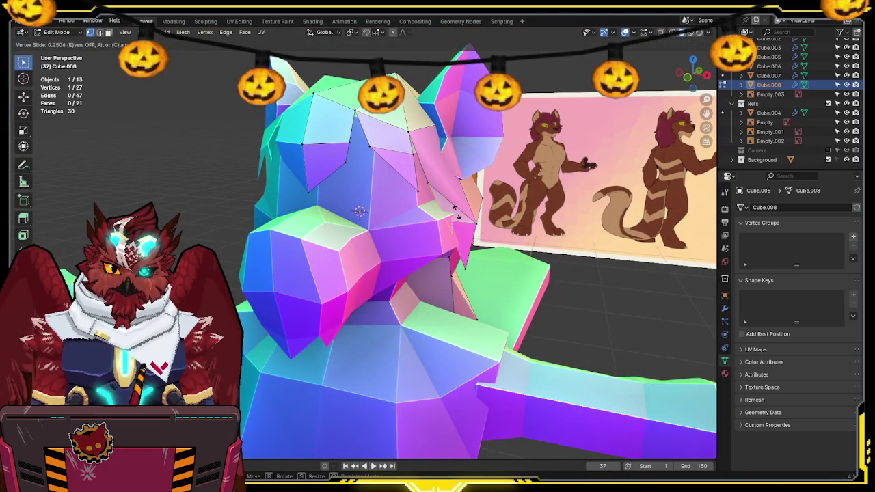
{"action": "left_click", "coordinate": [464, 212]}
{"action": "mouse_move", "coordinate": [464, 212]}
{"action": "middle_mouse_down"}
{"action": "mouse_move", "coordinate": [571, 200]}
{"action": "mouse_move", "coordinate": [475, 224]}
{"action": "mouse_move", "coordinate": [453, 193]}
{"action": "mouse_move", "coordinate": [406, 191]}
{"action": "middle_mouse_up"}
Step: Inspect the chest piece alone in local view, then restore the full character and references
{"action": "key", "text": "Tab"}
{"action": "key", "text": "KP_Divide"}
{"action": "key", "text": "Tab"}
{"action": "key", "text": "Tab"}
{"action": "mouse_move", "coordinate": [406, 192]}
{"action": "middle_mouse_down"}
{"action": "mouse_move", "coordinate": [459, 196]}
{"action": "mouse_move", "coordinate": [453, 214]}
{"action": "mouse_move", "coordinate": [391, 174]}
{"action": "mouse_move", "coordinate": [334, 176]}
{"action": "mouse_move", "coordinate": [423, 199]}
{"action": "mouse_move", "coordinate": [321, 189]}
{"action": "mouse_move", "coordinate": [336, 205]}
{"action": "mouse_move", "coordinate": [368, 205]}
{"action": "middle_mouse_up"}
{"action": "key", "text": "KP_Divide"}
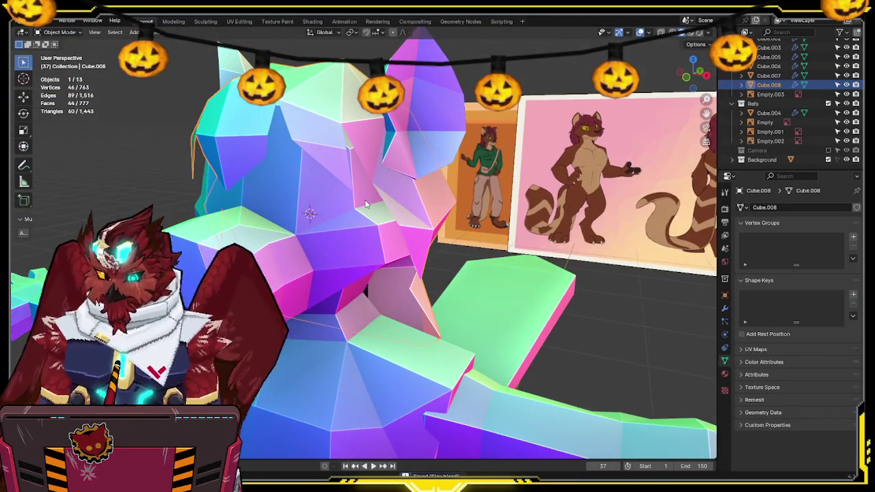
Step: Frame the character in front of the reference and save the file
{"action": "key", "text": "KP_1"}
{"action": "scroll", "coordinate": [369, 205], "scroll_direction": "down", "scroll_amount": 3}
{"action": "scroll", "coordinate": [375, 270], "scroll_direction": "down", "scroll_amount": 3}
{"action": "mouse_move", "coordinate": [388, 276]}
{"action": "middle_mouse_down", "text": "shift"}
{"action": "mouse_move", "coordinate": [312, 256]}
{"action": "mouse_move", "coordinate": [329, 256]}
{"action": "middle_mouse_up", "text": "shift"}
{"action": "mouse_move", "coordinate": [380, 254]}
{"action": "middle_mouse_down"}
{"action": "mouse_move", "coordinate": [345, 277]}
{"action": "mouse_move", "coordinate": [344, 256]}
{"action": "middle_mouse_up"}
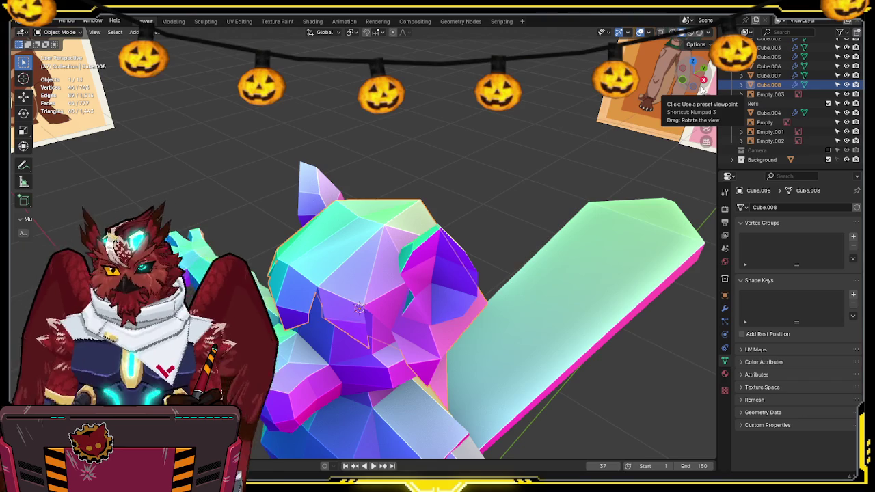
{"action": "key", "text": "ctrl+s"}
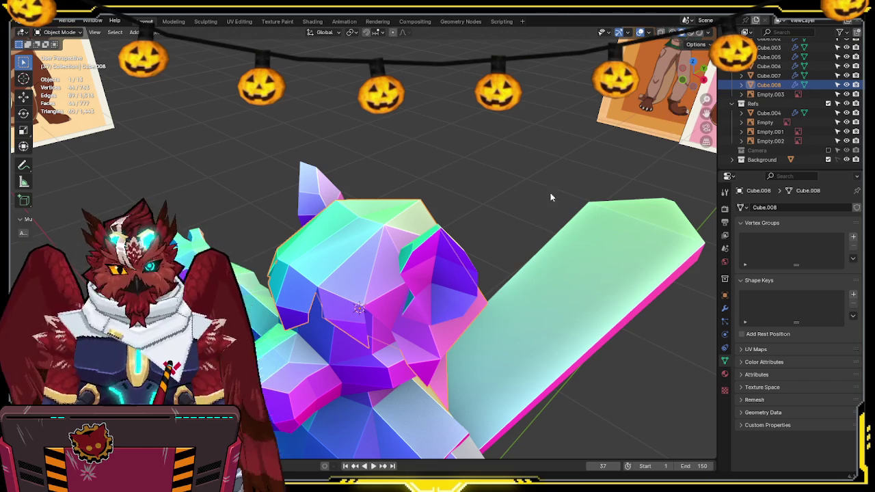
Step: Cut a new edge across the chest piece's faces with the Knife in Edit Mode
{"action": "middle_click_drag", "start_coordinate": [553, 196], "coordinate": [443, 194]}
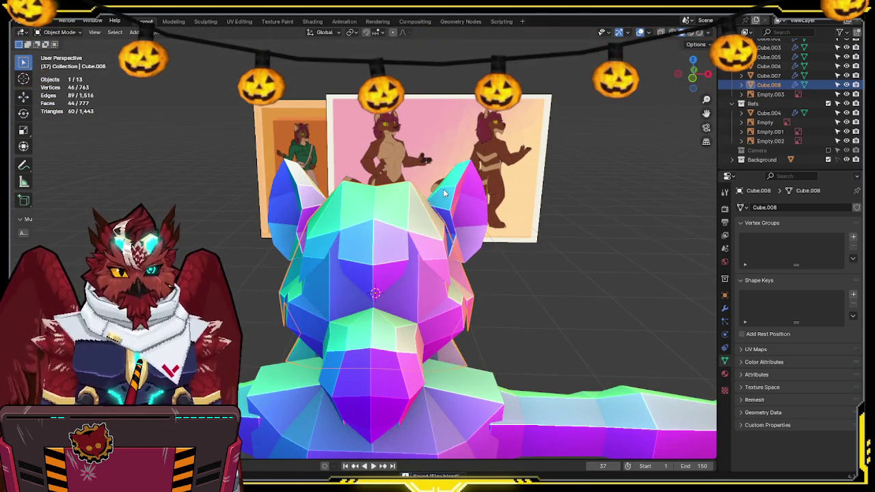
{"action": "mouse_move", "coordinate": [405, 209]}
{"action": "middle_mouse_down"}
{"action": "mouse_move", "coordinate": [415, 235]}
{"action": "mouse_move", "coordinate": [384, 251]}
{"action": "middle_mouse_up"}
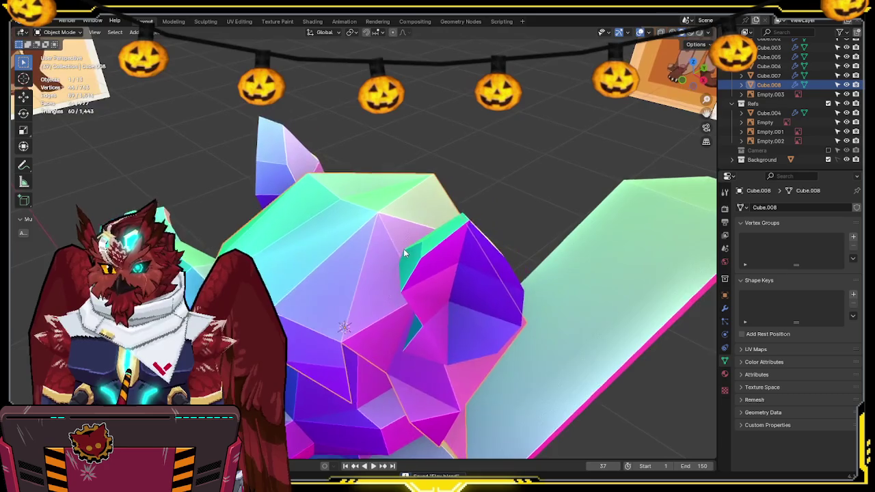
{"action": "mouse_move", "coordinate": [377, 246]}
{"action": "middle_mouse_down"}
{"action": "mouse_move", "coordinate": [361, 235]}
{"action": "mouse_move", "coordinate": [387, 237]}
{"action": "mouse_move", "coordinate": [369, 231]}
{"action": "middle_mouse_up"}
{"action": "key", "text": "Tab"}
{"action": "left_click", "coordinate": [309, 287]}
{"action": "key", "text": "Return"}
{"action": "middle_click_drag", "start_coordinate": [309, 287], "coordinate": [335, 270]}
{"action": "mouse_move", "coordinate": [427, 252]}
{"action": "middle_mouse_down"}
{"action": "mouse_move", "coordinate": [403, 226]}
{"action": "mouse_move", "coordinate": [396, 252]}
{"action": "middle_mouse_up"}
{"action": "key", "text": "KP_3"}
Step: In X-ray, extrude a top edge up toward the neck and snap its corner onto the top vertex
{"action": "key", "text": "alt+z"}
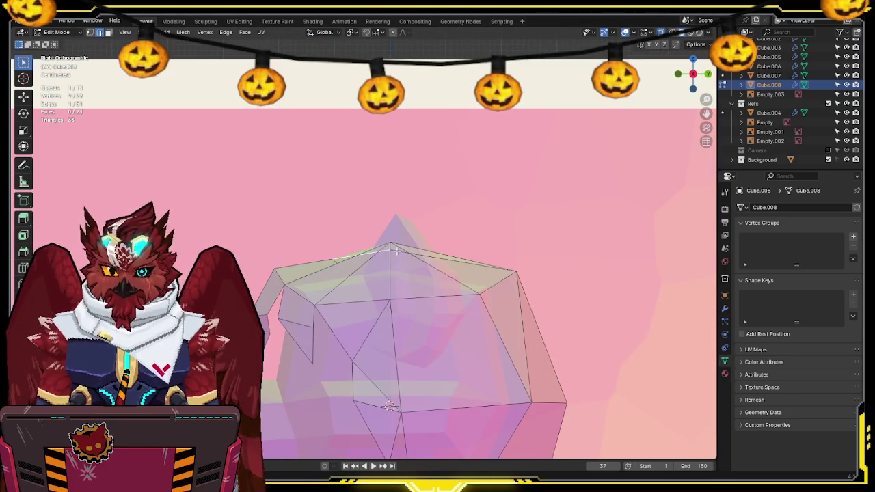
{"action": "key", "text": "e"}
{"action": "left_click", "coordinate": [373, 206]}
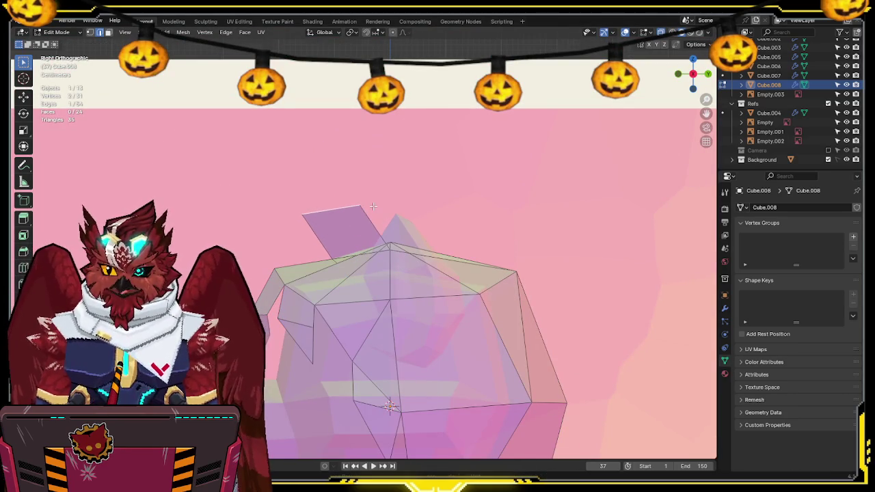
{"action": "key", "text": "g"}
{"action": "left_click", "coordinate": [362, 235]}
Step: Select the whole chest piece and run Merge by Distance to remove overlapping vertices
{"action": "scroll", "coordinate": [359, 209], "scroll_direction": "down", "scroll_amount": 3}
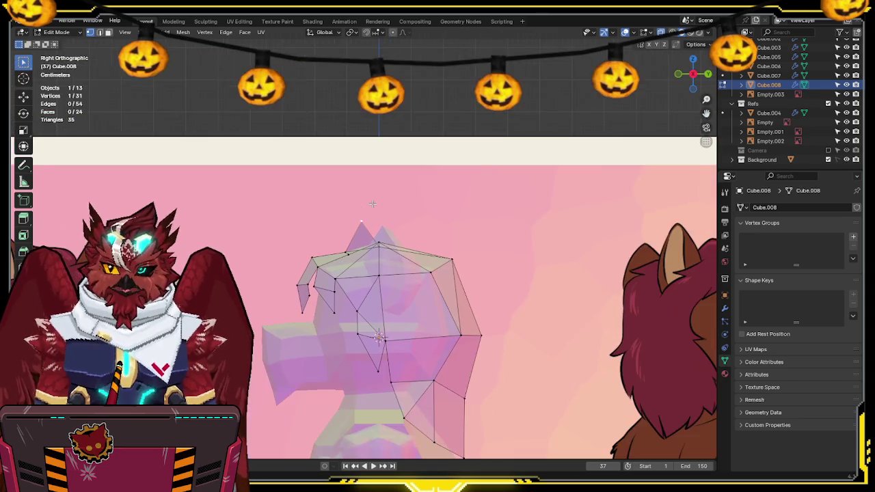
{"action": "middle_click_drag", "start_coordinate": [359, 209], "coordinate": [415, 212], "text": "shift"}
{"action": "scroll", "coordinate": [415, 212], "scroll_direction": "up", "scroll_amount": 2}
{"action": "scroll", "coordinate": [424, 215], "scroll_direction": "up", "scroll_amount": 1}
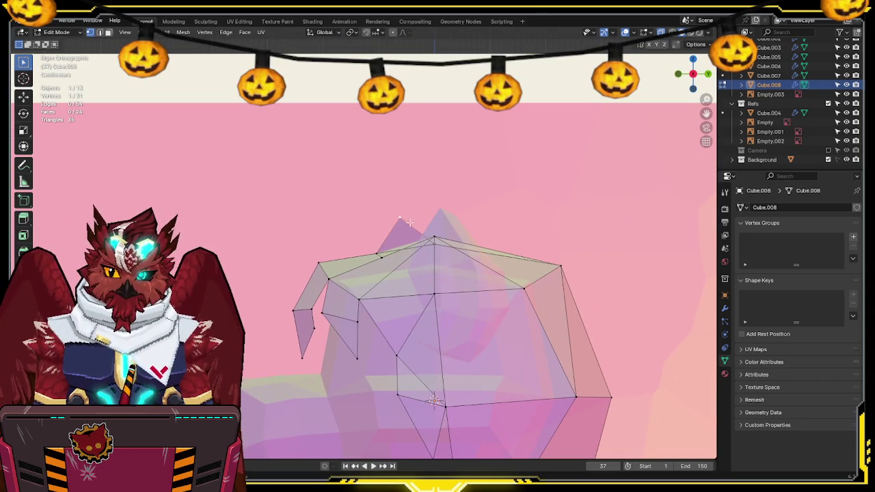
{"action": "key", "text": "a"}
{"action": "key", "text": "F3"}
{"action": "left_click", "coordinate": [511, 239]}
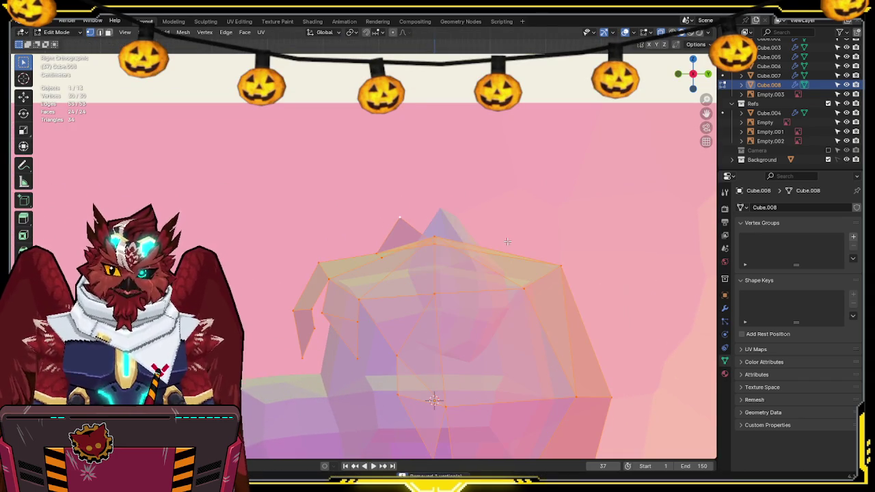
Step: Extrude the piece's top edge into another face, raise it, and merge away the doubled vertex
{"action": "left_click", "coordinate": [401, 239]}
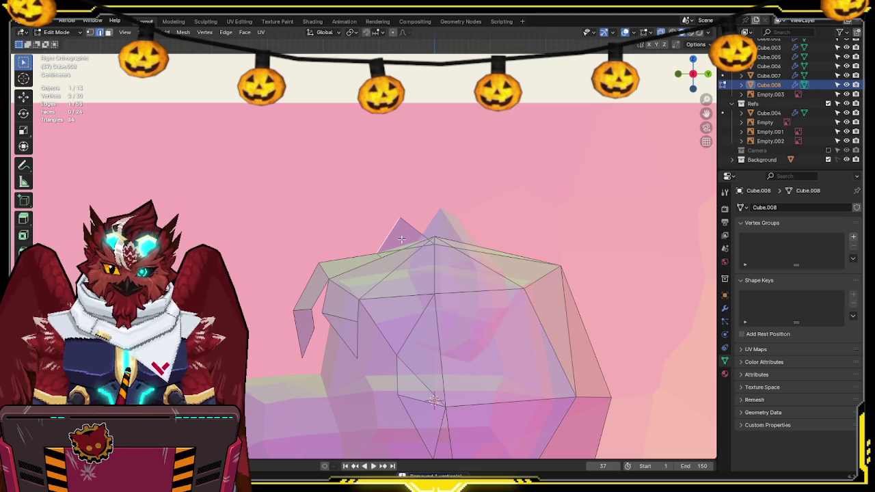
{"action": "key", "text": "e"}
{"action": "left_click", "coordinate": [365, 204]}
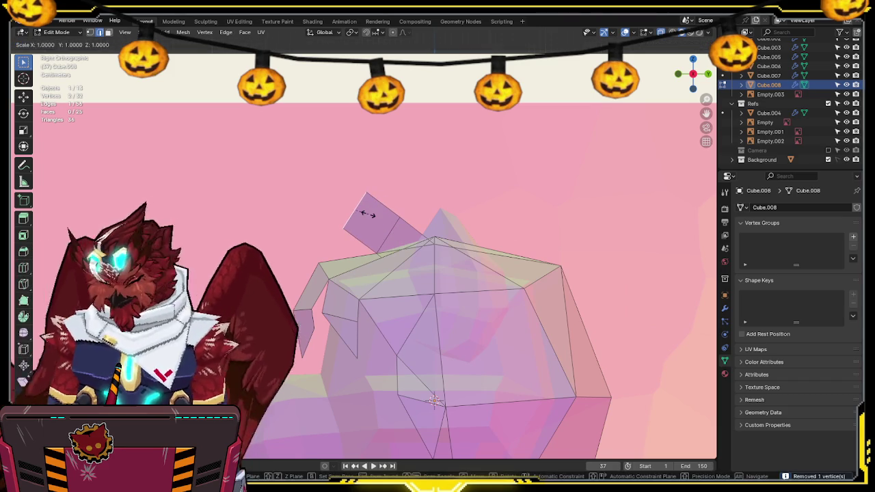
{"action": "key", "text": "g"}
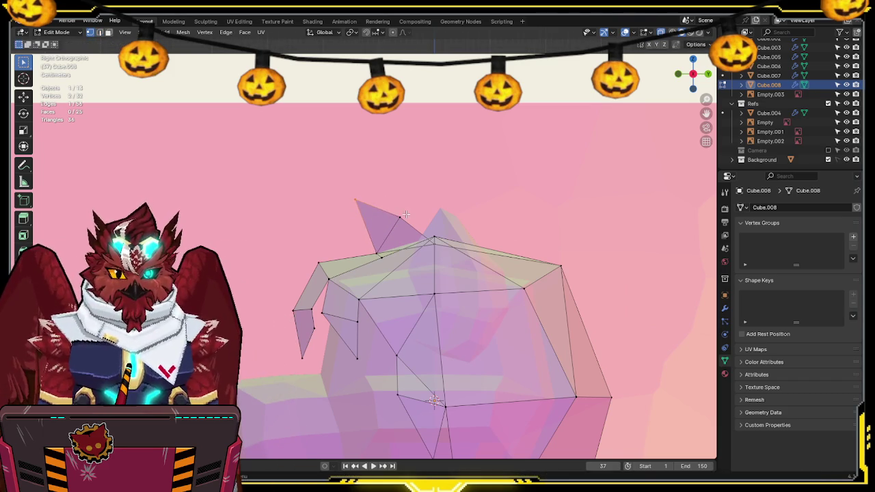
{"action": "left_click", "coordinate": [406, 216]}
{"action": "left_click", "coordinate": [405, 227]}
{"action": "key", "text": "F3"}
{"action": "key", "text": "Return"}
Step: Check the piece in perspective and slide one vertex along its edge with Shift+V
{"action": "mouse_move", "coordinate": [405, 227]}
{"action": "middle_mouse_down"}
{"action": "mouse_move", "coordinate": [473, 269]}
{"action": "mouse_move", "coordinate": [423, 228]}
{"action": "mouse_move", "coordinate": [410, 238]}
{"action": "mouse_move", "coordinate": [393, 234]}
{"action": "mouse_move", "coordinate": [433, 237]}
{"action": "middle_mouse_up"}
{"action": "key", "text": "shift+z"}
{"action": "key", "text": "shift+z"}
{"action": "key", "text": "alt+z"}
{"action": "key", "text": "shift+v"}
{"action": "left_click", "coordinate": [474, 243]}
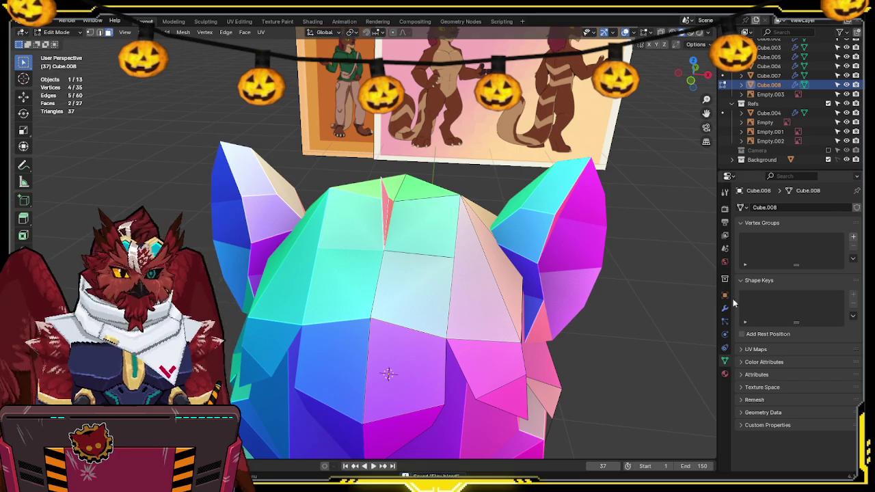
Step: With Mirror clipping on, merge the spike vertices along X, then rip them and shift along X
{"action": "left_click", "coordinate": [724, 308]}
{"action": "key", "text": "g"}
{"action": "key", "text": "x"}
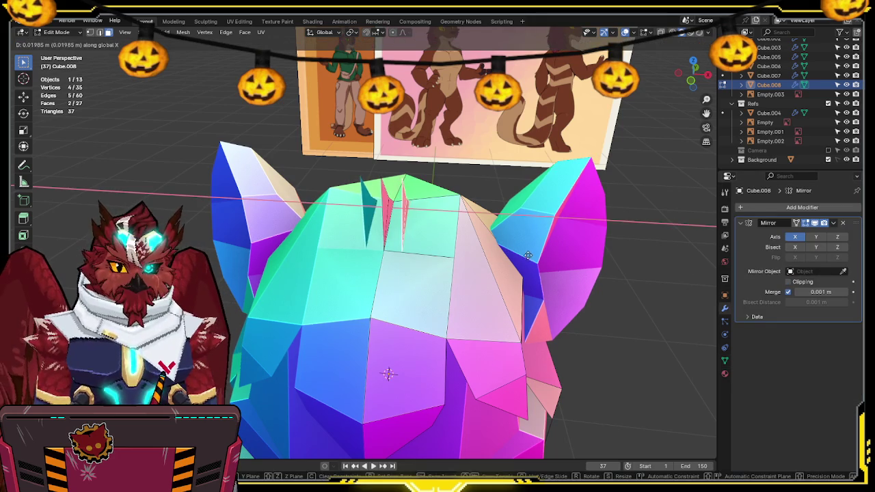
{"action": "left_click", "coordinate": [527, 255]}
{"action": "key", "text": "v"}
{"action": "key", "text": "x"}
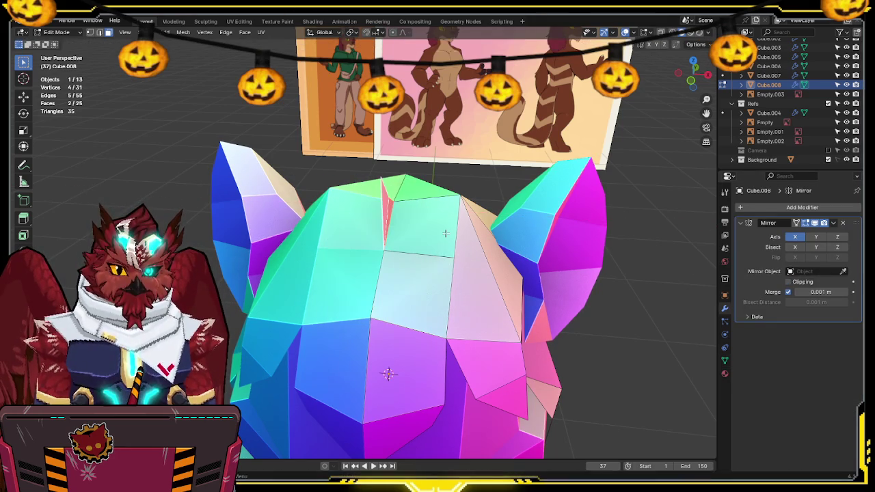
{"action": "left_click", "coordinate": [468, 236]}
Step: Pull a single spike vertex up and left so the tuft points upward
{"action": "mouse_move", "coordinate": [468, 237]}
{"action": "middle_mouse_down"}
{"action": "mouse_move", "coordinate": [413, 221]}
{"action": "mouse_move", "coordinate": [438, 226]}
{"action": "middle_mouse_up"}
{"action": "left_click", "coordinate": [414, 220]}
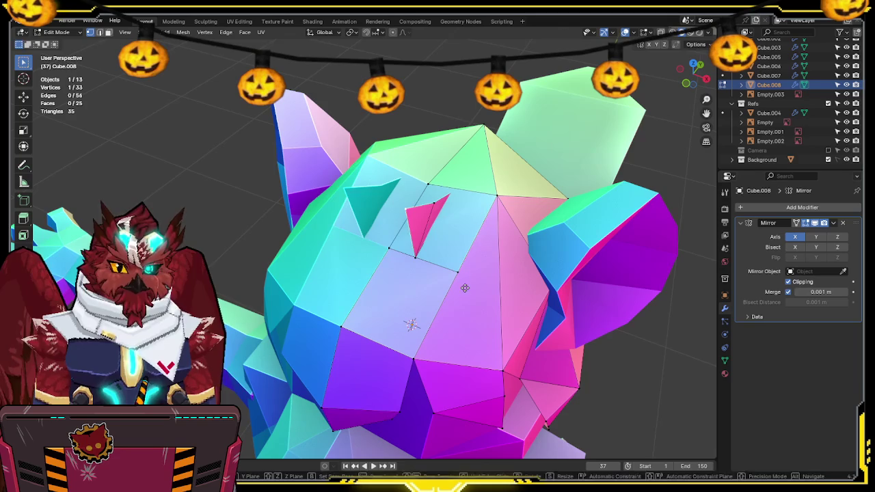
{"action": "left_click", "coordinate": [332, 280]}
{"action": "left_click", "coordinate": [397, 200]}
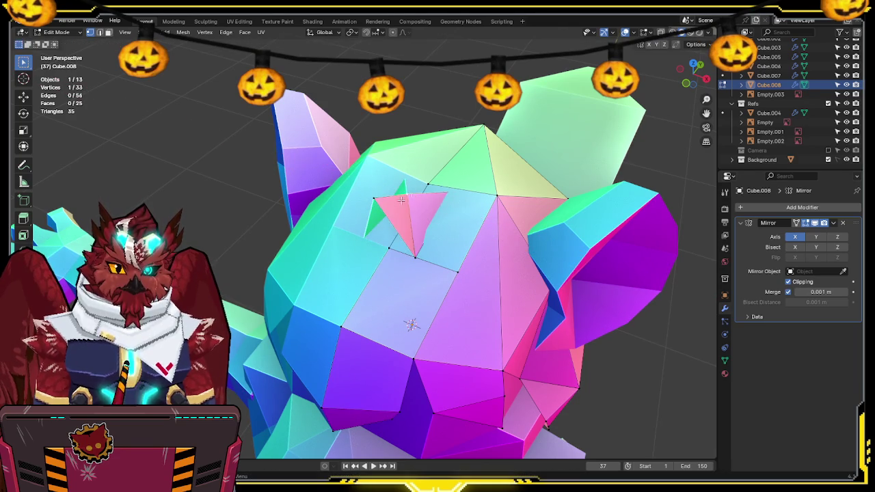
{"action": "key", "text": "alt+z"}
{"action": "key", "text": "alt+z"}
{"action": "mouse_move", "coordinate": [450, 191]}
{"action": "middle_mouse_down"}
{"action": "mouse_move", "coordinate": [427, 188]}
{"action": "mouse_move", "coordinate": [420, 261]}
{"action": "mouse_move", "coordinate": [419, 240]}
{"action": "mouse_move", "coordinate": [438, 213]}
{"action": "mouse_move", "coordinate": [368, 211]}
{"action": "middle_mouse_up"}
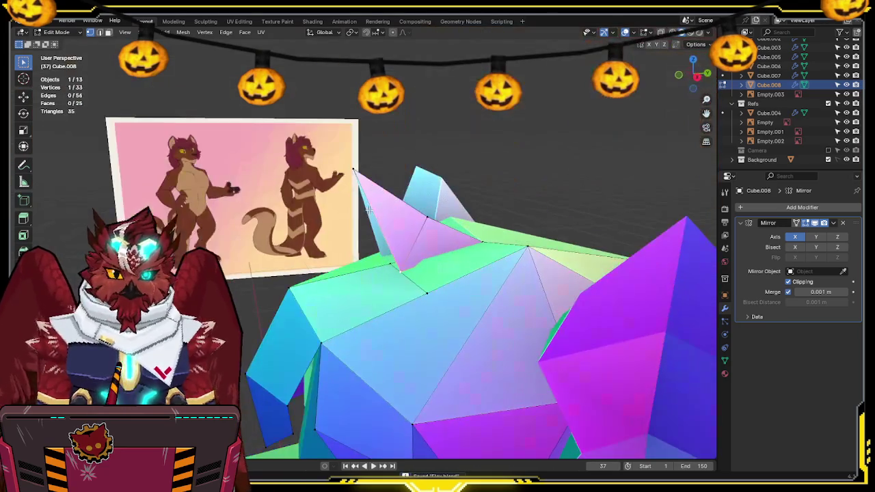
Step: In Right view with X-ray, nudge the selected spike vertex to match the side reference
{"action": "left_click", "coordinate": [697, 76]}
{"action": "key", "text": "g"}
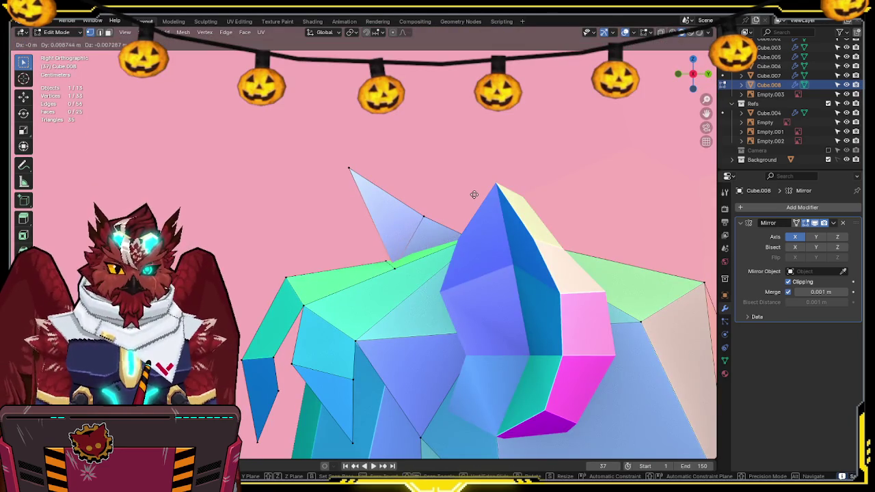
{"action": "left_click", "coordinate": [474, 195]}
{"action": "key", "text": "alt+z"}
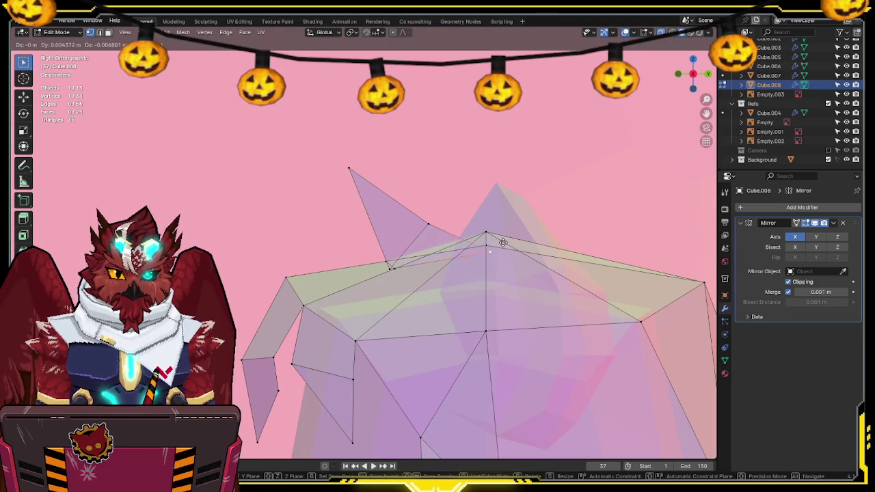
{"action": "left_click", "coordinate": [491, 244]}
{"action": "key", "text": "alt+z"}
Step: Knife-cut a new edge across the ear spike between two points
{"action": "middle_click_drag", "start_coordinate": [381, 235], "coordinate": [409, 239]}
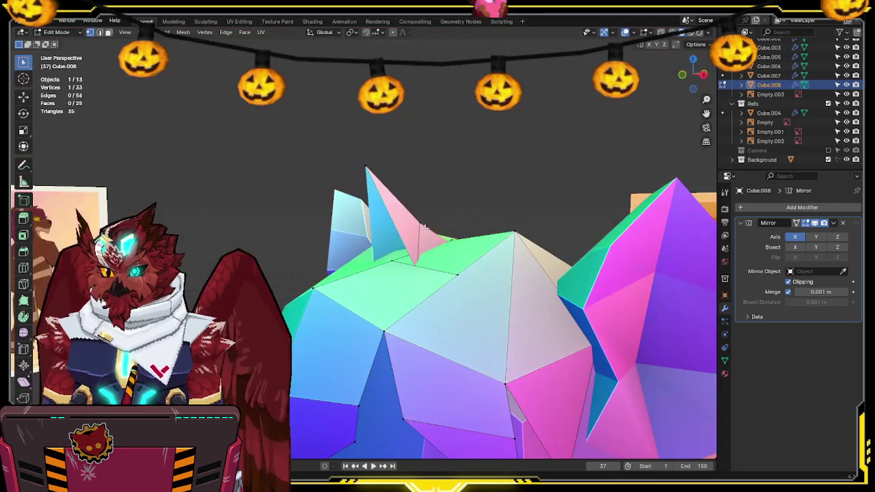
{"action": "key", "text": "k"}
{"action": "left_click", "coordinate": [384, 183]}
{"action": "left_click", "coordinate": [409, 238]}
{"action": "key", "text": "Return"}
{"action": "mouse_move", "coordinate": [408, 238]}
{"action": "middle_mouse_down"}
{"action": "mouse_move", "coordinate": [442, 258]}
{"action": "mouse_move", "coordinate": [386, 251]}
{"action": "middle_mouse_up"}
Step: In Right view X-ray, move the new vertex up to form a tall central point
{"action": "key", "text": "alt+z"}
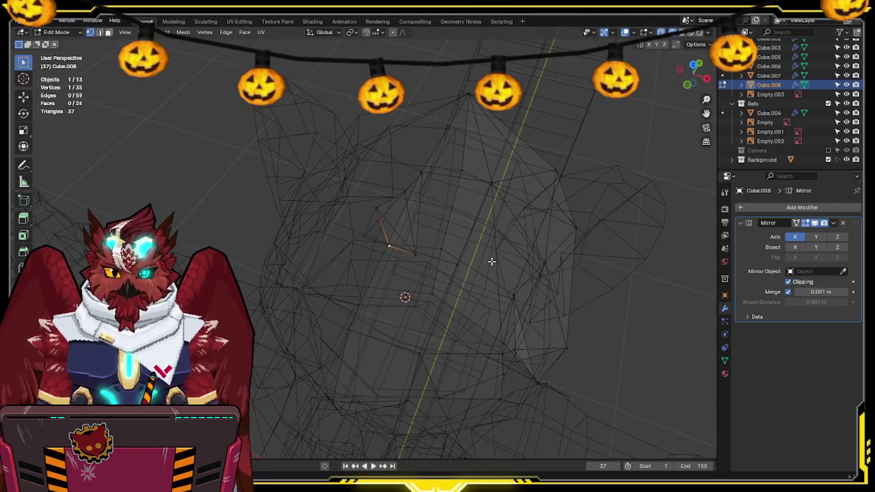
{"action": "left_click", "coordinate": [707, 79]}
{"action": "key", "text": "g"}
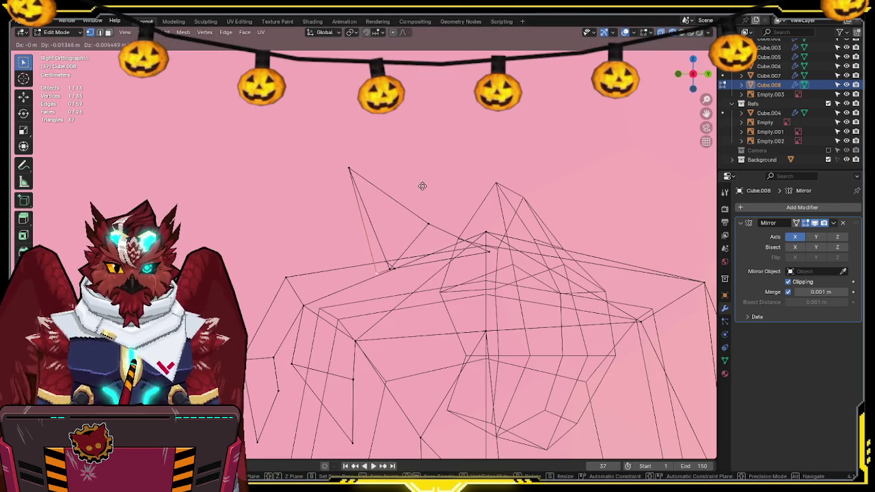
{"action": "left_click", "coordinate": [417, 172]}
{"action": "key", "text": "alt+z"}
{"action": "mouse_move", "coordinate": [334, 194]}
{"action": "middle_mouse_down"}
{"action": "mouse_move", "coordinate": [422, 215]}
{"action": "mouse_move", "coordinate": [451, 188]}
{"action": "middle_mouse_up"}
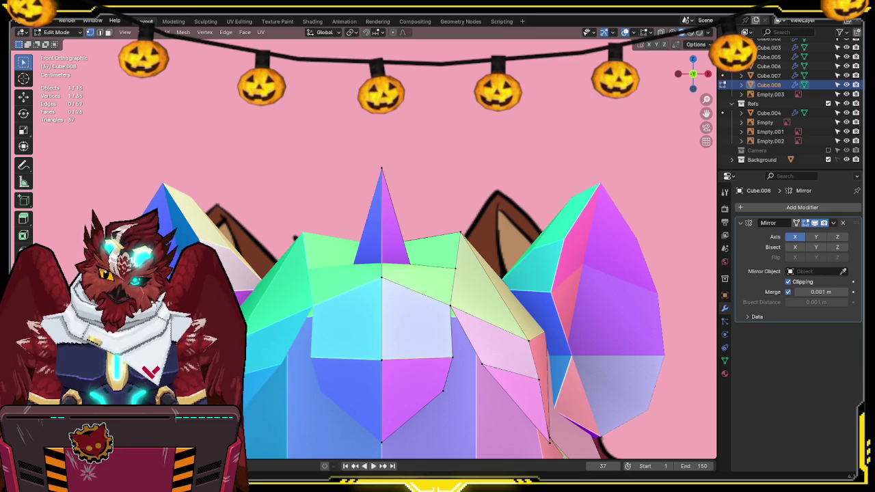
{"action": "scroll", "coordinate": [389, 260], "scroll_direction": "down", "scroll_amount": 2}
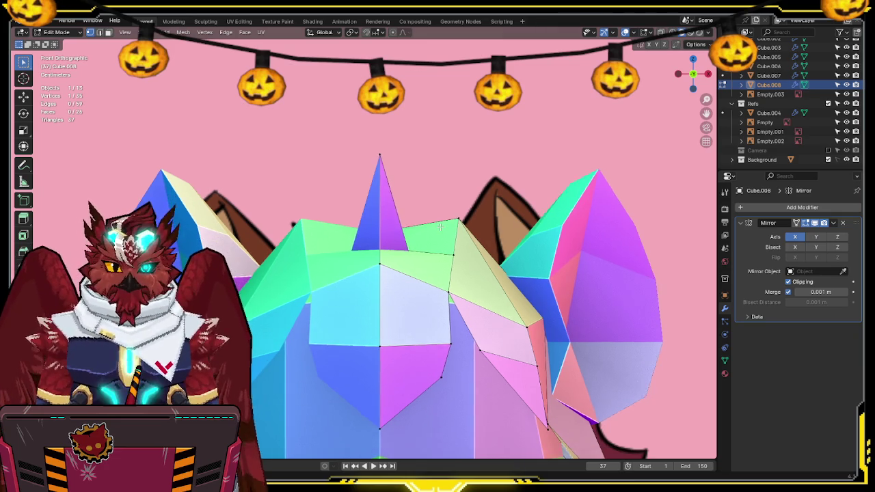
Step: Grow the selection around the ear tip and inspect the head from several angles
{"action": "scroll", "coordinate": [389, 260], "scroll_direction": "down", "scroll_amount": 2}
{"action": "key", "text": "shift+z"}
{"action": "scroll", "coordinate": [389, 259], "scroll_direction": "down", "scroll_amount": 3}
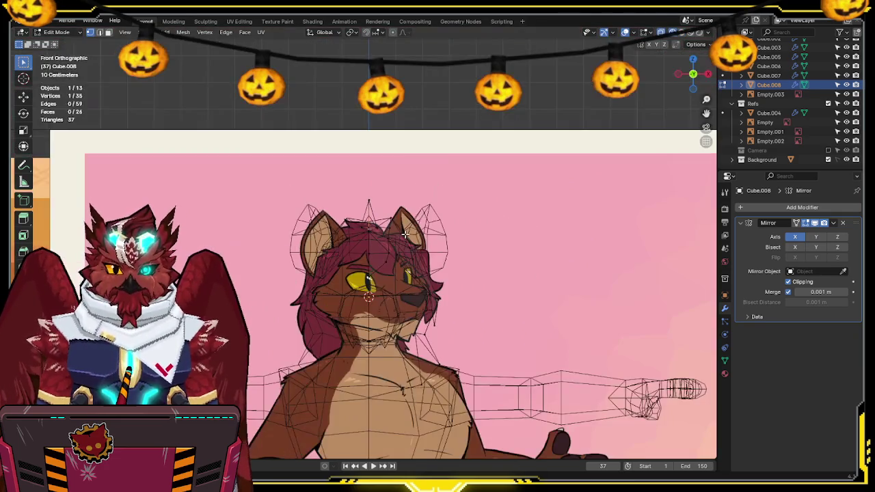
{"action": "middle_click_drag", "start_coordinate": [389, 259], "coordinate": [357, 274]}
{"action": "key", "text": "shift+z"}
{"action": "scroll", "coordinate": [376, 248], "scroll_direction": "up", "scroll_amount": 4}
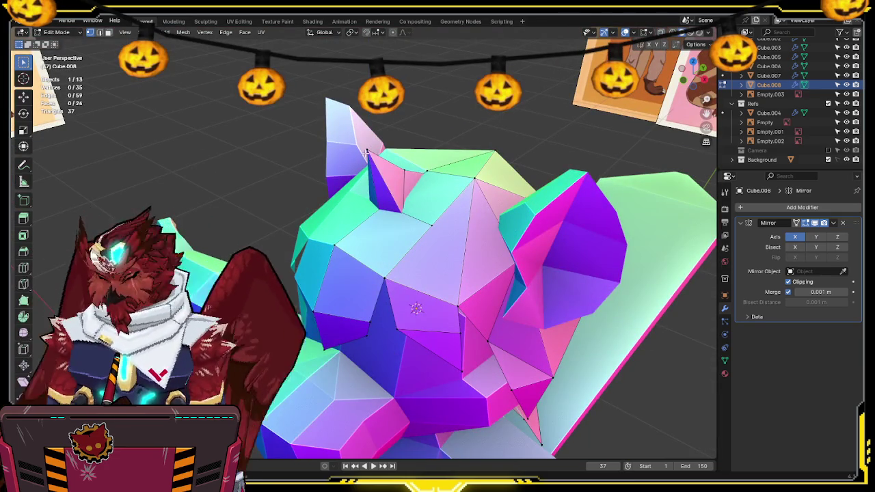
{"action": "key", "text": "F3"}
{"action": "left_click", "coordinate": [497, 200]}
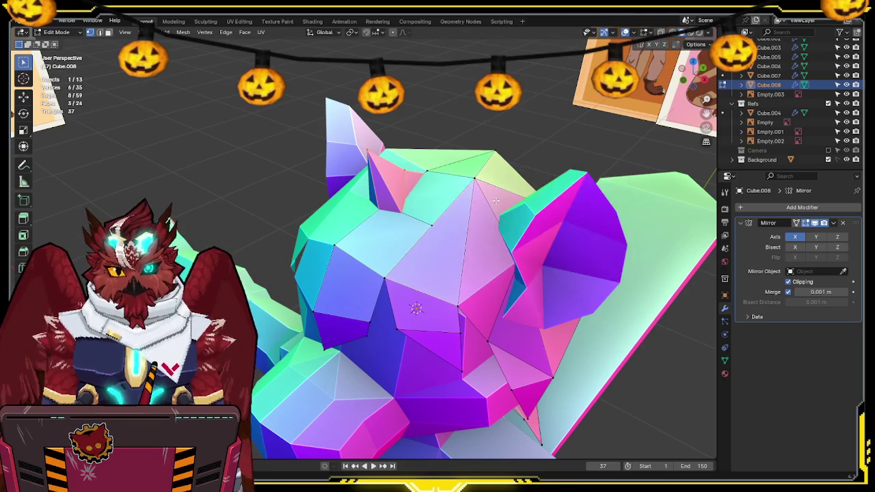
{"action": "middle_click_drag", "start_coordinate": [497, 201], "coordinate": [429, 204]}
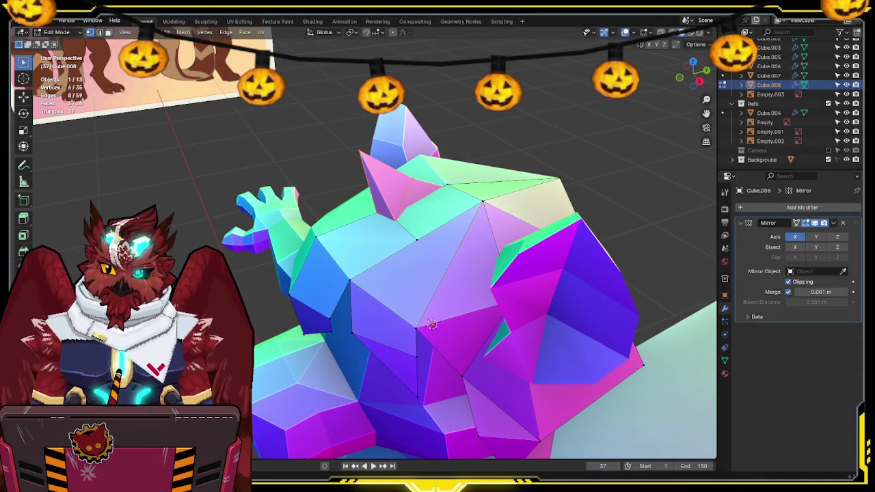
{"action": "middle_click_drag", "start_coordinate": [423, 239], "coordinate": [422, 226]}
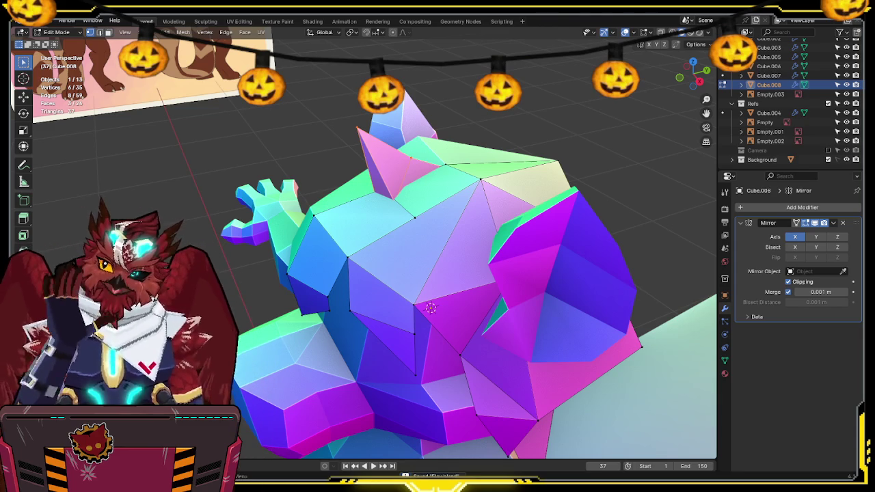
{"action": "middle_click_drag", "start_coordinate": [430, 308], "coordinate": [421, 267], "text": "alt"}
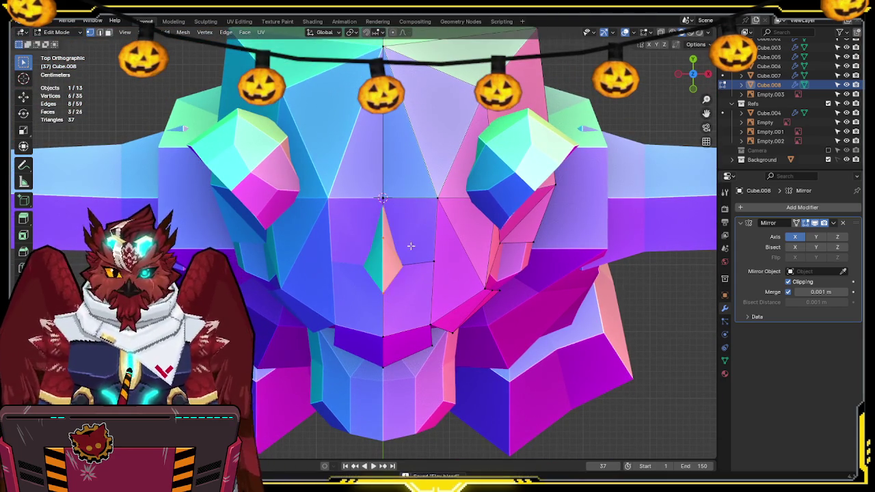
{"action": "mouse_move", "coordinate": [410, 289]}
{"action": "middle_mouse_down"}
{"action": "mouse_move", "coordinate": [430, 224]}
{"action": "mouse_move", "coordinate": [445, 224]}
{"action": "mouse_move", "coordinate": [402, 260]}
{"action": "mouse_move", "coordinate": [355, 227]}
{"action": "middle_mouse_up"}
Step: In Right view wireframe, move the tuft's top-left vertex down and left
{"action": "key", "text": "Tab"}
{"action": "key", "text": "KP_3"}
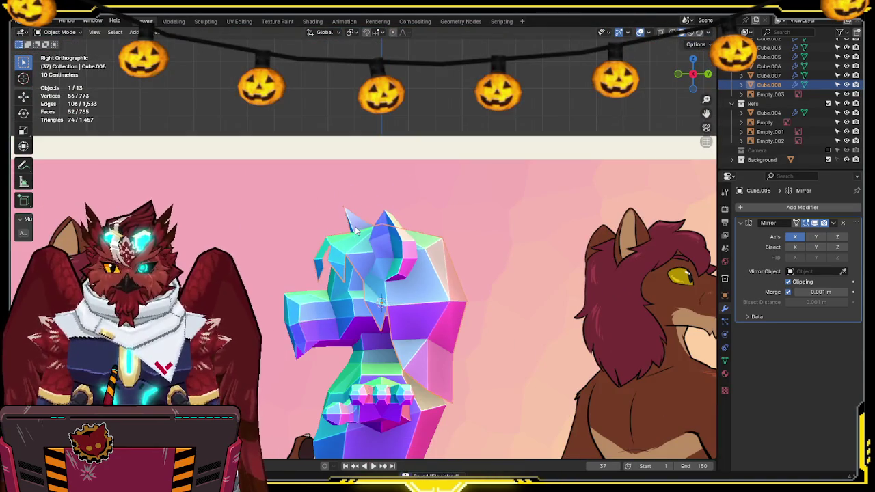
{"action": "key", "text": "Tab"}
{"action": "scroll", "coordinate": [355, 230], "scroll_direction": "up", "scroll_amount": 4}
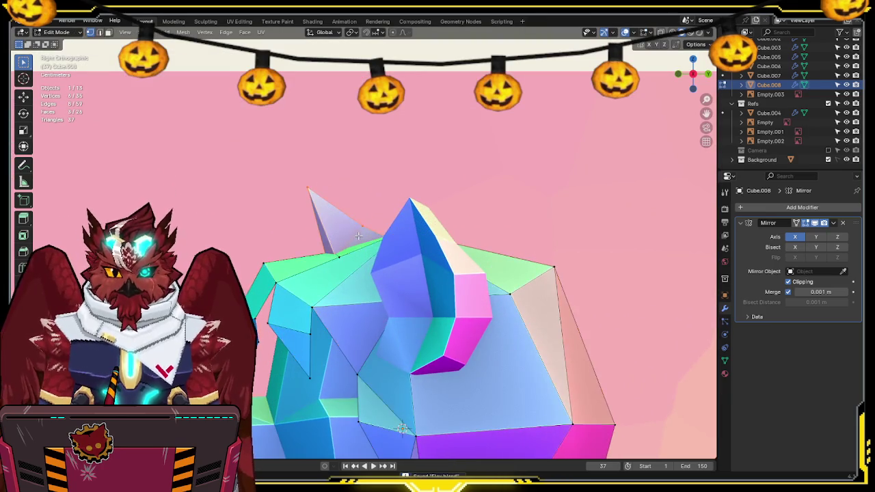
{"action": "key", "text": "shift+z"}
{"action": "middle_click_drag", "start_coordinate": [313, 184], "coordinate": [289, 157], "text": "shift"}
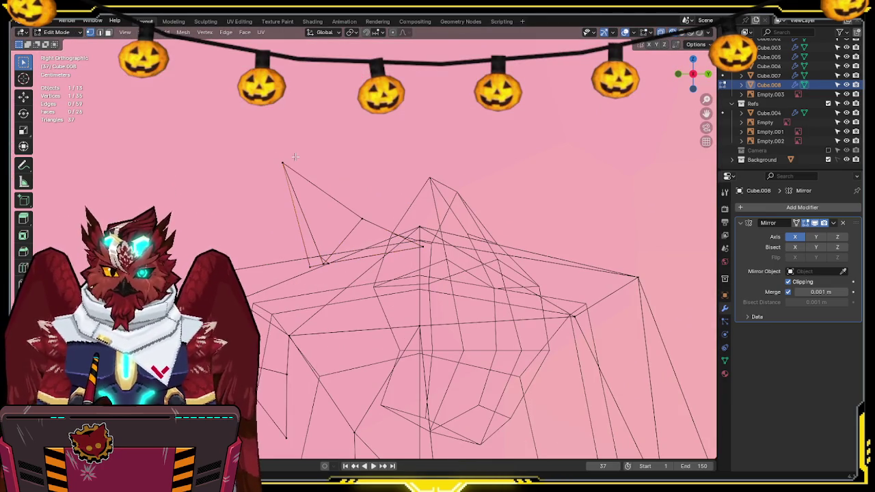
{"action": "left_click", "coordinate": [321, 262], "text": "shift"}
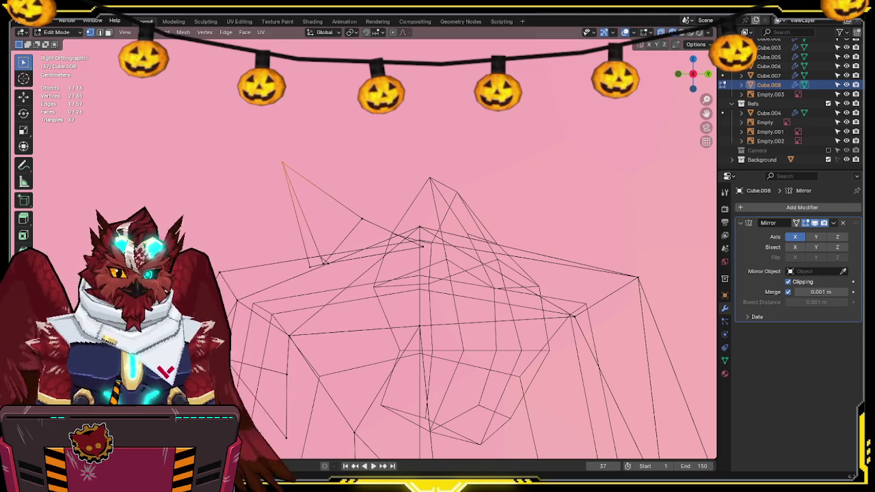
{"action": "middle_click_drag", "start_coordinate": [316, 248], "coordinate": [321, 259], "text": "shift"}
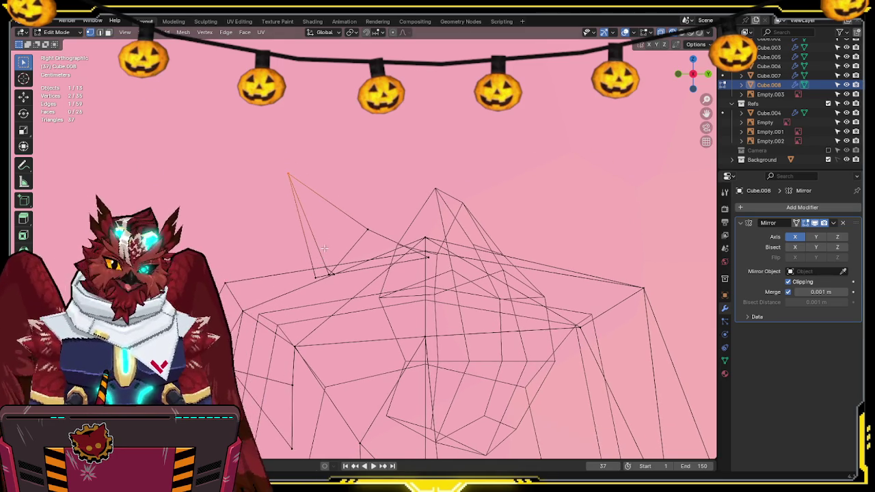
{"action": "key", "text": "g"}
{"action": "left_click", "coordinate": [364, 233]}
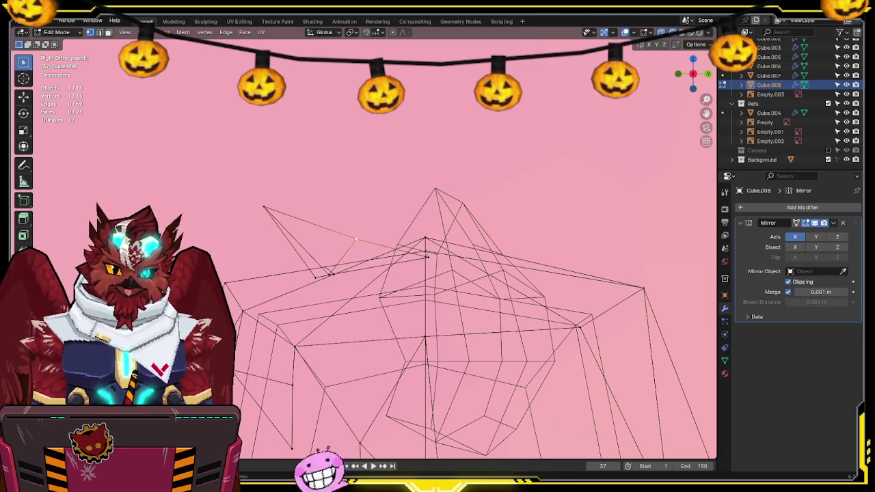
Step: Knife-cut a new edge along the tuft between two points and save the blend file
{"action": "left_click", "coordinate": [332, 275]}
{"action": "left_click", "coordinate": [342, 283]}
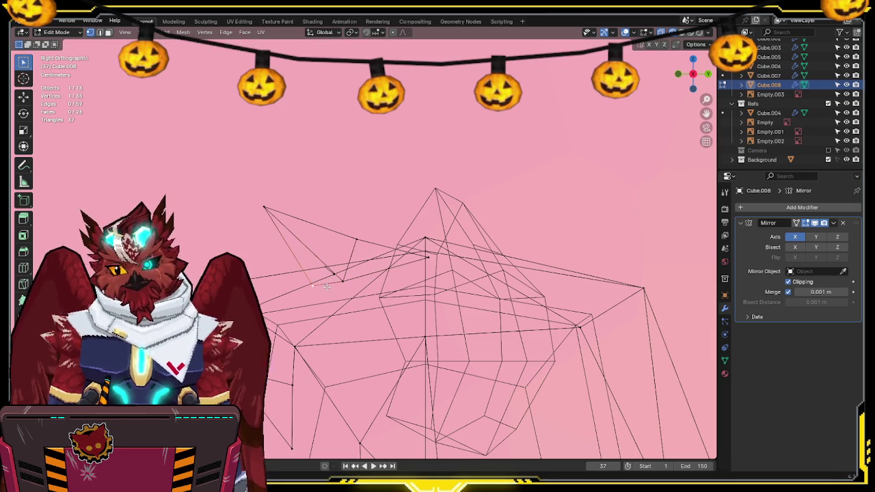
{"action": "key", "text": "Return"}
{"action": "key", "text": "shift+z"}
{"action": "key", "text": "ctrl+s"}
Step: Recheck the tuft vertex against the side reference in Right view wireframe
{"action": "mouse_move", "coordinate": [333, 265]}
{"action": "middle_mouse_down"}
{"action": "mouse_move", "coordinate": [400, 242]}
{"action": "mouse_move", "coordinate": [429, 272]}
{"action": "mouse_move", "coordinate": [406, 192]}
{"action": "mouse_move", "coordinate": [531, 211]}
{"action": "mouse_move", "coordinate": [553, 171]}
{"action": "middle_mouse_up"}
{"action": "left_click", "coordinate": [708, 83]}
{"action": "key", "text": "KP_3"}
{"action": "key", "text": "shift+z"}
{"action": "key", "text": "g"}
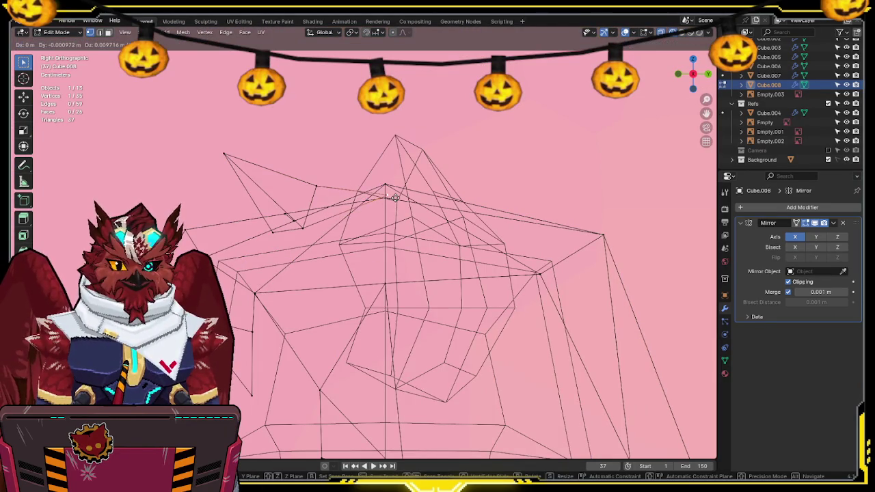
{"action": "key", "text": "Escape"}
{"action": "key", "text": "shift+z"}
{"action": "middle_click_drag", "start_coordinate": [395, 197], "coordinate": [401, 234]}
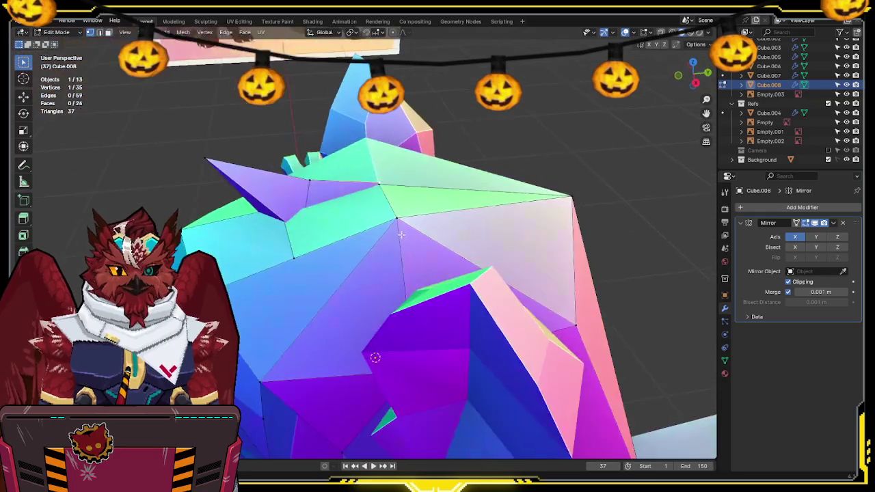
Step: Move the selected vertex vertically along Z, then switch back to Object Mode
{"action": "key", "text": "g"}
{"action": "key", "text": "z"}
{"action": "left_click", "coordinate": [372, 299]}
{"action": "mouse_move", "coordinate": [307, 177]}
{"action": "middle_mouse_down"}
{"action": "mouse_move", "coordinate": [363, 176]}
{"action": "mouse_move", "coordinate": [346, 179]}
{"action": "middle_mouse_up"}
{"action": "key", "text": "Tab"}
{"action": "left_click", "coordinate": [335, 179]}
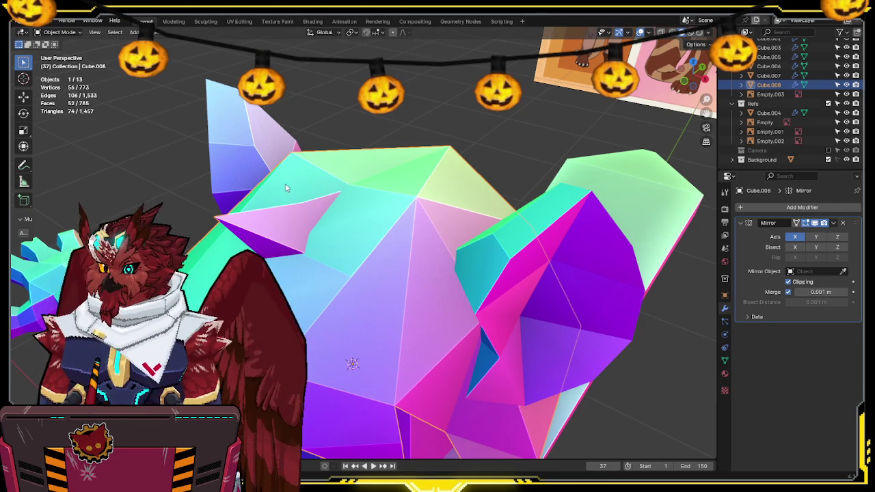
{"action": "middle_click_drag", "start_coordinate": [342, 260], "coordinate": [336, 254]}
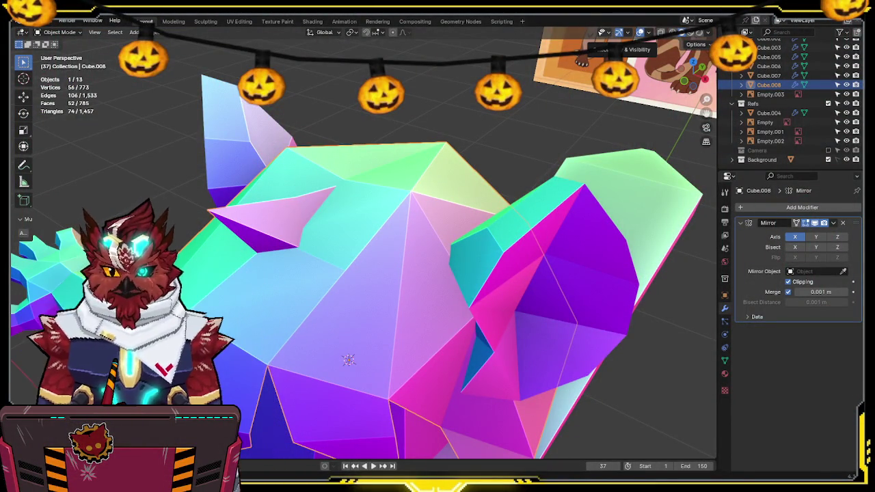
Step: Zoom out and frame the whole character in front view
{"action": "mouse_move", "coordinate": [520, 109]}
{"action": "middle_mouse_down"}
{"action": "mouse_move", "coordinate": [471, 269]}
{"action": "mouse_move", "coordinate": [425, 202]}
{"action": "mouse_move", "coordinate": [411, 212]}
{"action": "middle_mouse_up"}
{"action": "key", "text": "KP_1"}
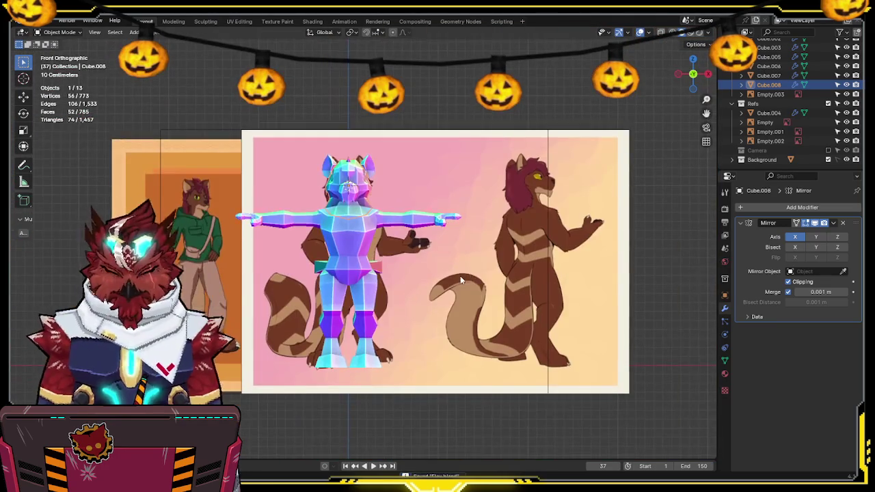
{"action": "key", "text": "KP_3"}
{"action": "middle_click_drag", "start_coordinate": [405, 275], "coordinate": [432, 260], "text": "shift"}
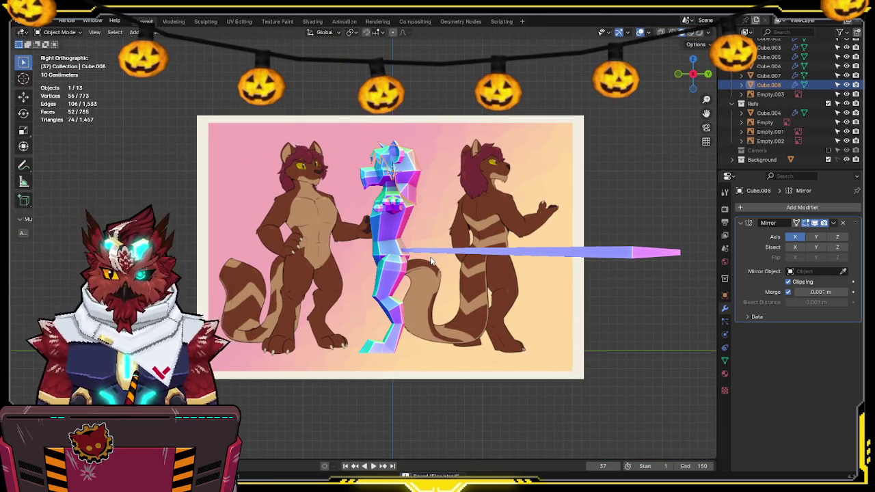
{"action": "scroll", "coordinate": [430, 259], "scroll_direction": "up", "scroll_amount": 1}
{"action": "scroll", "coordinate": [410, 243], "scroll_direction": "up", "scroll_amount": 2}
{"action": "scroll", "coordinate": [396, 233], "scroll_direction": "up", "scroll_amount": 1}
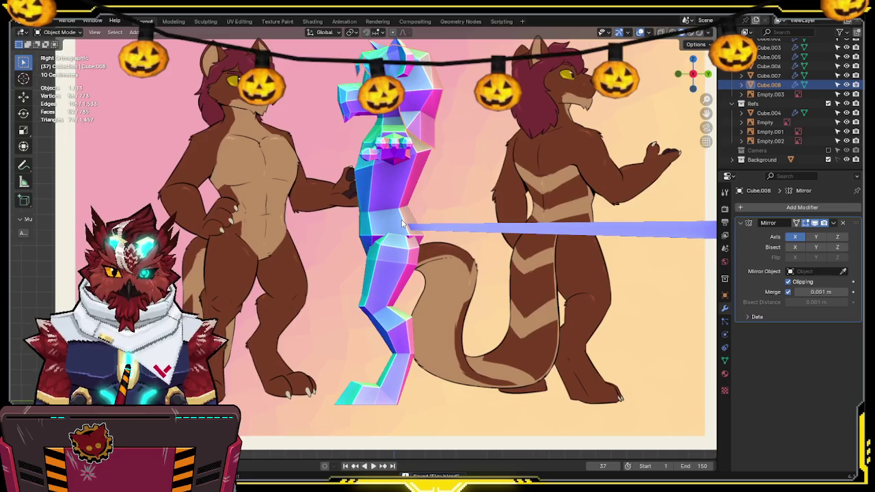
{"action": "scroll", "coordinate": [391, 223], "scroll_direction": "down", "scroll_amount": 3}
{"action": "middle_click_drag", "start_coordinate": [390, 223], "coordinate": [458, 257]}
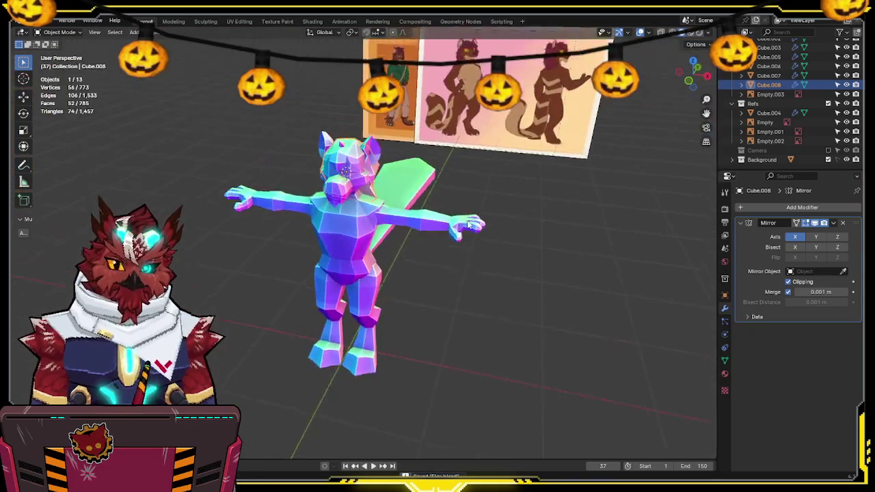
{"action": "key", "text": "KP_1"}
{"action": "scroll", "coordinate": [459, 246], "scroll_direction": "up", "scroll_amount": 1}
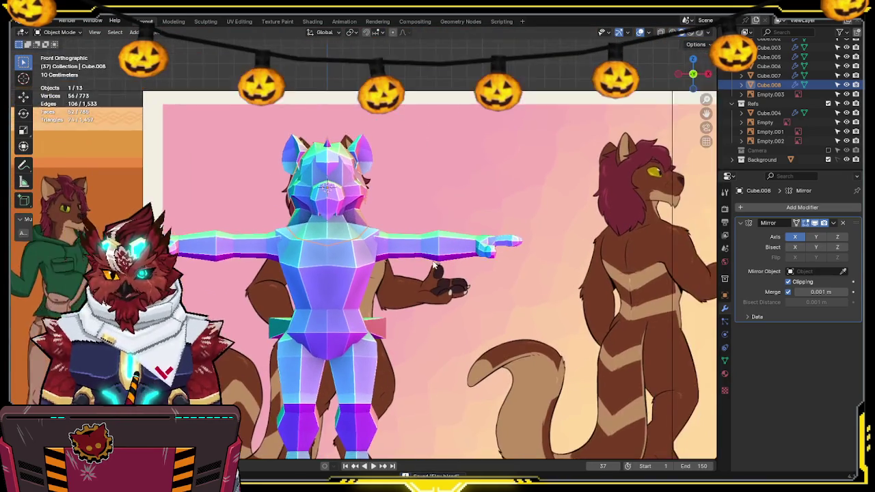
{"action": "scroll", "coordinate": [461, 240], "scroll_direction": "up", "scroll_amount": 1}
{"action": "mouse_move", "coordinate": [384, 214]}
{"action": "middle_mouse_down", "text": "shift"}
{"action": "mouse_move", "coordinate": [382, 170]}
{"action": "mouse_move", "coordinate": [411, 205]}
{"action": "mouse_move", "coordinate": [362, 171]}
{"action": "mouse_move", "coordinate": [428, 151]}
{"action": "middle_mouse_up", "text": "shift"}
Step: Select the body mesh Cube.003, enter Edit Mode and start a loop cut around the torso
{"action": "left_click", "coordinate": [379, 200]}
{"action": "key", "text": "Tab"}
{"action": "scroll", "coordinate": [410, 205], "scroll_direction": "up", "scroll_amount": 3}
{"action": "key", "text": "ctrl+r"}
Step: Place a new edge loop on the lower torso and move its edge front-to-back in X-ray side view
{"action": "left_click", "coordinate": [360, 168]}
{"action": "left_click", "coordinate": [697, 77]}
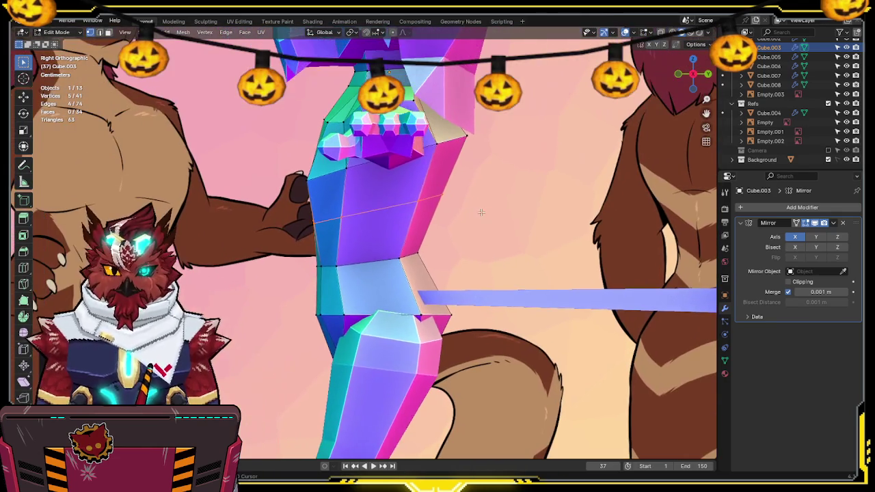
{"action": "key", "text": "alt+z"}
{"action": "mouse_move", "coordinate": [323, 236]}
{"action": "middle_mouse_down", "text": "shift"}
{"action": "mouse_move", "coordinate": [414, 259]}
{"action": "mouse_move", "coordinate": [376, 223]}
{"action": "middle_mouse_up", "text": "shift"}
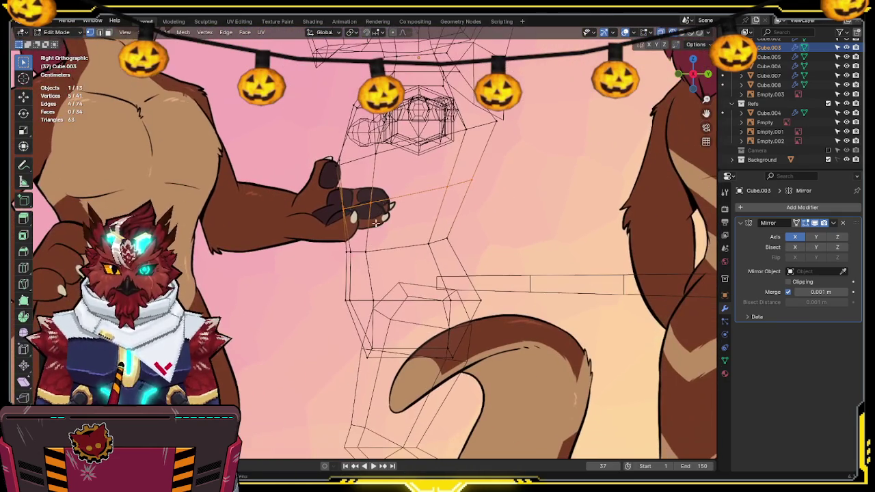
{"action": "key", "text": "g"}
{"action": "key", "text": "y"}
{"action": "left_click", "coordinate": [348, 263]}
Step: Slide and adjust the loop's edges to follow the side reference outline
{"action": "key", "text": "alt+z"}
{"action": "middle_click_drag", "start_coordinate": [475, 179], "coordinate": [400, 175], "text": "shift"}
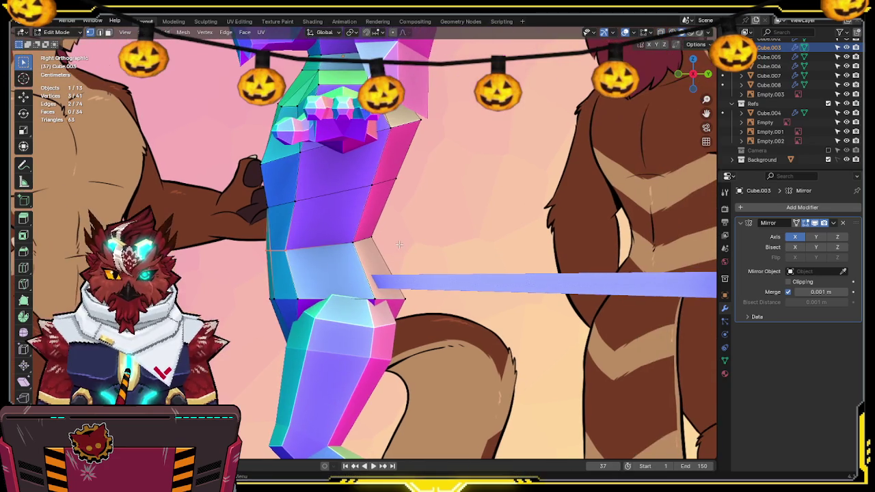
{"action": "key", "text": "alt+z"}
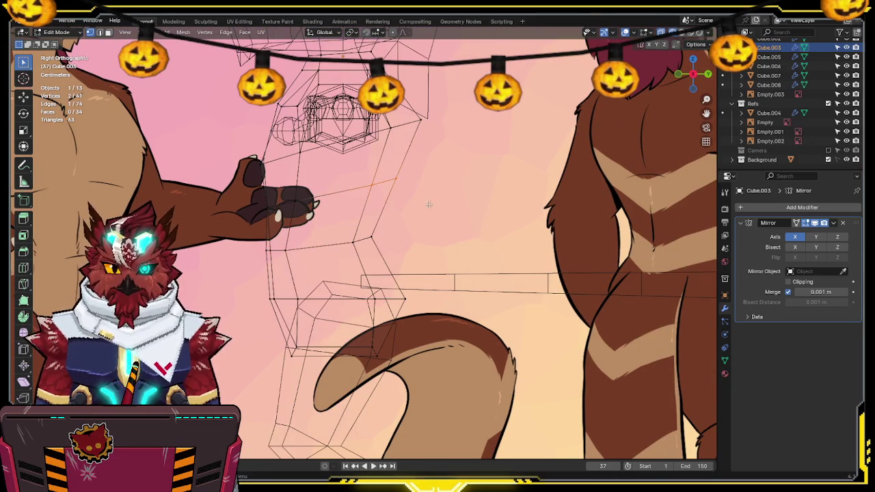
{"action": "key", "text": "g"}
{"action": "key", "text": "g"}
{"action": "left_click", "coordinate": [406, 235]}
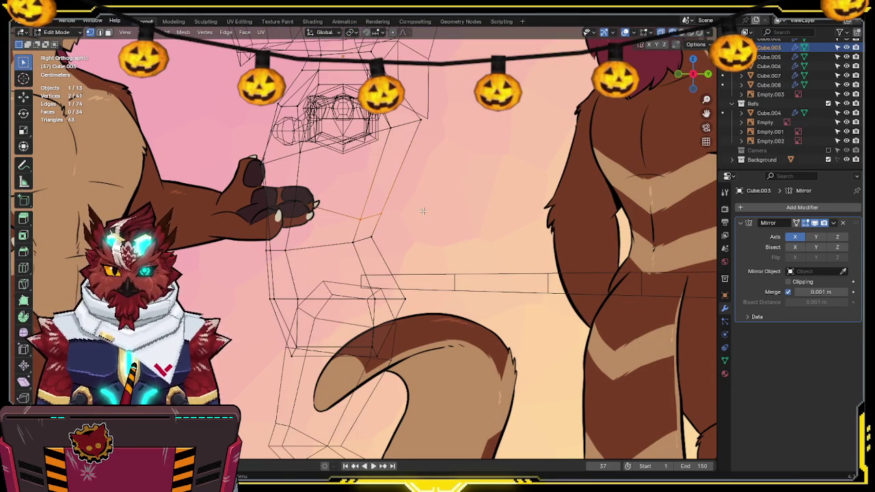
{"action": "key", "text": "g"}
{"action": "left_click", "coordinate": [423, 205]}
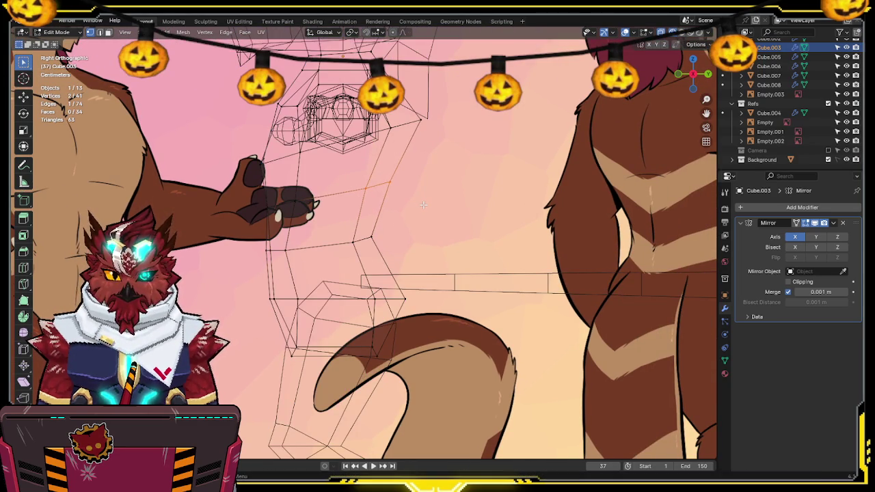
Step: Return to Object Mode and inspect the torso from the front view
{"action": "middle_click_drag", "start_coordinate": [311, 189], "coordinate": [365, 197]}
{"action": "scroll", "coordinate": [342, 195], "scroll_direction": "down", "scroll_amount": 3}
{"action": "scroll", "coordinate": [342, 195], "scroll_direction": "down", "scroll_amount": 3}
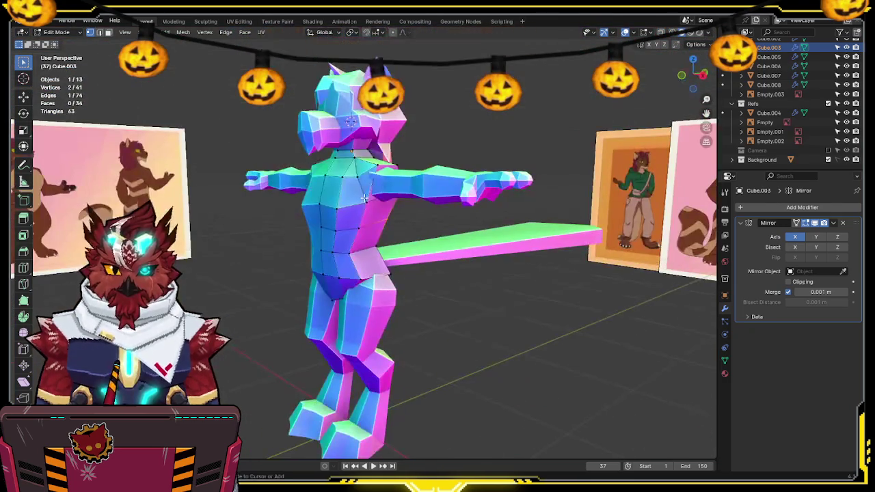
{"action": "key", "text": "Tab"}
{"action": "key", "text": "KP_1"}
{"action": "scroll", "coordinate": [334, 197], "scroll_direction": "up", "scroll_amount": 4}
{"action": "scroll", "coordinate": [399, 229], "scroll_direction": "down", "scroll_amount": 1}
{"action": "scroll", "coordinate": [419, 258], "scroll_direction": "down", "scroll_amount": 3}
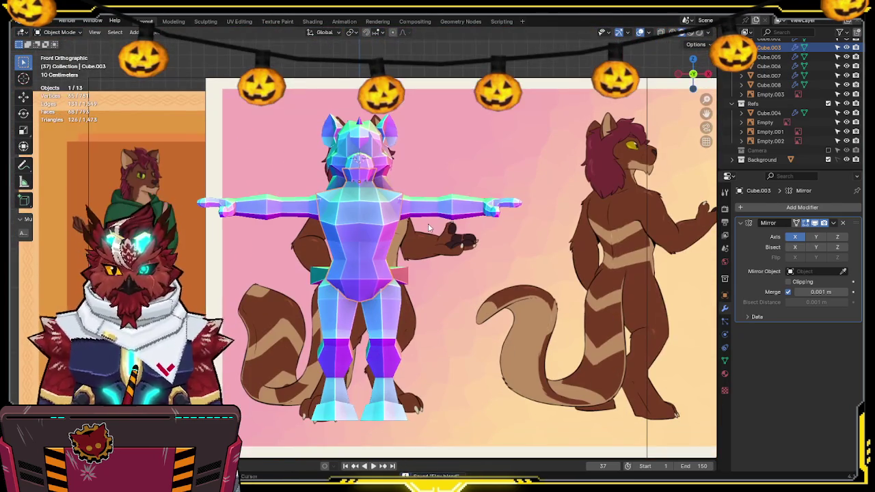
{"action": "mouse_move", "coordinate": [429, 228]}
{"action": "middle_mouse_down", "text": "shift"}
{"action": "mouse_move", "coordinate": [426, 207]}
{"action": "mouse_move", "coordinate": [376, 220]}
{"action": "mouse_move", "coordinate": [345, 210]}
{"action": "mouse_move", "coordinate": [365, 176]}
{"action": "mouse_move", "coordinate": [483, 175]}
{"action": "middle_mouse_up", "text": "shift"}
{"action": "scroll", "coordinate": [376, 221], "scroll_direction": "up", "scroll_amount": 3}
{"action": "scroll", "coordinate": [339, 216], "scroll_direction": "up", "scroll_amount": 2}
{"action": "scroll", "coordinate": [531, 155], "scroll_direction": "up", "scroll_amount": 2}
{"action": "middle_click_drag", "start_coordinate": [532, 155], "coordinate": [595, 147]}
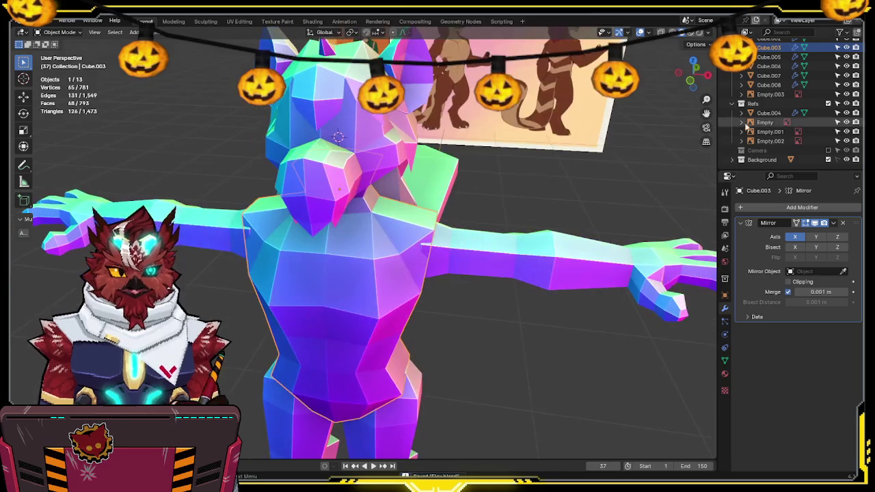
{"action": "scroll", "coordinate": [786, 128], "scroll_direction": "up", "scroll_amount": 3}
{"action": "left_click", "coordinate": [766, 53]}
{"action": "middle_click_drag", "start_coordinate": [465, 205], "coordinate": [392, 165]}
{"action": "key", "text": "KP_1"}
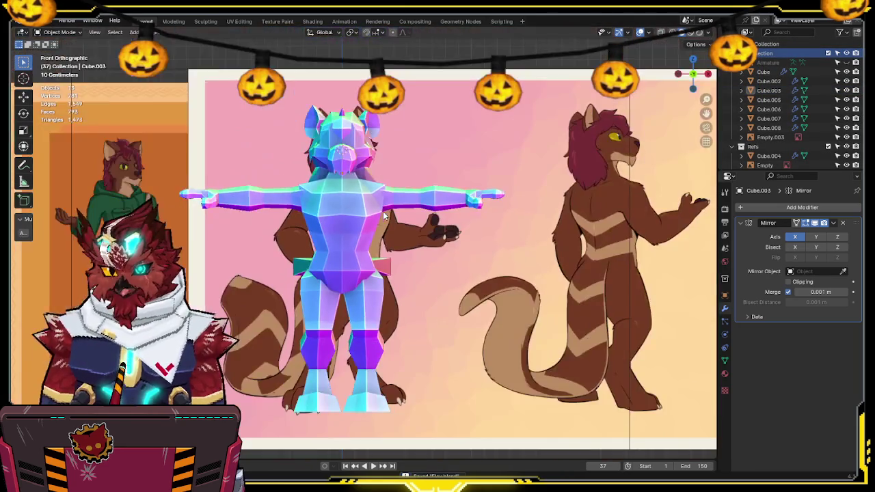
Step: In Edit Mode's front view, move the selected hip vertices sideways along X
{"action": "scroll", "coordinate": [371, 221], "scroll_direction": "up", "scroll_amount": 4}
{"action": "key", "text": "Tab"}
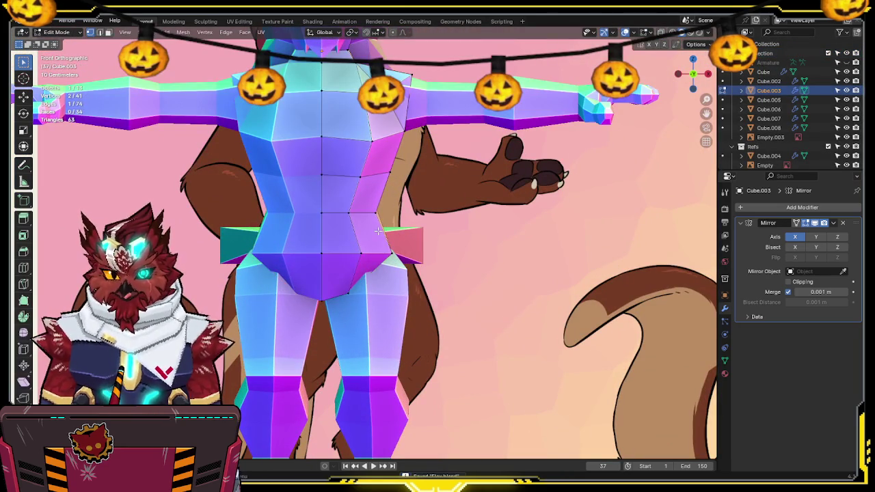
{"action": "mouse_move", "coordinate": [386, 234]}
{"action": "middle_mouse_down"}
{"action": "mouse_move", "coordinate": [416, 211]}
{"action": "mouse_move", "coordinate": [677, 112]}
{"action": "middle_mouse_up"}
{"action": "left_click", "coordinate": [700, 73]}
{"action": "key", "text": "shift+z"}
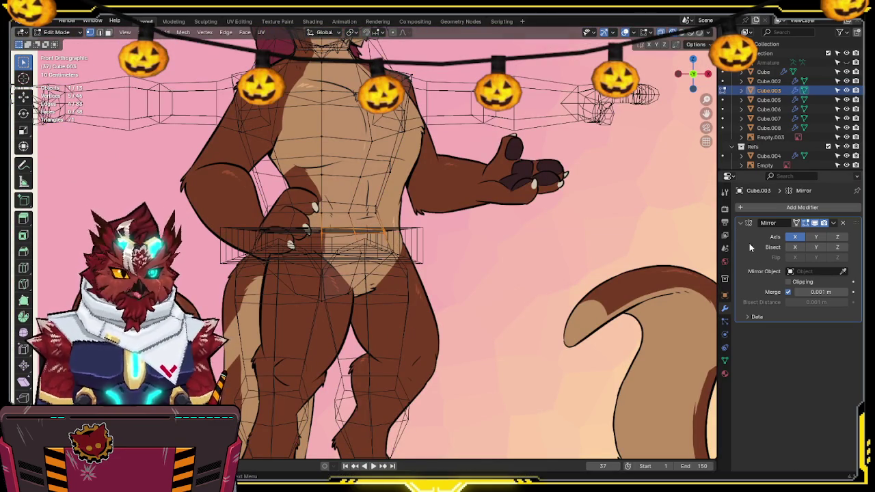
{"action": "key", "text": "g"}
{"action": "key", "text": "x"}
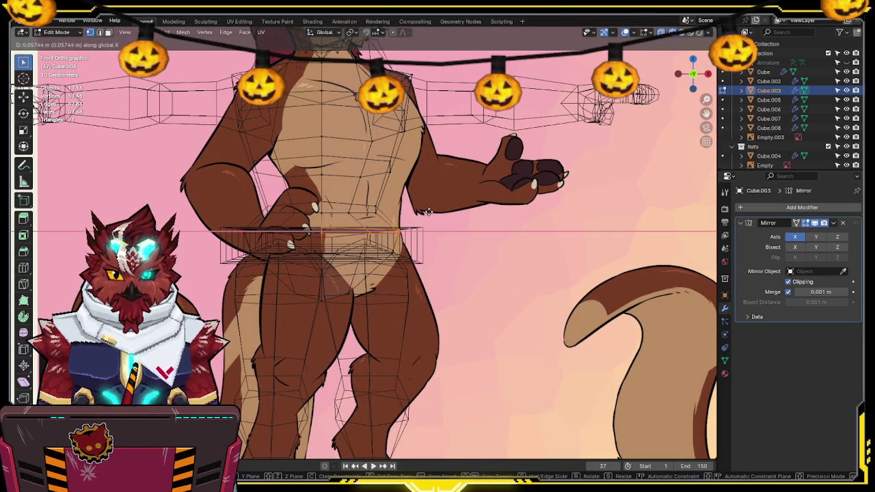
{"action": "left_click", "coordinate": [427, 212]}
{"action": "key", "text": "shift+z"}
Step: In side view, move the front hip vertices onto the reference outline
{"action": "left_click", "coordinate": [708, 75]}
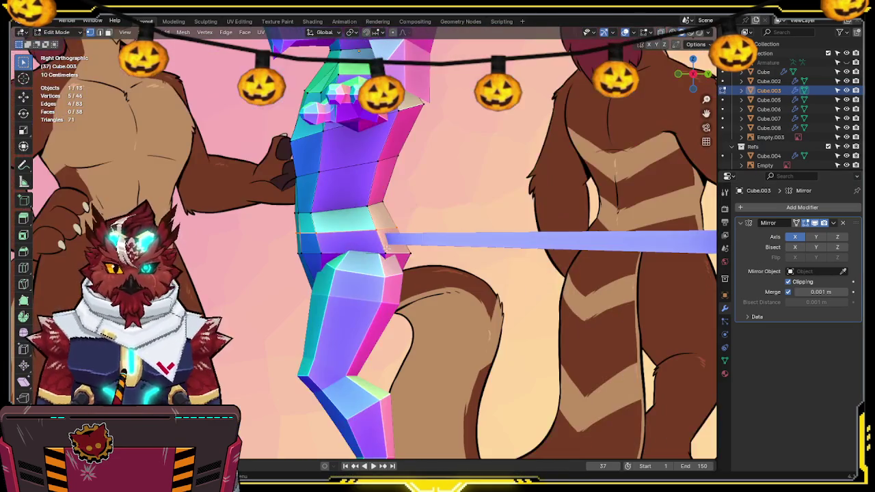
{"action": "key", "text": "shift+z"}
{"action": "left_click_drag", "start_coordinate": [264, 238], "coordinate": [264, 238]}
{"action": "key", "text": "g"}
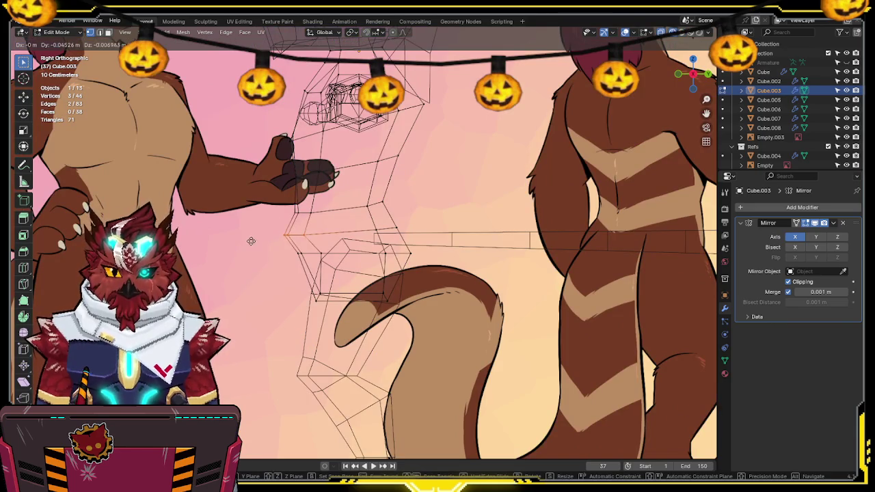
{"action": "left_click", "coordinate": [252, 241]}
{"action": "key", "text": "g"}
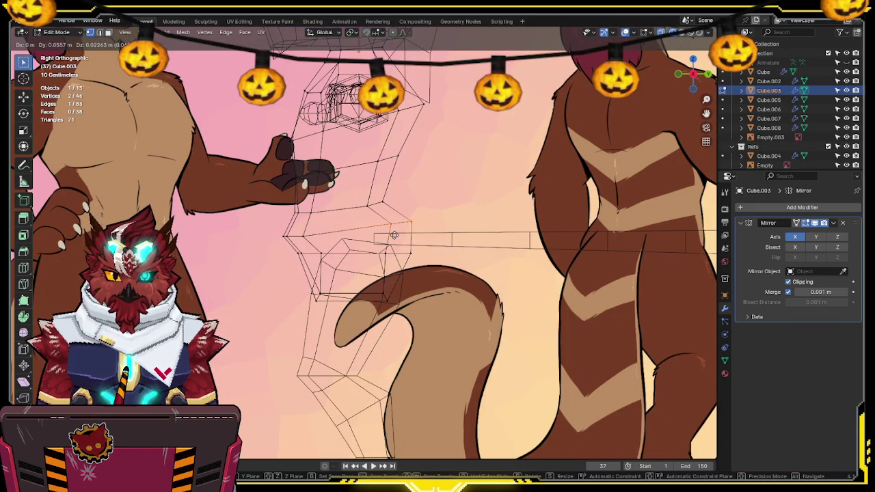
{"action": "left_click", "coordinate": [397, 236]}
{"action": "key", "text": "shift+z"}
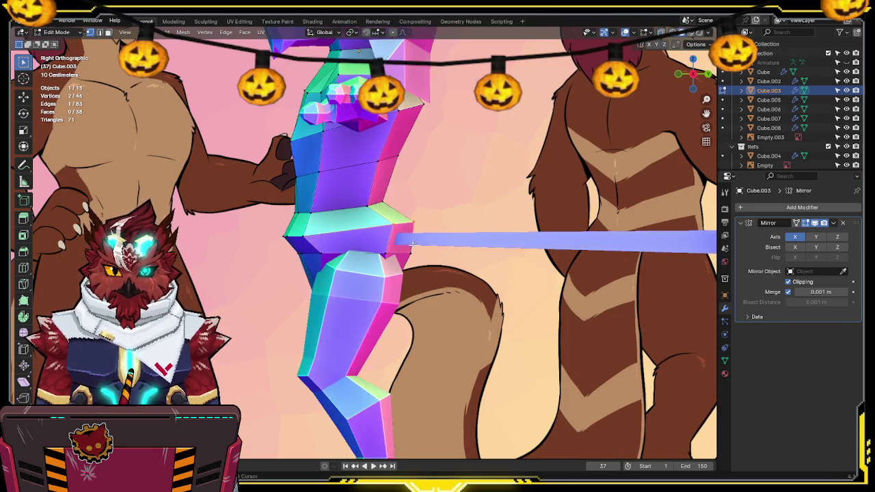
Step: Shift the selected hip vertices front-to-back in side view, checking the shape in 3D
{"action": "middle_click_drag", "start_coordinate": [410, 236], "coordinate": [402, 208]}
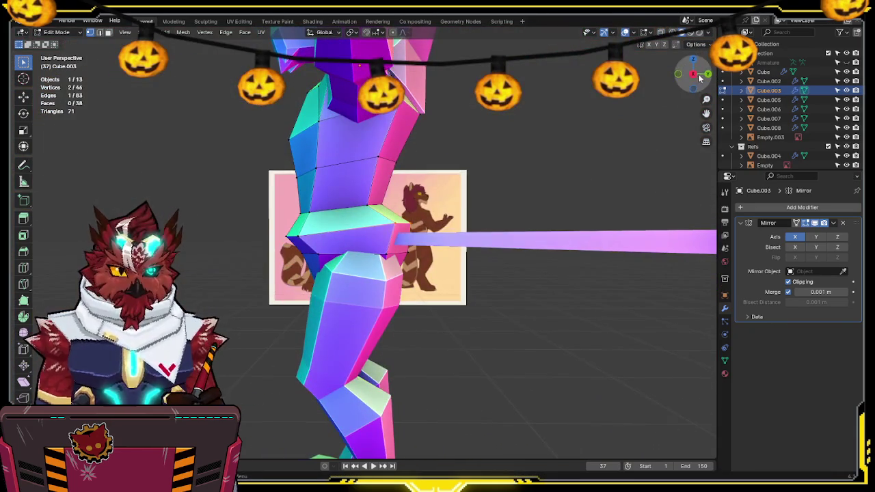
{"action": "left_click", "coordinate": [694, 75]}
{"action": "key", "text": "shift+z"}
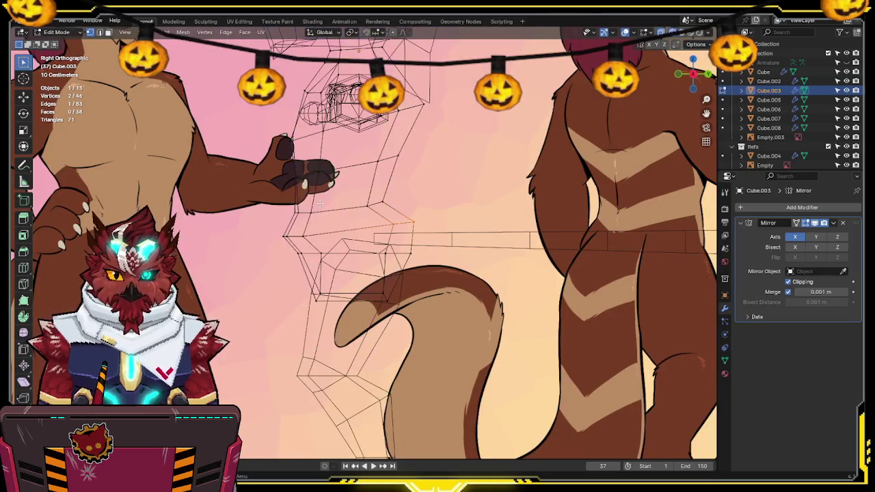
{"action": "key", "text": "g"}
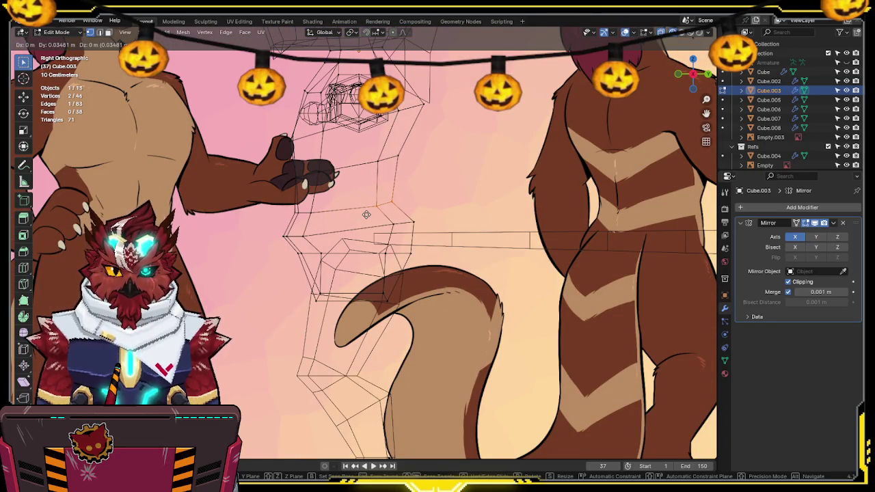
{"action": "left_click", "coordinate": [364, 215]}
{"action": "key", "text": "shift+z"}
{"action": "mouse_move", "coordinate": [317, 173]}
{"action": "middle_mouse_down", "text": "shift"}
{"action": "mouse_move", "coordinate": [318, 148]}
{"action": "mouse_move", "coordinate": [335, 210]}
{"action": "mouse_move", "coordinate": [328, 190]}
{"action": "mouse_move", "coordinate": [371, 196]}
{"action": "mouse_move", "coordinate": [294, 204]}
{"action": "middle_mouse_up", "text": "shift"}
{"action": "key", "text": "shift+z"}
{"action": "key", "text": "shift+z"}
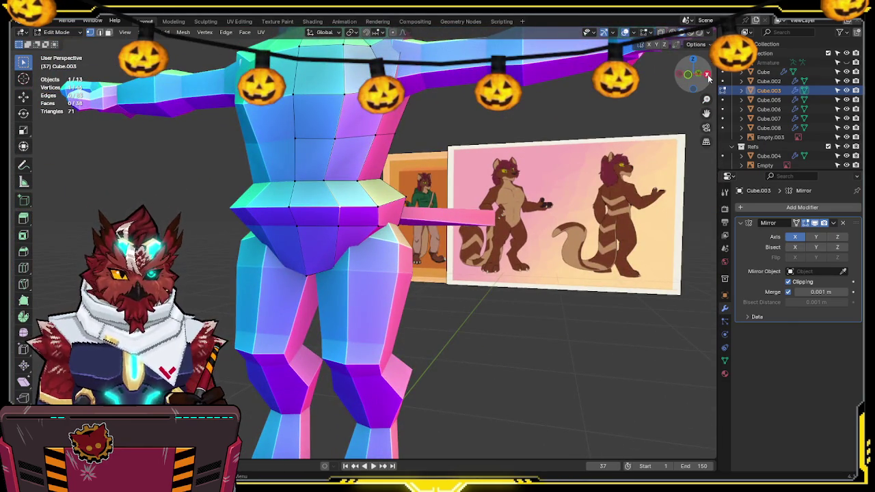
Step: Raise a single hip vertex to the side outline, nudge its neighbour, and return to Object Mode
{"action": "left_click", "coordinate": [707, 75]}
{"action": "key", "text": "alt+z"}
{"action": "middle_click_drag", "start_coordinate": [290, 215], "coordinate": [344, 221], "text": "shift"}
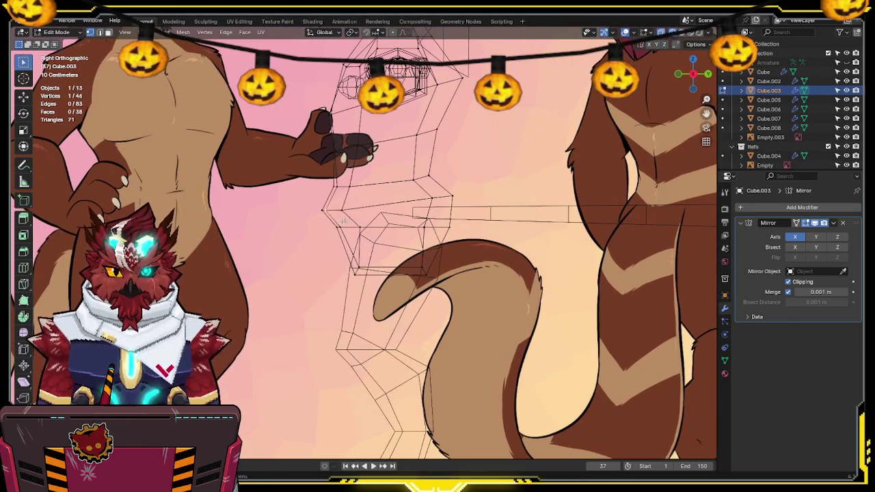
{"action": "scroll", "coordinate": [344, 220], "scroll_direction": "up", "scroll_amount": 2}
{"action": "left_click", "coordinate": [337, 253], "text": "shift"}
{"action": "key", "text": "r"}
{"action": "right_click", "coordinate": [373, 230]}
{"action": "left_click", "coordinate": [357, 228]}
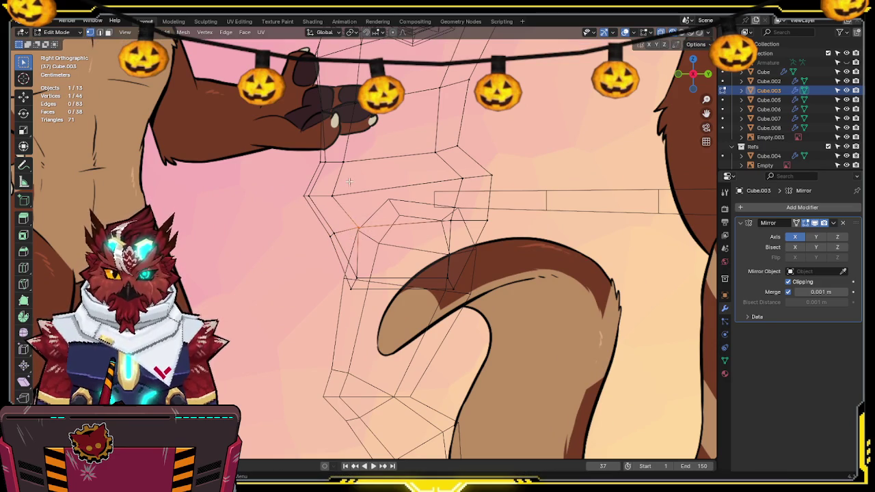
{"action": "key", "text": "g"}
{"action": "left_click", "coordinate": [327, 193]}
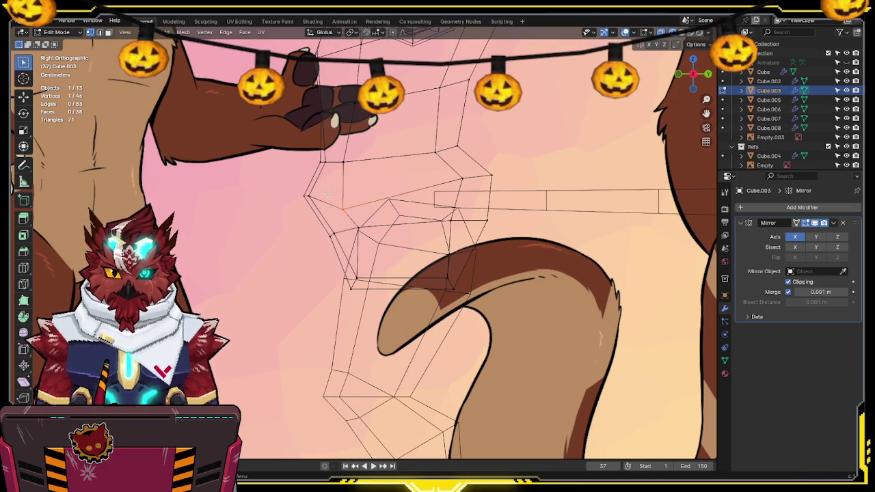
{"action": "key", "text": "g"}
{"action": "left_click", "coordinate": [324, 213]}
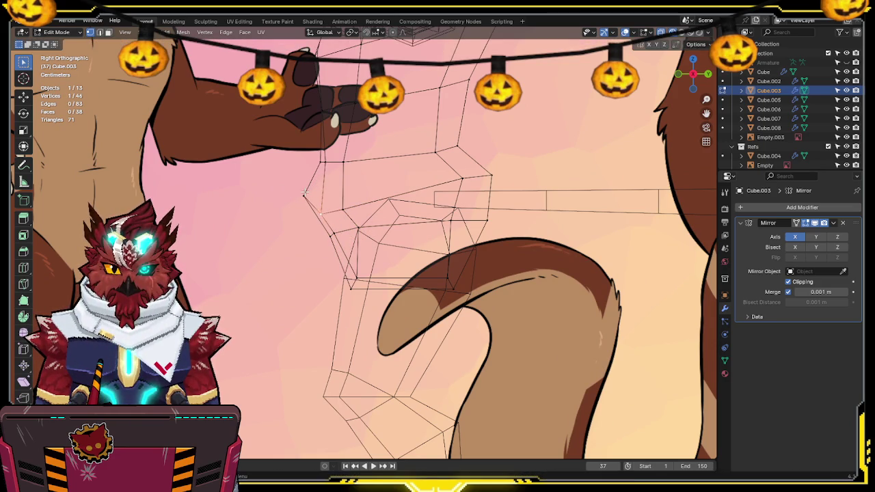
{"action": "key", "text": "shift+z"}
{"action": "mouse_move", "coordinate": [305, 193]}
{"action": "middle_mouse_down"}
{"action": "mouse_move", "coordinate": [425, 175]}
{"action": "mouse_move", "coordinate": [467, 206]}
{"action": "mouse_move", "coordinate": [428, 223]}
{"action": "mouse_move", "coordinate": [423, 243]}
{"action": "middle_mouse_up"}
{"action": "key", "text": "Tab"}
Step: Add a new cube mesh and scale it down
{"action": "key", "text": "shift+a"}
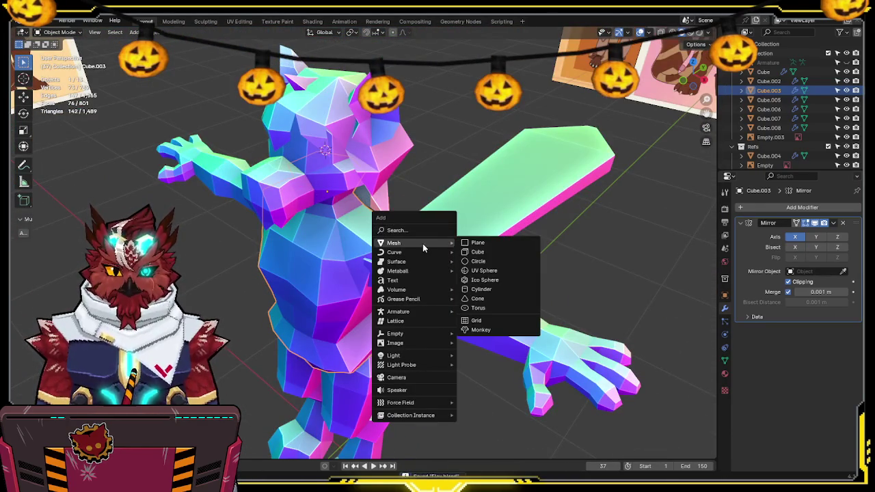
{"action": "left_click", "coordinate": [477, 251]}
{"action": "key", "text": "s"}
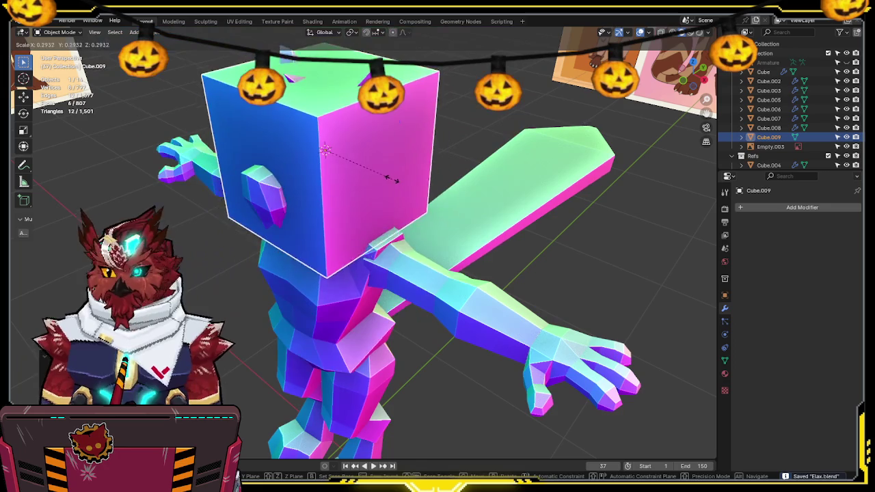
{"action": "left_click", "coordinate": [393, 179]}
Step: Select the Cube.008 head-top object and open its rename popup with F2
{"action": "middle_click_drag", "start_coordinate": [392, 176], "coordinate": [440, 181]}
{"action": "key", "text": "KP_1"}
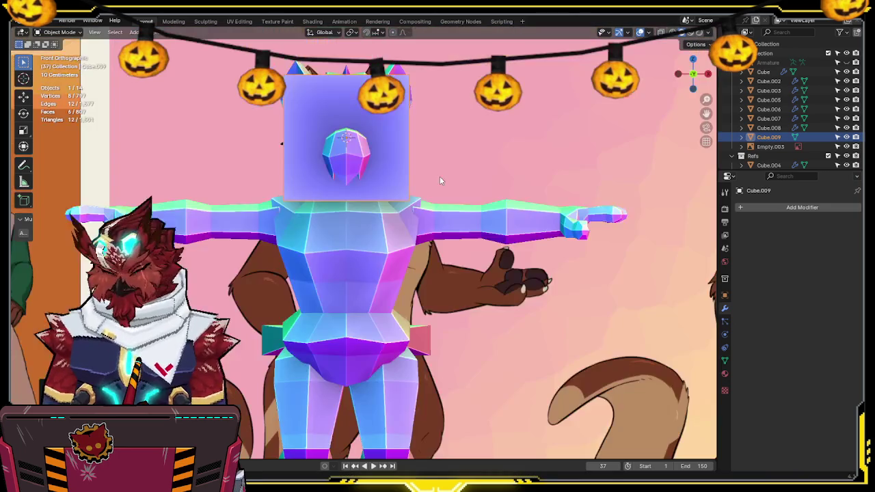
{"action": "mouse_move", "coordinate": [624, 169]}
{"action": "middle_mouse_down"}
{"action": "mouse_move", "coordinate": [441, 226]}
{"action": "mouse_move", "coordinate": [418, 221]}
{"action": "middle_mouse_up"}
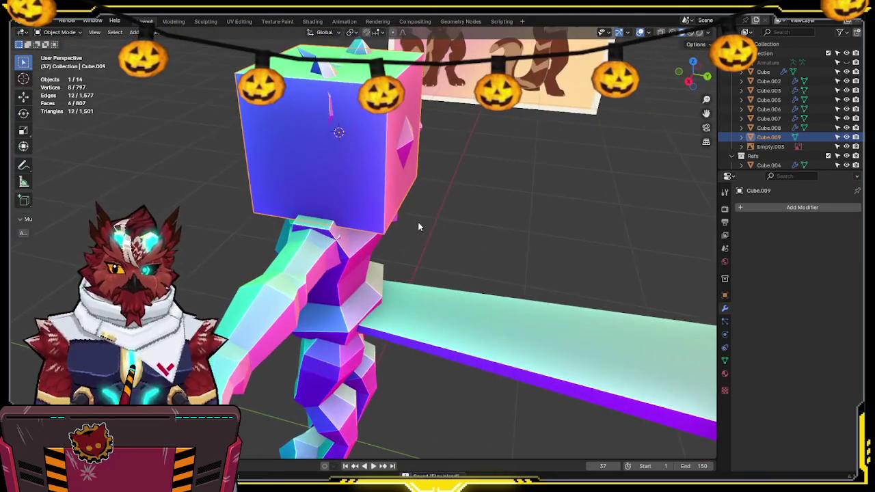
{"action": "left_click", "coordinate": [410, 147]}
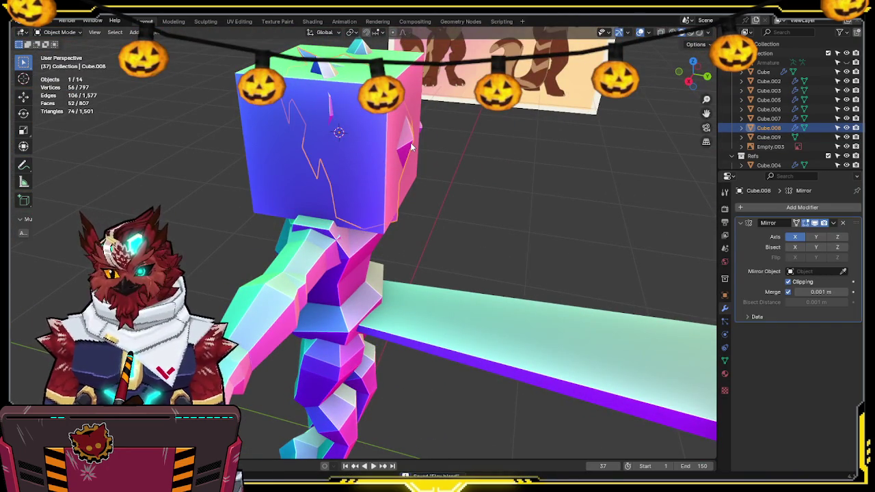
{"action": "key", "text": "F2"}
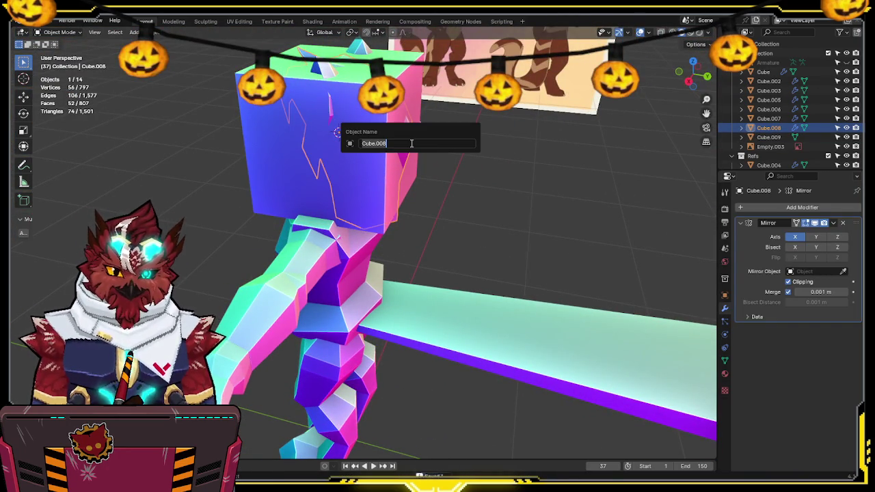
Step: Name Cube.008 'Hair' and save the blend file
{"action": "type", "text": "Hair"}
{"action": "key", "text": "Return"}
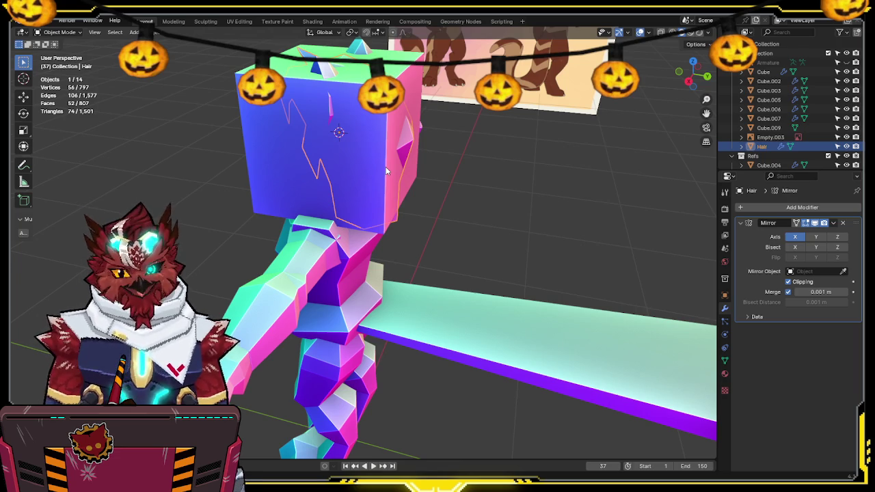
{"action": "middle_click_drag", "start_coordinate": [385, 167], "coordinate": [411, 169]}
{"action": "key", "text": "ctrl+s"}
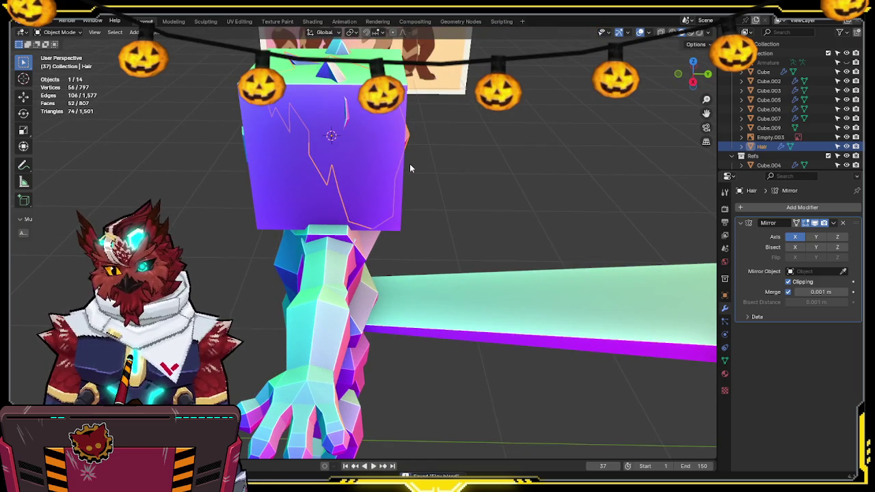
{"action": "middle_click_drag", "start_coordinate": [409, 164], "coordinate": [375, 168]}
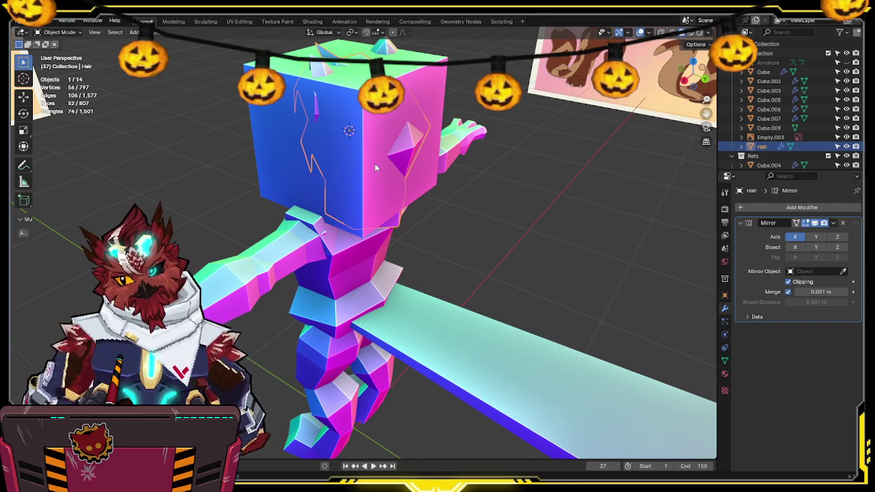
{"action": "mouse_move", "coordinate": [323, 99]}
{"action": "middle_mouse_down"}
{"action": "mouse_move", "coordinate": [399, 111]}
{"action": "mouse_move", "coordinate": [420, 121]}
{"action": "mouse_move", "coordinate": [408, 132]}
{"action": "middle_mouse_up"}
Step: Hide Hair, then edit Cube.009 in X-ray right side view with one edge selected
{"action": "key", "text": "h"}
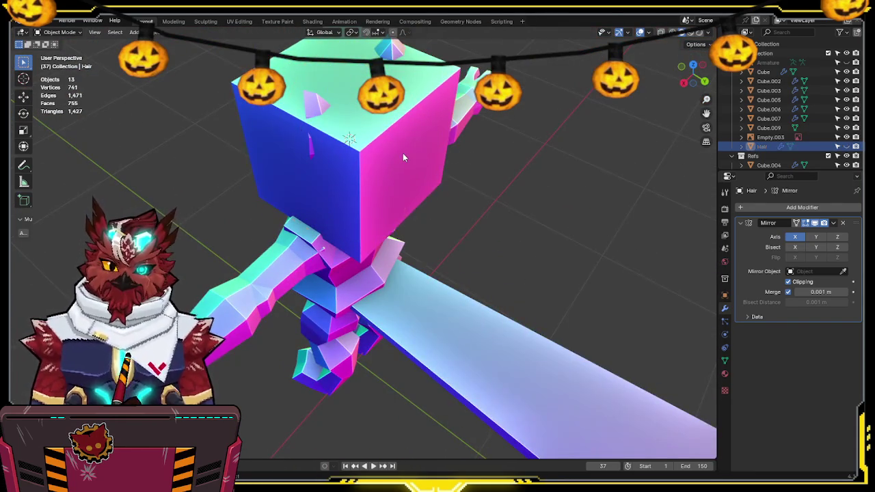
{"action": "left_click", "coordinate": [402, 153]}
{"action": "key", "text": "KP_3"}
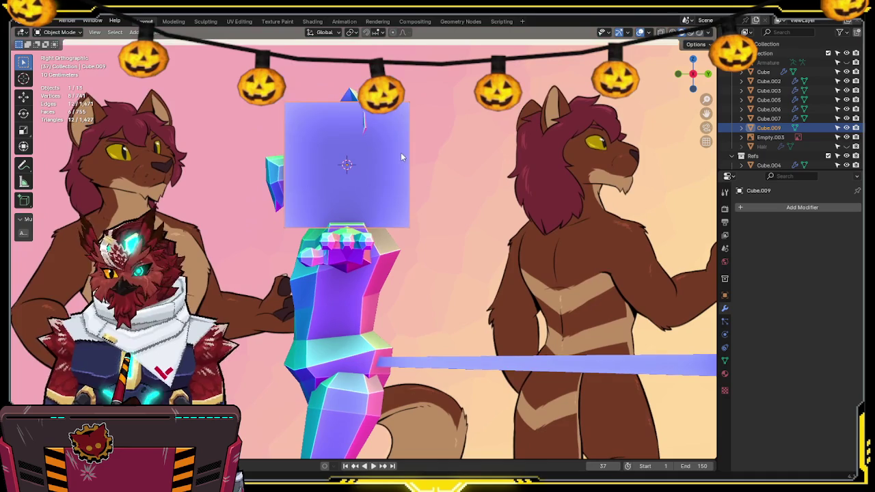
{"action": "key", "text": "Tab"}
{"action": "key", "text": "shift+z"}
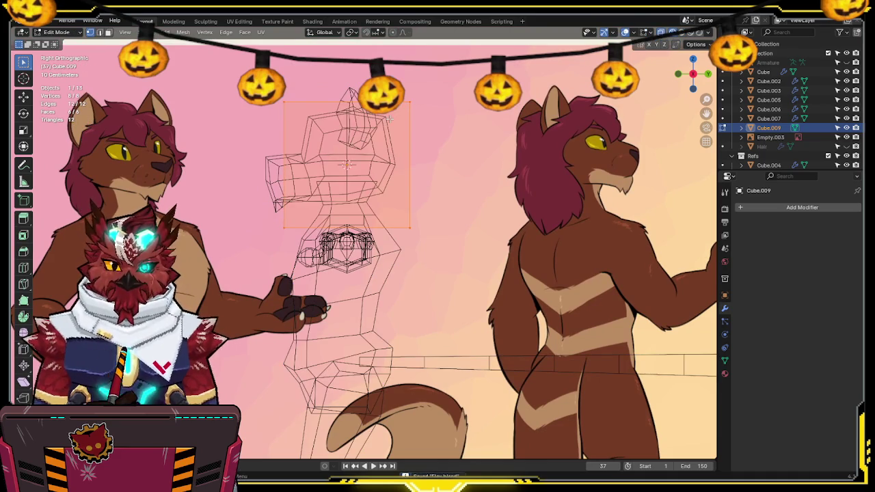
{"action": "left_click", "coordinate": [319, 195]}
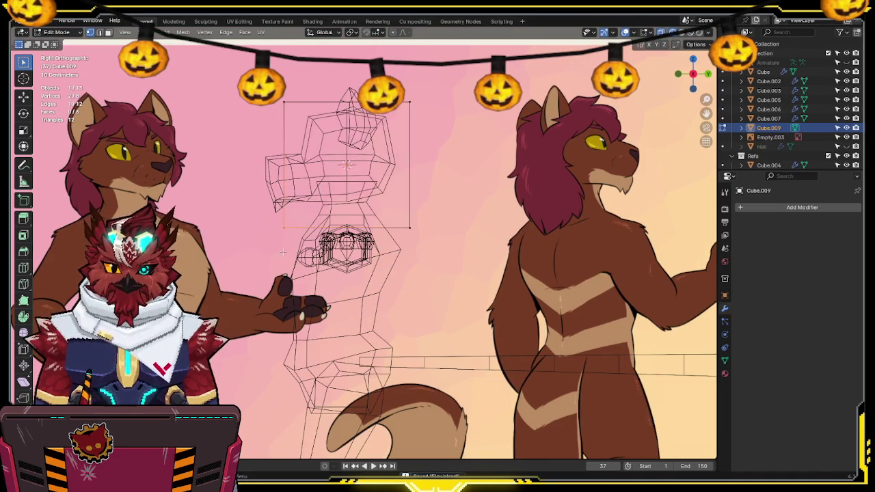
{"action": "middle_click_drag", "start_coordinate": [359, 214], "coordinate": [369, 214], "text": "shift"}
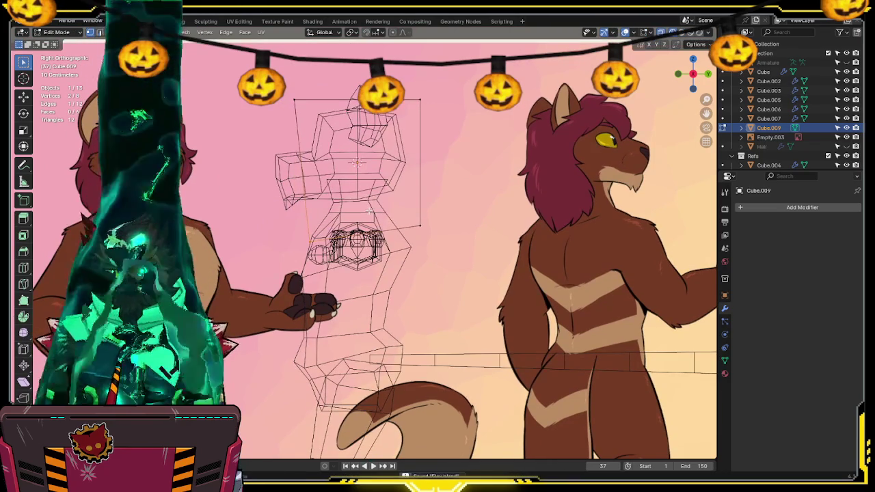
{"action": "scroll", "coordinate": [340, 172], "scroll_direction": "up", "scroll_amount": 2, "text": "shift"}
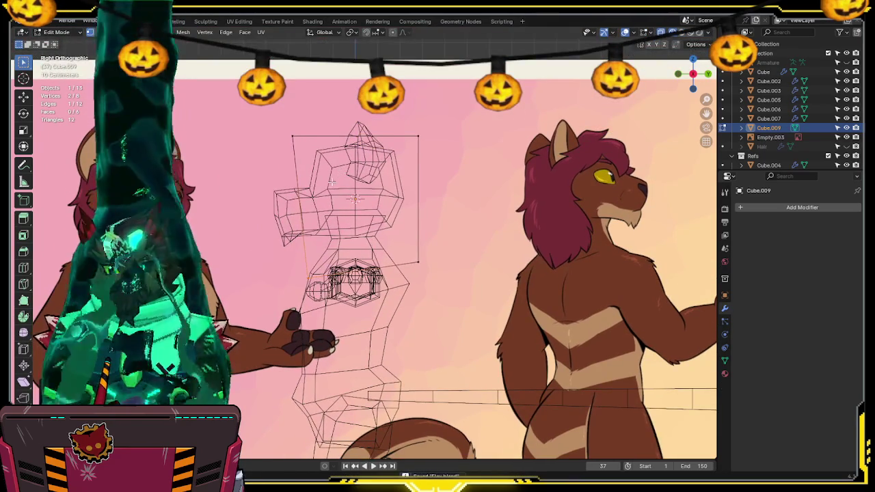
{"action": "scroll", "coordinate": [340, 172], "scroll_direction": "down", "scroll_amount": 2, "text": "shift"}
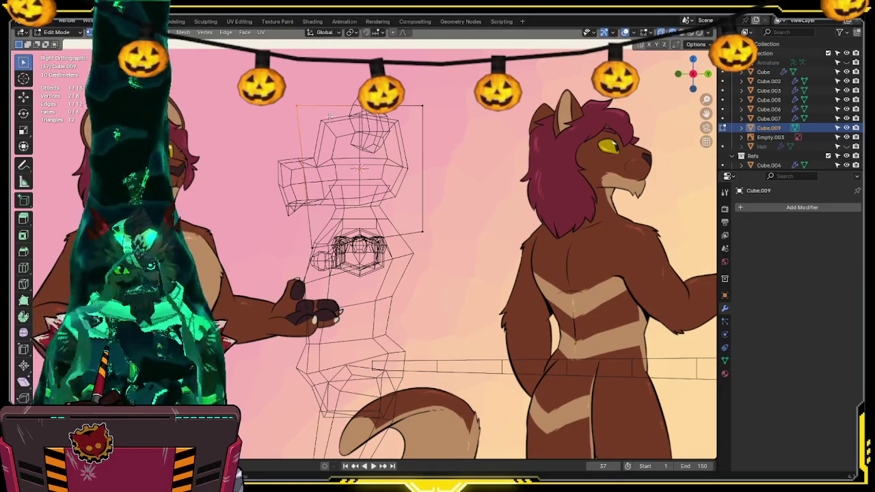
{"action": "middle_click_drag", "start_coordinate": [332, 112], "coordinate": [338, 116], "text": "shift"}
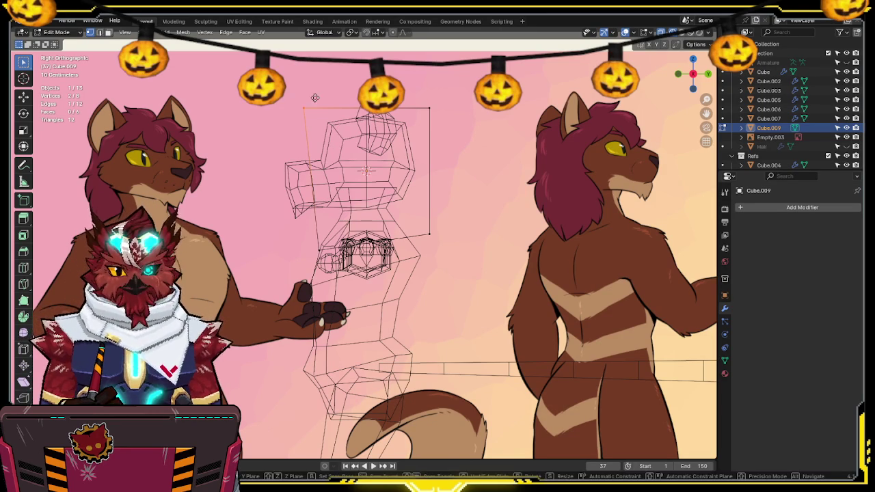
Step: Cut a loop into the box, move its diagonal edge, and extrude it toward the chest front
{"action": "key", "text": "ctrl+r"}
{"action": "left_click", "coordinate": [373, 158]}
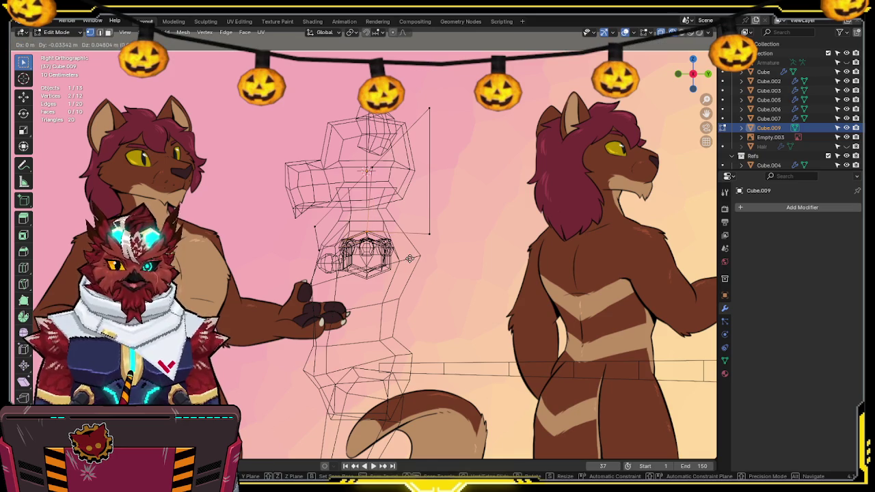
{"action": "left_click", "coordinate": [410, 257]}
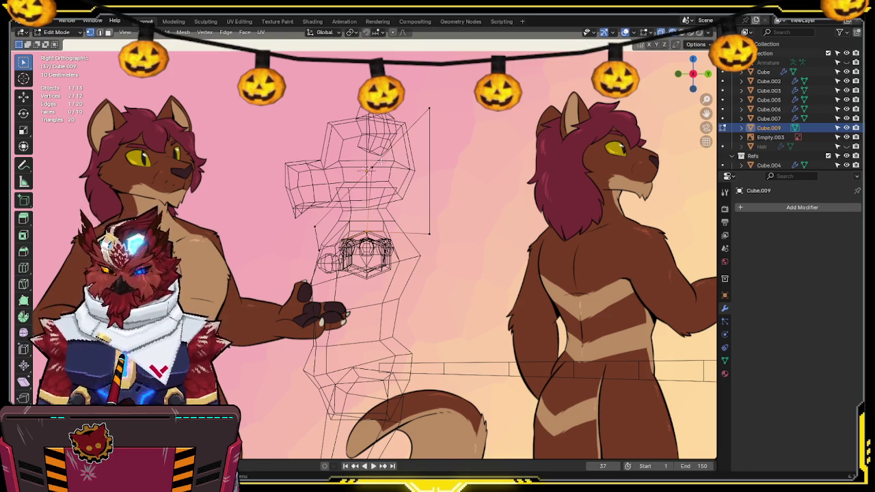
{"action": "left_click", "coordinate": [412, 145]}
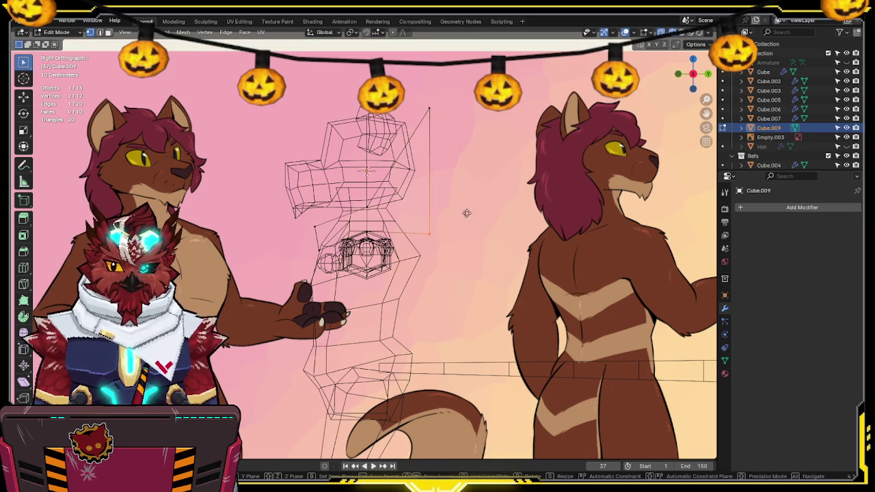
{"action": "key", "text": "g"}
{"action": "left_click", "coordinate": [449, 254]}
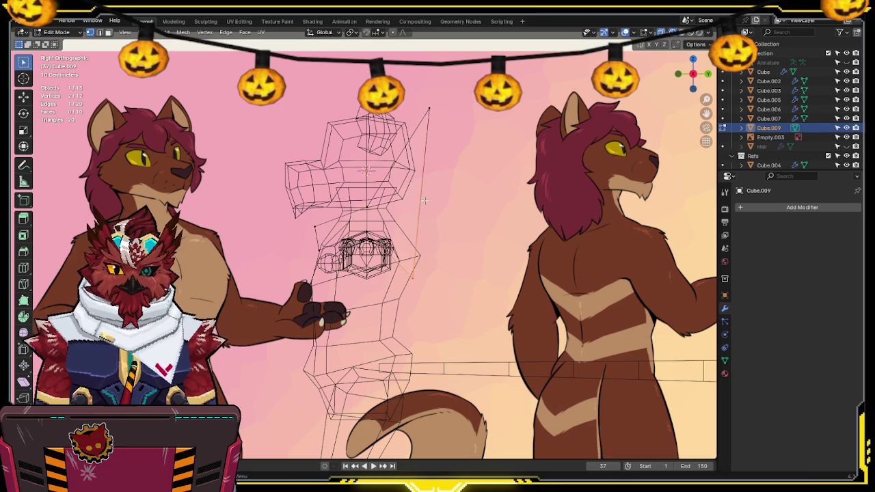
{"action": "key", "text": "e"}
{"action": "left_click", "coordinate": [456, 257]}
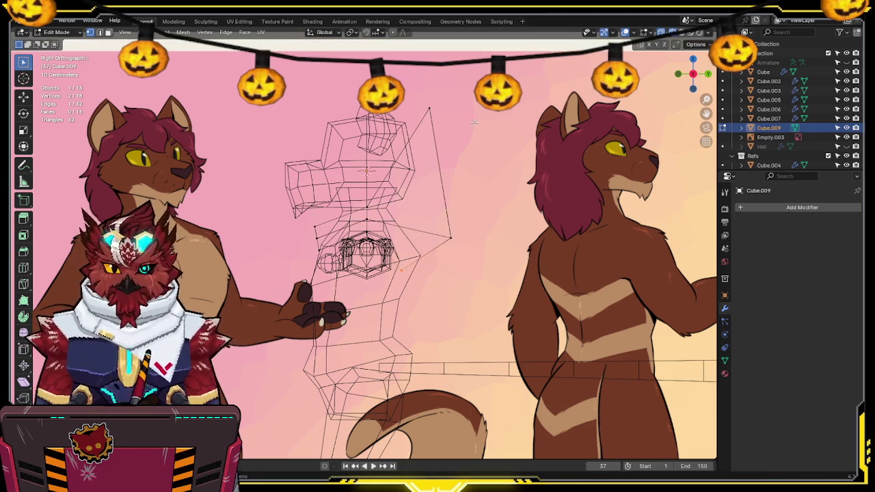
Step: Drop the top vertex to chest level and add a loop cut across the chest piece
{"action": "left_click", "coordinate": [431, 110]}
{"action": "key", "text": "g"}
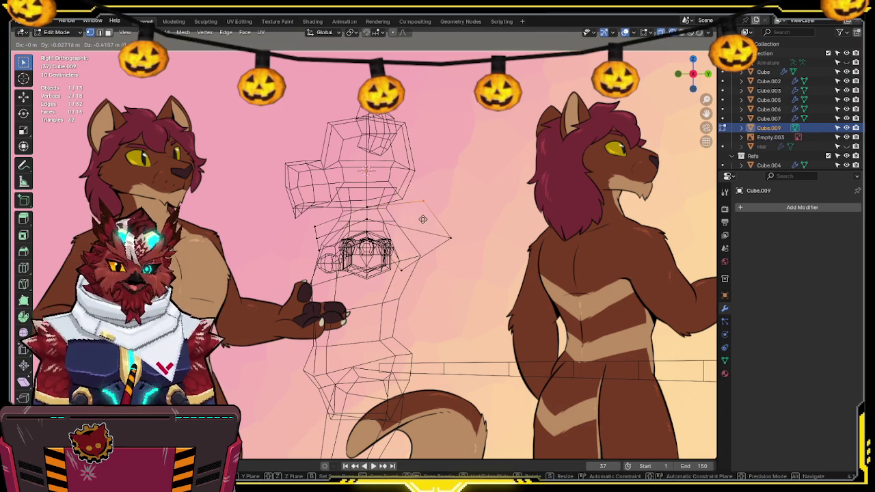
{"action": "left_click", "coordinate": [404, 213]}
{"action": "mouse_move", "coordinate": [400, 214]}
{"action": "middle_mouse_down"}
{"action": "mouse_move", "coordinate": [370, 234]}
{"action": "mouse_move", "coordinate": [314, 237]}
{"action": "middle_mouse_up"}
{"action": "key", "text": "shift+z"}
{"action": "key", "text": "ctrl+r"}
{"action": "left_click", "coordinate": [370, 234]}
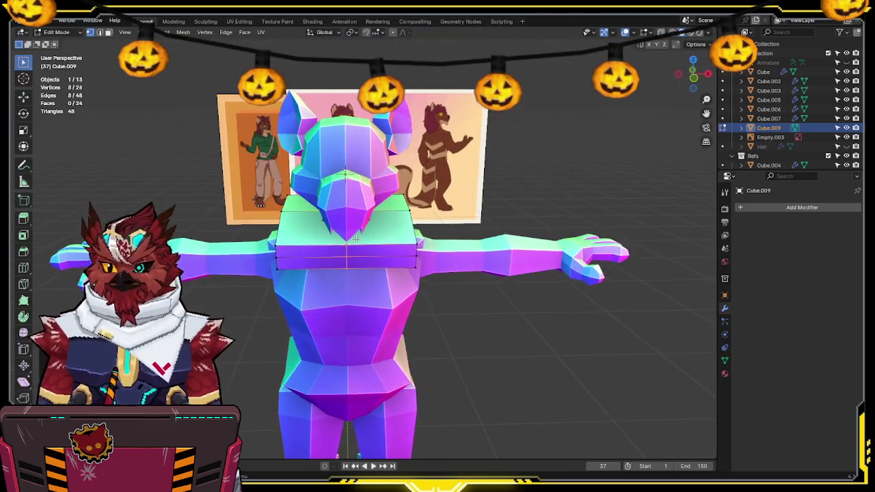
Step: Delete one half of the chest piece and add a Mirror modifier
{"action": "key", "text": "shift+z"}
{"action": "key", "text": "x"}
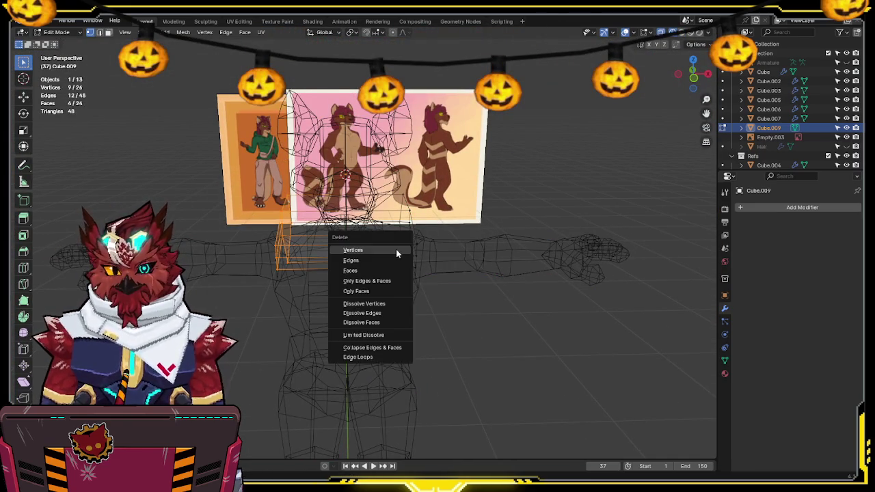
{"action": "left_click", "coordinate": [396, 249]}
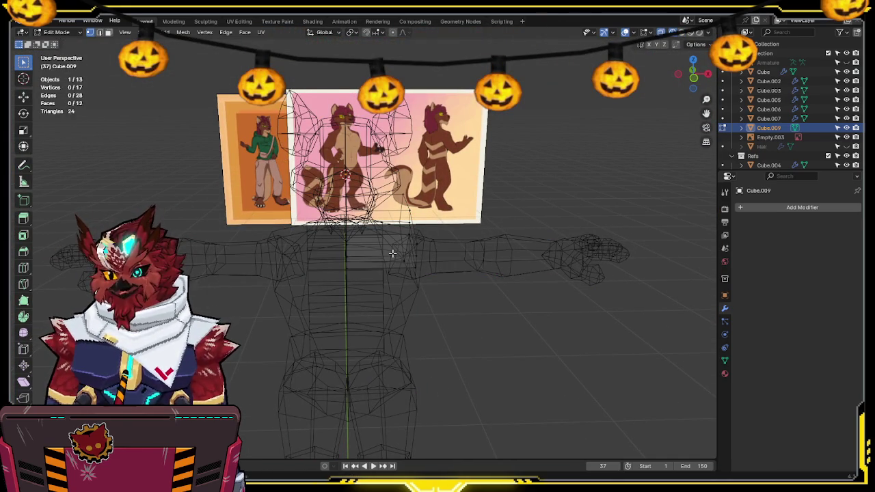
{"action": "key", "text": "shift+z"}
{"action": "key", "text": "shift+z"}
{"action": "key", "text": "shift+z"}
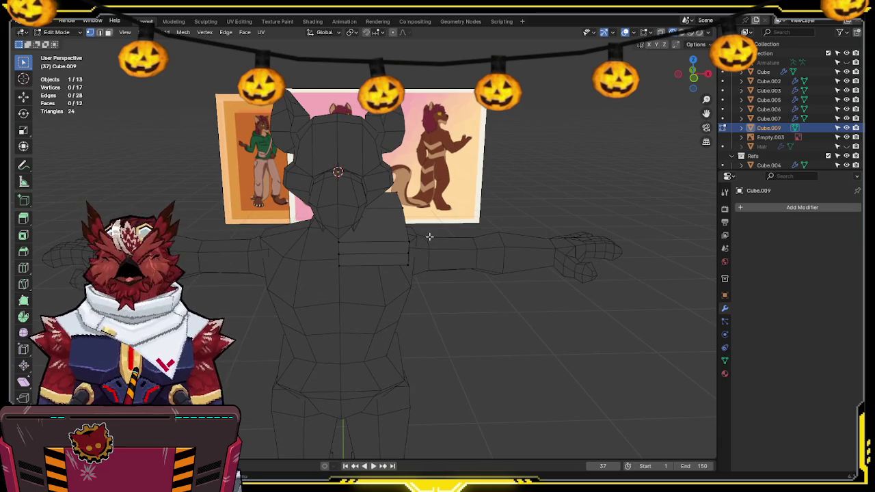
{"action": "mouse_move", "coordinate": [429, 236]}
{"action": "middle_mouse_down"}
{"action": "mouse_move", "coordinate": [467, 241]}
{"action": "mouse_move", "coordinate": [454, 234]}
{"action": "middle_mouse_up"}
{"action": "key", "text": "q"}
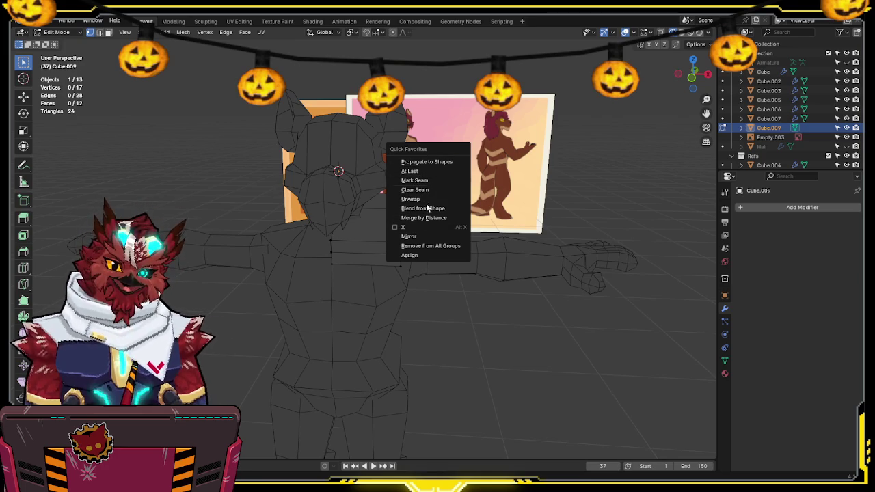
{"action": "left_click", "coordinate": [424, 237]}
Step: Select the shoulder edges and slide them along the chest piece surface
{"action": "mouse_move", "coordinate": [424, 239]}
{"action": "middle_mouse_down"}
{"action": "mouse_move", "coordinate": [366, 233]}
{"action": "mouse_move", "coordinate": [385, 216]}
{"action": "middle_mouse_up"}
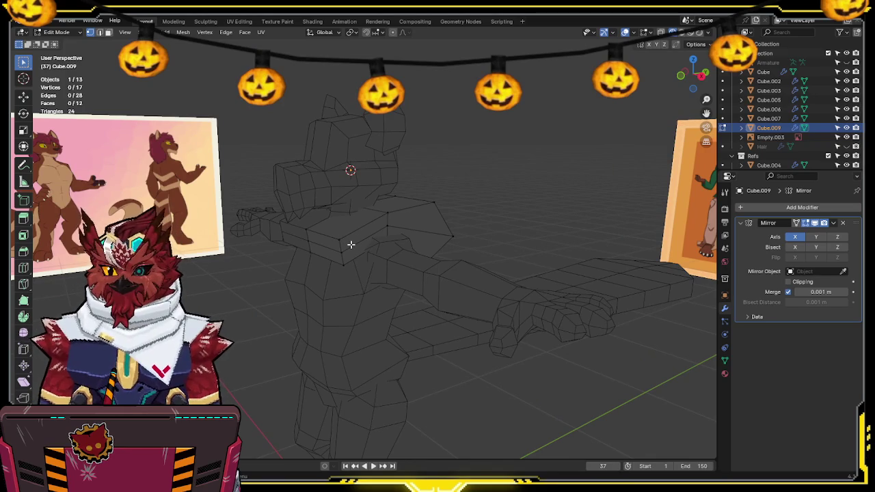
{"action": "left_click", "coordinate": [380, 231], "text": "shift"}
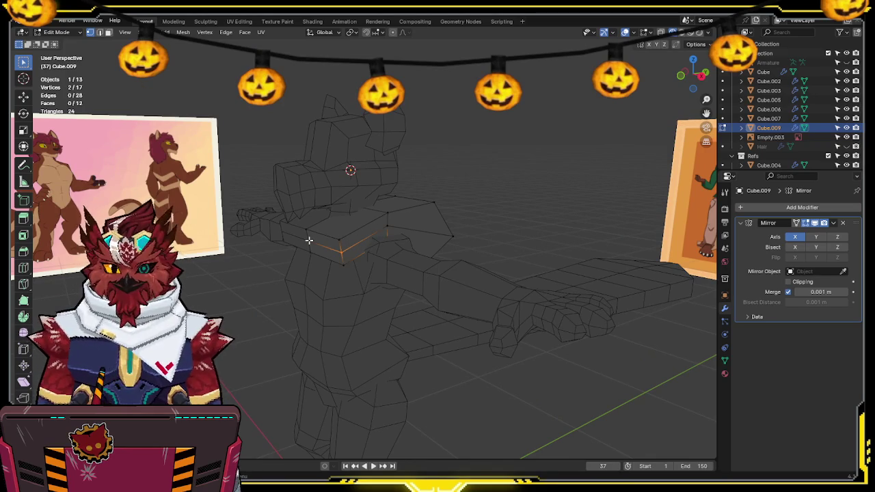
{"action": "left_click", "coordinate": [387, 214], "text": "shift"}
{"action": "key", "text": "g"}
{"action": "key", "text": "g"}
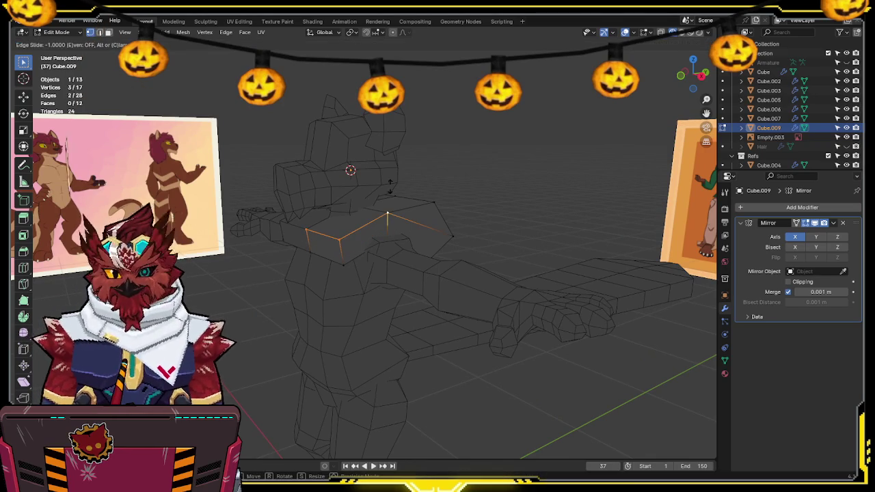
{"action": "left_click", "coordinate": [389, 184]}
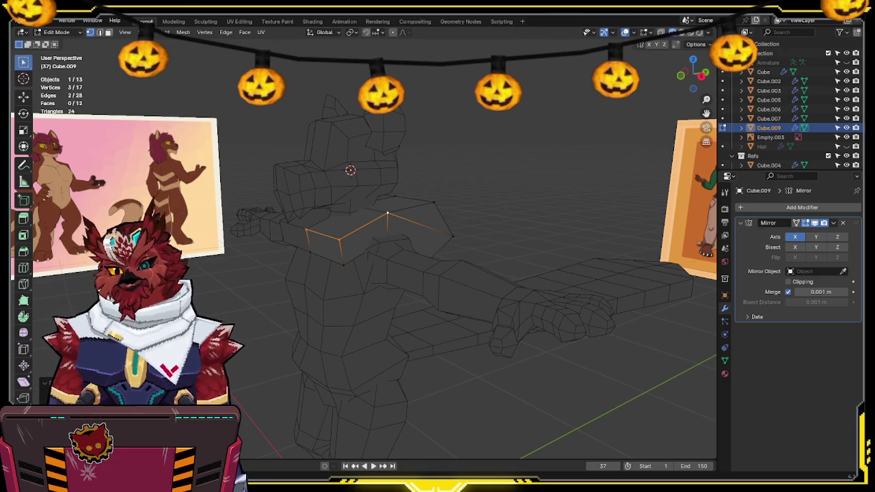
{"action": "middle_click_drag", "start_coordinate": [506, 274], "coordinate": [539, 269]}
Step: Select the whole chest piece and run Merge by Distance to remove its duplicate vertices
{"action": "key", "text": "a"}
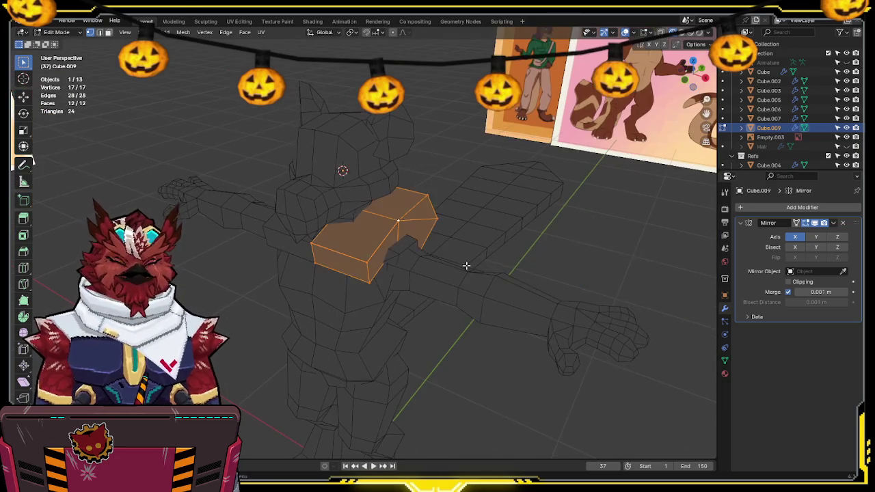
{"action": "key", "text": "F3"}
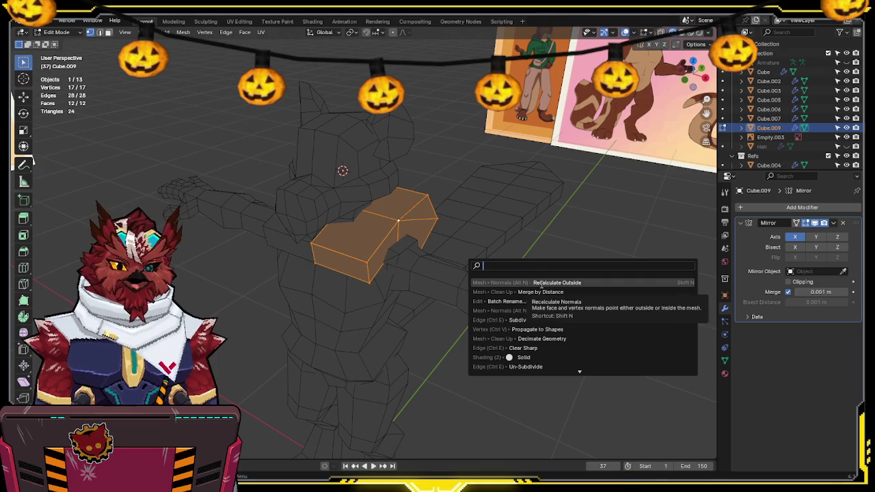
{"action": "left_click", "coordinate": [545, 292]}
{"action": "mouse_move", "coordinate": [546, 291]}
{"action": "middle_mouse_down"}
{"action": "mouse_move", "coordinate": [437, 231]}
{"action": "mouse_move", "coordinate": [389, 249]}
{"action": "mouse_move", "coordinate": [389, 229]}
{"action": "mouse_move", "coordinate": [404, 242]}
{"action": "mouse_move", "coordinate": [421, 238]}
{"action": "middle_mouse_up"}
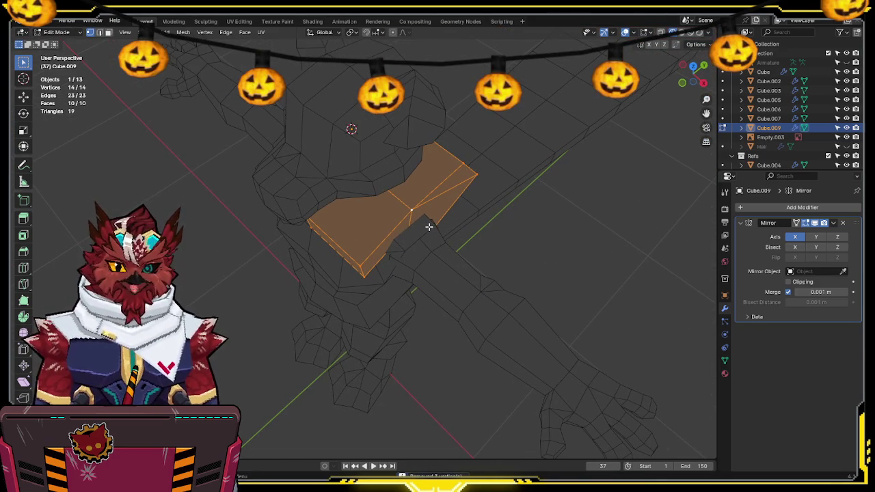
Step: With X-ray on, select chest-piece vertices and move one into a new position
{"action": "key", "text": "alt+z"}
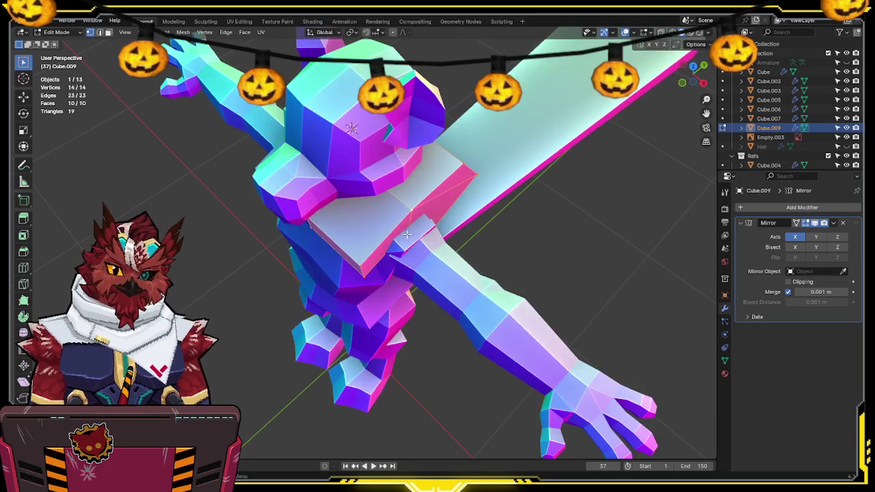
{"action": "key", "text": "alt+z"}
{"action": "left_click_drag", "start_coordinate": [393, 244], "coordinate": [355, 289]}
{"action": "mouse_move", "coordinate": [356, 290]}
{"action": "middle_mouse_down"}
{"action": "mouse_move", "coordinate": [371, 304]}
{"action": "mouse_move", "coordinate": [410, 266]}
{"action": "mouse_move", "coordinate": [434, 182]}
{"action": "middle_mouse_up"}
{"action": "left_click", "coordinate": [412, 267]}
{"action": "key", "text": "g"}
{"action": "left_click", "coordinate": [391, 252]}
{"action": "key", "text": "alt+z"}
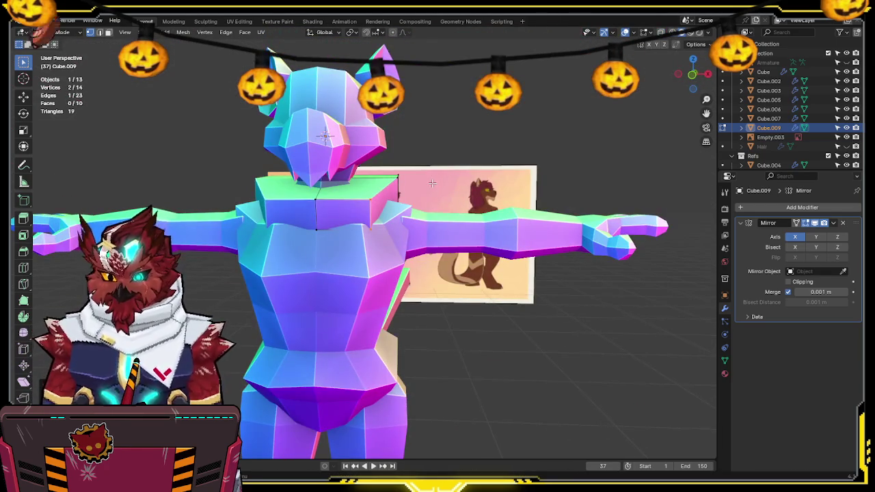
Step: Select the vertex near the neck and move it vertically, checking front and right views
{"action": "key", "text": "KP_1"}
{"action": "key", "text": "alt+z"}
{"action": "middle_click_drag", "start_coordinate": [375, 179], "coordinate": [403, 224], "text": "shift"}
{"action": "left_click", "coordinate": [356, 219]}
{"action": "key", "text": "KP_3"}
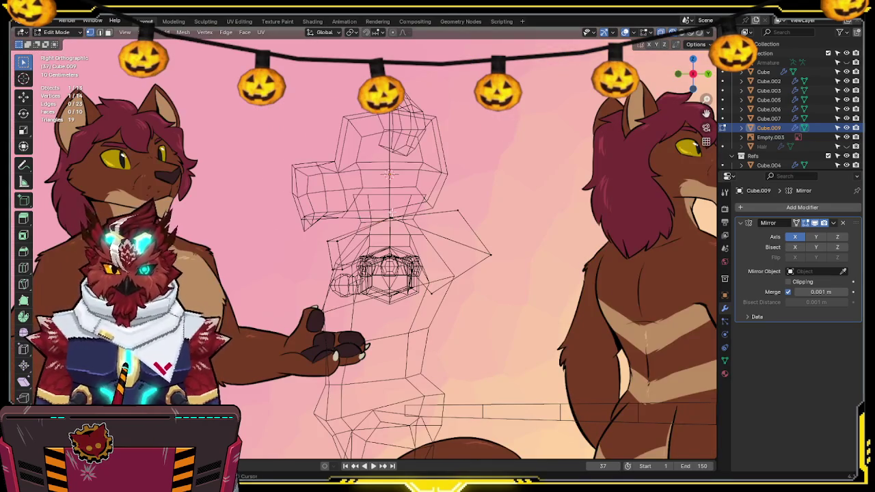
{"action": "left_click_drag", "start_coordinate": [706, 113], "coordinate": [662, 123]}
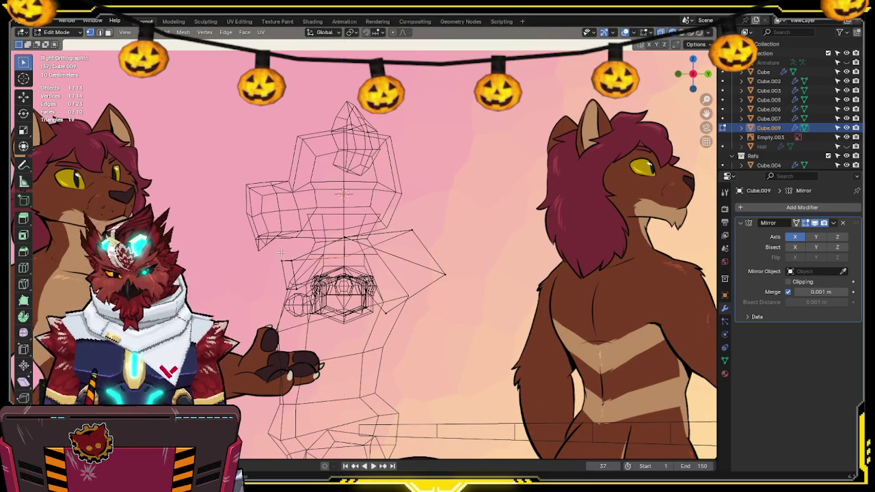
{"action": "key", "text": "shift+z"}
{"action": "mouse_move", "coordinate": [313, 244]}
{"action": "middle_mouse_down"}
{"action": "mouse_move", "coordinate": [391, 253]}
{"action": "mouse_move", "coordinate": [338, 287]}
{"action": "middle_mouse_up"}
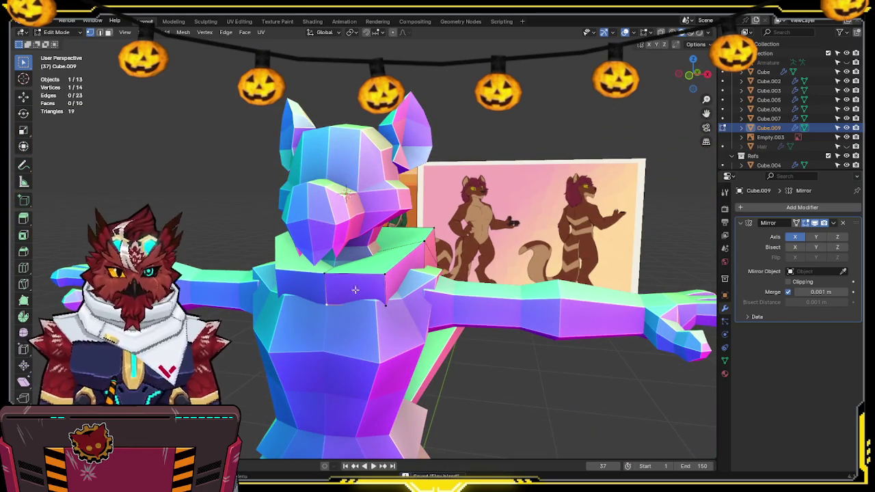
{"action": "left_click", "coordinate": [691, 75]}
{"action": "key", "text": "g"}
{"action": "key", "text": "z"}
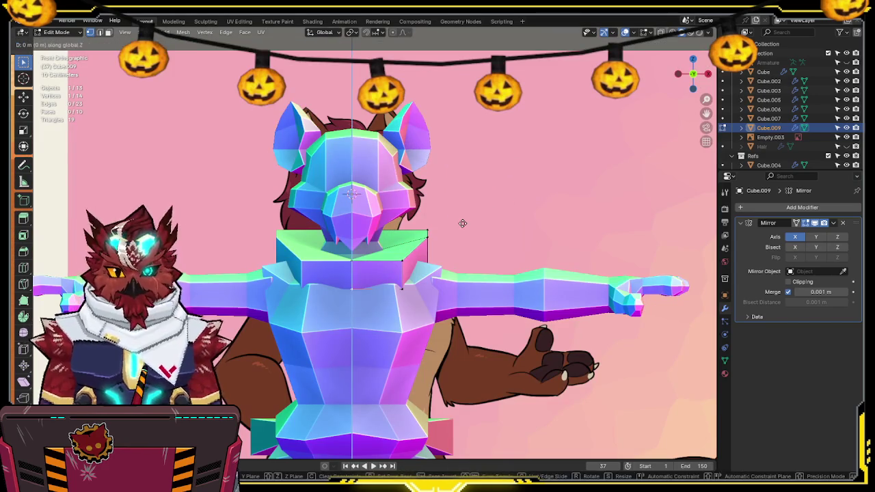
{"action": "left_click", "coordinate": [427, 371]}
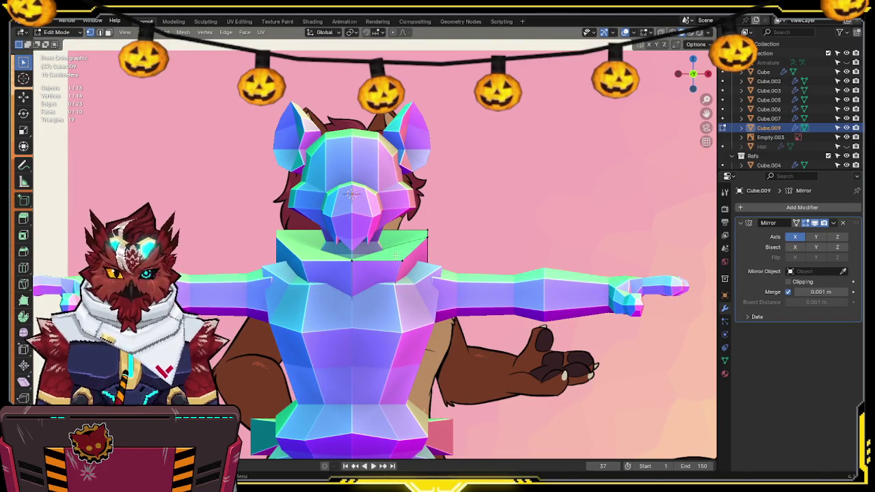
Step: Select the entire chest piece again and merge its overlapping vertices by distance
{"action": "middle_click_drag", "start_coordinate": [348, 269], "coordinate": [311, 272]}
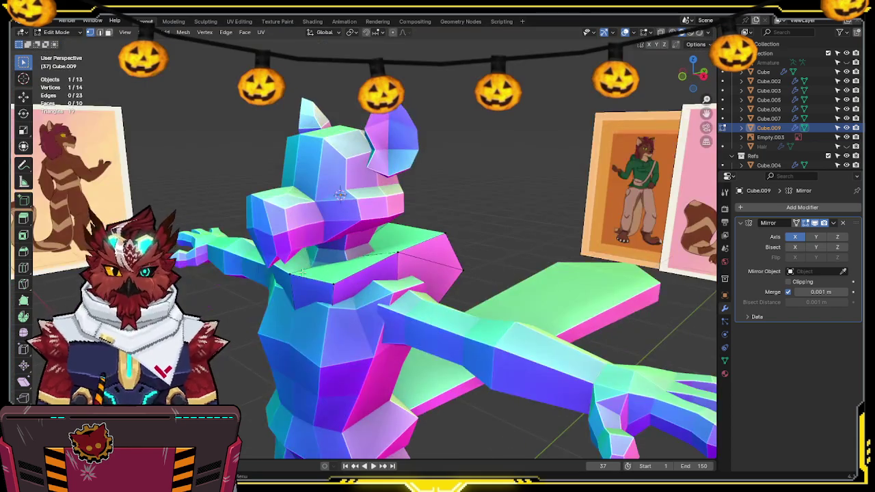
{"action": "key", "text": "shift+z"}
{"action": "key", "text": "a"}
{"action": "key", "text": "F3"}
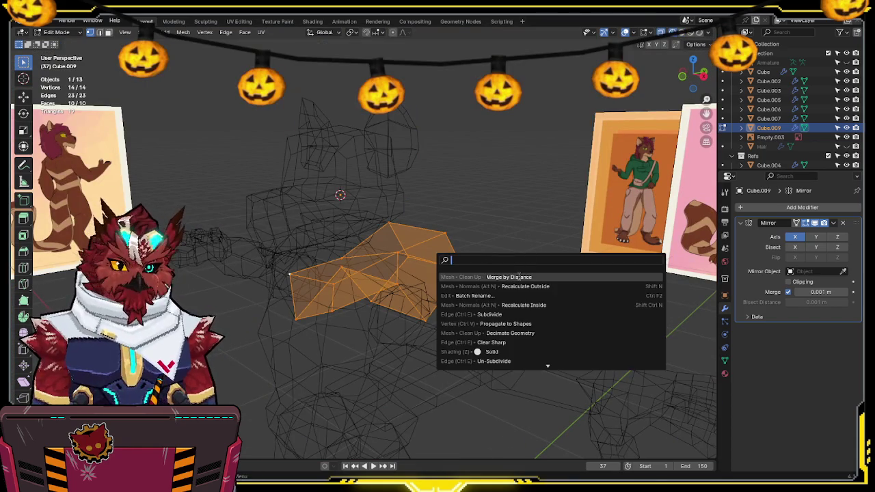
{"action": "left_click", "coordinate": [519, 276]}
Step: Move a single chest-piece vertex along Z to a new height and check the shape
{"action": "left_click", "coordinate": [293, 277]}
{"action": "key", "text": "g"}
{"action": "key", "text": "z"}
{"action": "left_click", "coordinate": [467, 250]}
{"action": "key", "text": "shift+z"}
{"action": "mouse_move", "coordinate": [467, 250]}
{"action": "middle_mouse_down"}
{"action": "mouse_move", "coordinate": [353, 268]}
{"action": "mouse_move", "coordinate": [492, 261]}
{"action": "middle_mouse_up"}
{"action": "middle_click_drag", "start_coordinate": [474, 266], "coordinate": [493, 253]}
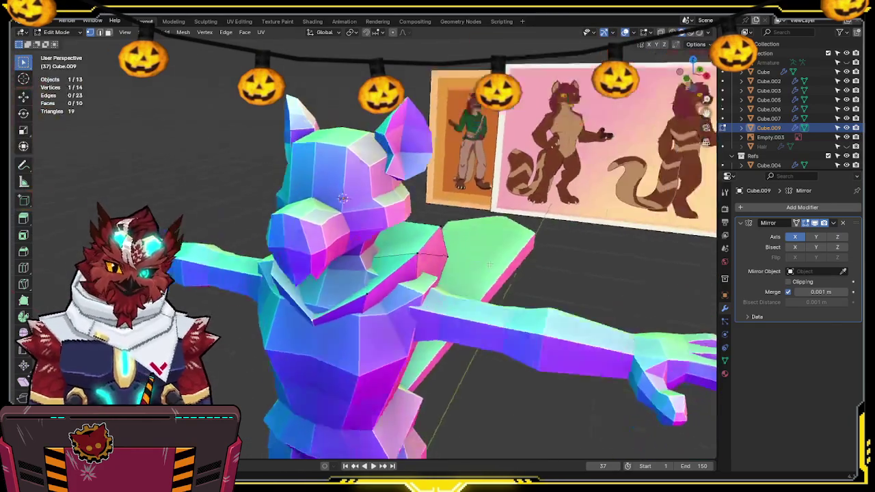
{"action": "mouse_move", "coordinate": [327, 256]}
{"action": "middle_mouse_down"}
{"action": "mouse_move", "coordinate": [342, 273]}
{"action": "mouse_move", "coordinate": [355, 231]}
{"action": "middle_mouse_up"}
Step: In the right side view, move the selected vertices vertically along Z
{"action": "key", "text": "shift+z"}
{"action": "left_click", "coordinate": [691, 74]}
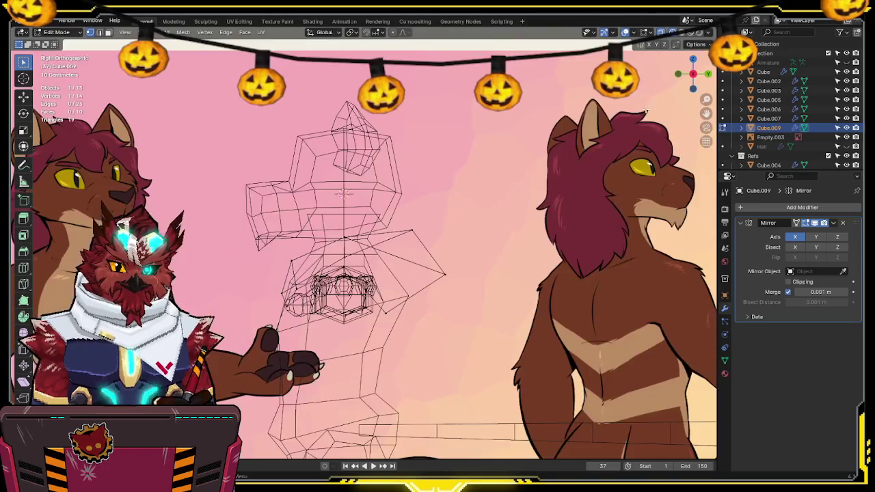
{"action": "scroll", "coordinate": [372, 233], "scroll_direction": "up", "scroll_amount": 3}
{"action": "key", "text": "g"}
{"action": "key", "text": "z"}
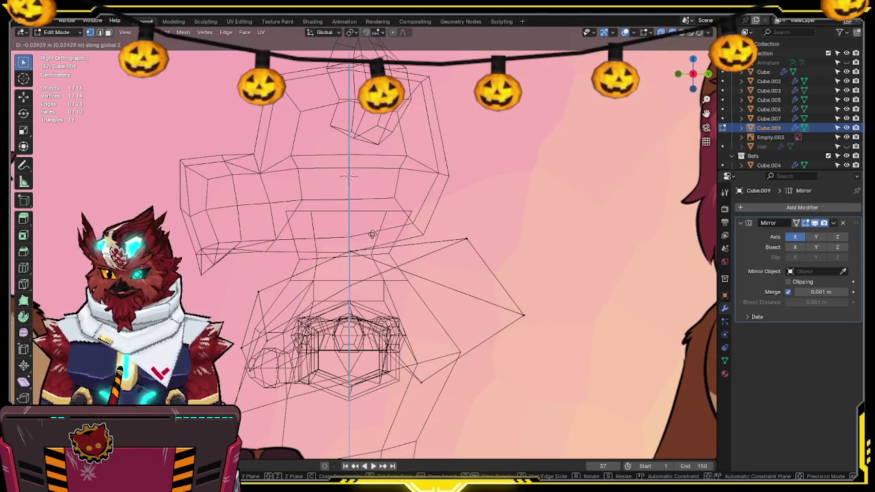
{"action": "left_click", "coordinate": [372, 236]}
{"action": "mouse_move", "coordinate": [372, 236]}
{"action": "middle_mouse_down", "text": "shift"}
{"action": "mouse_move", "coordinate": [405, 211]}
{"action": "mouse_move", "coordinate": [408, 226]}
{"action": "mouse_move", "coordinate": [480, 237]}
{"action": "mouse_move", "coordinate": [446, 219]}
{"action": "mouse_move", "coordinate": [370, 302]}
{"action": "middle_mouse_up", "text": "shift"}
{"action": "key", "text": "shift+z"}
{"action": "key", "text": "shift+z"}
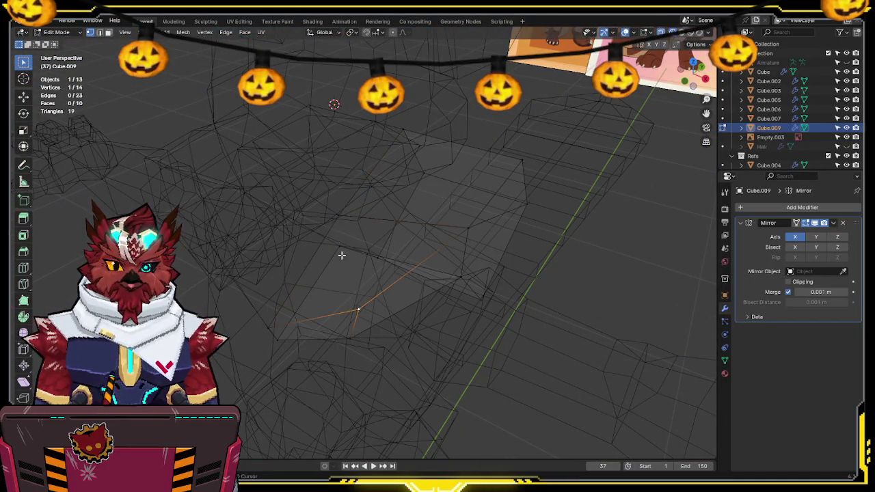
Step: Check the piece against the reference image and move the selected geometry into place
{"action": "mouse_move", "coordinate": [336, 218]}
{"action": "middle_mouse_down"}
{"action": "mouse_move", "coordinate": [367, 238]}
{"action": "mouse_move", "coordinate": [399, 215]}
{"action": "mouse_move", "coordinate": [362, 231]}
{"action": "mouse_move", "coordinate": [322, 211]}
{"action": "mouse_move", "coordinate": [345, 217]}
{"action": "mouse_move", "coordinate": [418, 183]}
{"action": "mouse_move", "coordinate": [417, 206]}
{"action": "middle_mouse_up"}
{"action": "key", "text": "shift+z"}
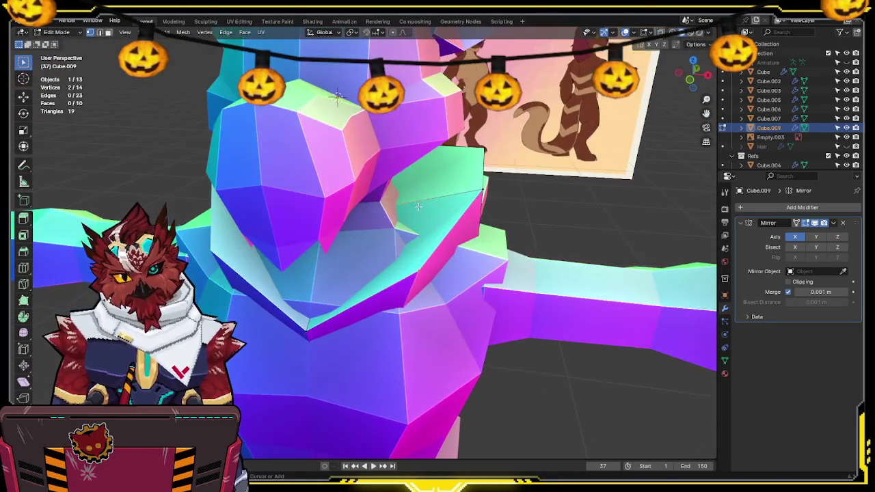
{"action": "mouse_move", "coordinate": [308, 313]}
{"action": "middle_mouse_down"}
{"action": "mouse_move", "coordinate": [520, 212]}
{"action": "mouse_move", "coordinate": [506, 156]}
{"action": "mouse_move", "coordinate": [400, 243]}
{"action": "middle_mouse_up"}
{"action": "mouse_move", "coordinate": [486, 167]}
{"action": "middle_mouse_down"}
{"action": "mouse_move", "coordinate": [454, 237]}
{"action": "mouse_move", "coordinate": [424, 270]}
{"action": "middle_mouse_up"}
{"action": "key", "text": "g"}
{"action": "key", "text": "shift+z"}
{"action": "left_click", "coordinate": [381, 303]}
Step: In the right view, add a second vertex and move both vertices to a new position
{"action": "key", "text": "KP_3"}
{"action": "scroll", "coordinate": [473, 230], "scroll_direction": "up", "scroll_amount": 3}
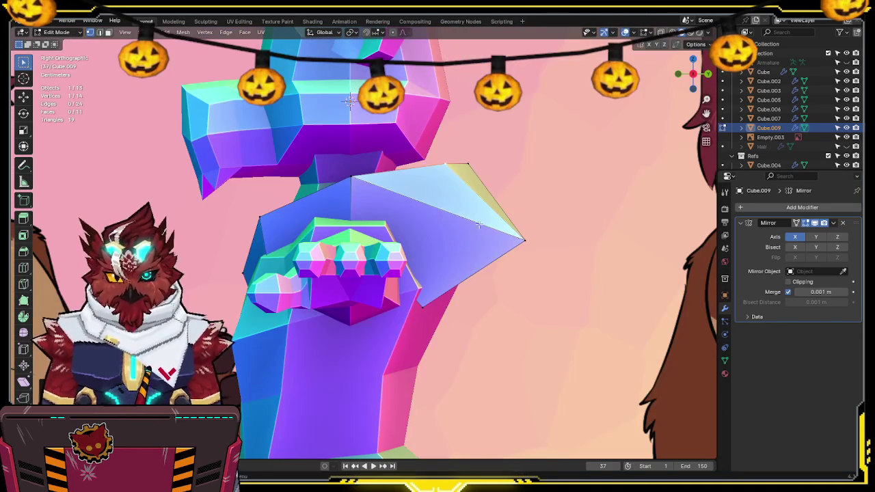
{"action": "key", "text": "shift+z"}
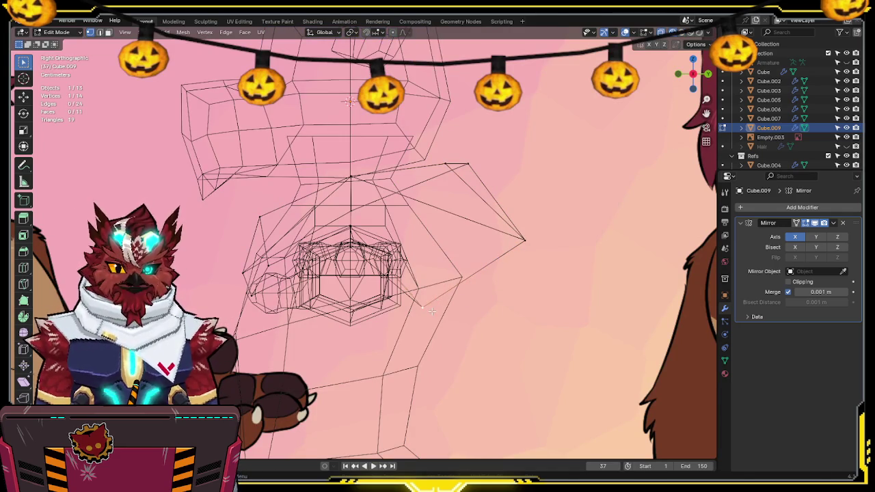
{"action": "left_click", "coordinate": [453, 297], "text": "shift"}
{"action": "key", "text": "g"}
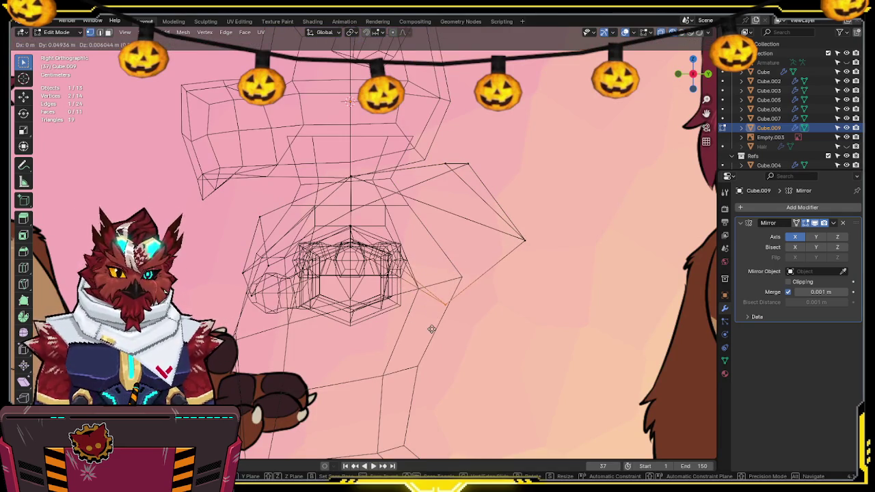
{"action": "left_click", "coordinate": [431, 329]}
{"action": "mouse_move", "coordinate": [431, 330]}
{"action": "middle_mouse_down"}
{"action": "mouse_move", "coordinate": [437, 188]}
{"action": "mouse_move", "coordinate": [685, 91]}
{"action": "middle_mouse_up"}
{"action": "key", "text": "shift+z"}
Step: Move the shoulder corner vertex up and back, then adjust another nearby vertex
{"action": "left_click", "coordinate": [682, 74]}
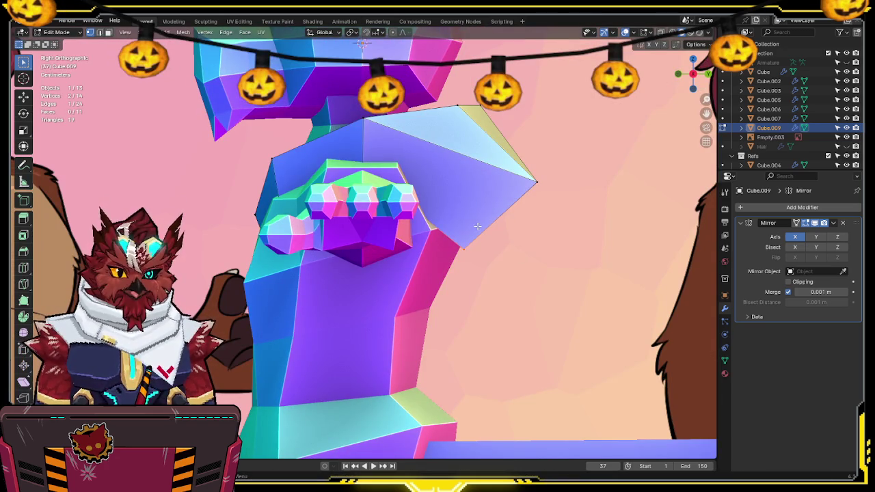
{"action": "key", "text": "g"}
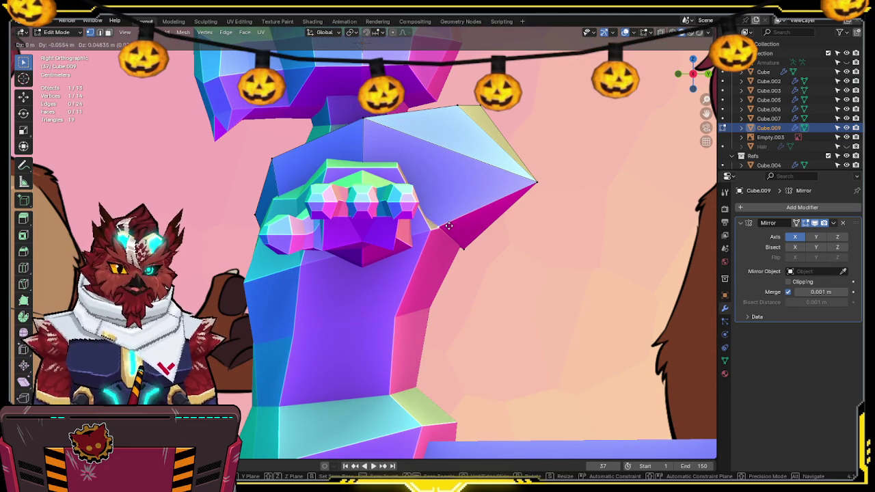
{"action": "left_click", "coordinate": [446, 226]}
{"action": "key", "text": "shift+z"}
{"action": "key", "text": "g"}
{"action": "left_click", "coordinate": [472, 259]}
{"action": "key", "text": "shift+z"}
{"action": "mouse_move", "coordinate": [472, 259]}
{"action": "middle_mouse_down"}
{"action": "mouse_move", "coordinate": [488, 196]}
{"action": "mouse_move", "coordinate": [455, 239]}
{"action": "mouse_move", "coordinate": [496, 246]}
{"action": "mouse_move", "coordinate": [411, 310]}
{"action": "mouse_move", "coordinate": [426, 332]}
{"action": "middle_mouse_up"}
{"action": "key", "text": "g"}
{"action": "key", "text": "shift+x"}
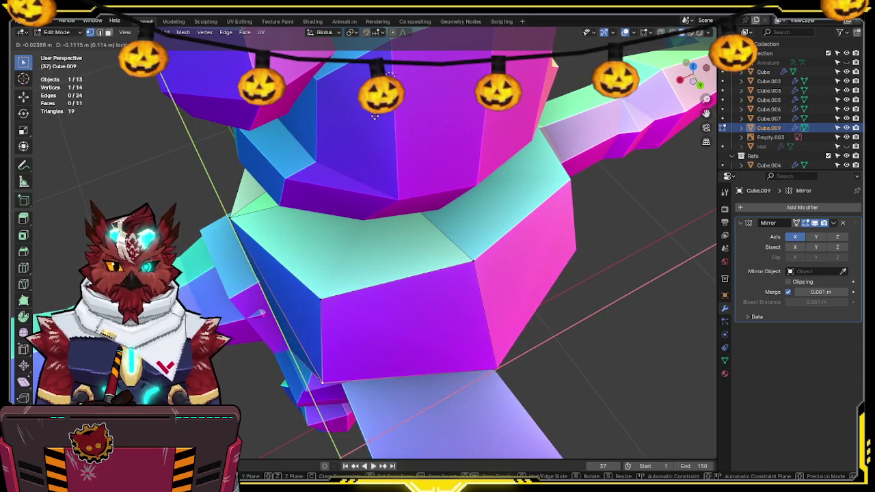
Step: Confirm the plane-locked vertex move, then lower the shoulder vertex slightly in the right view
{"action": "left_click", "coordinate": [390, 74]}
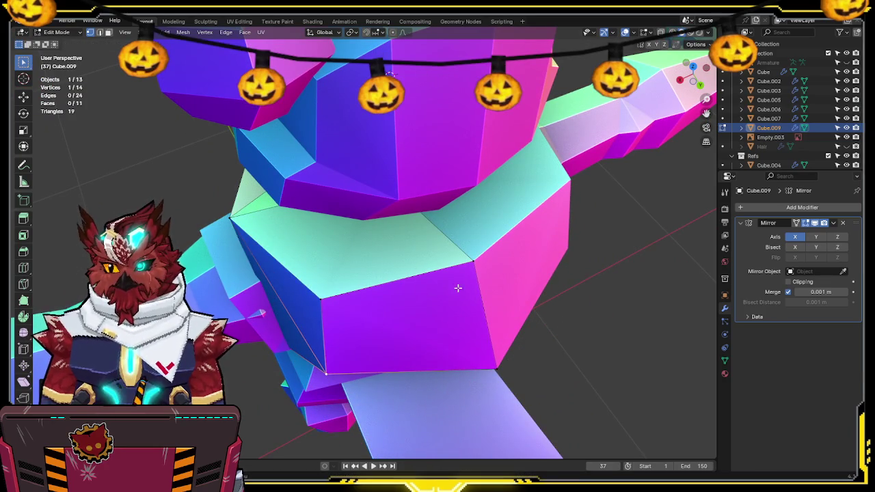
{"action": "middle_click_drag", "start_coordinate": [453, 287], "coordinate": [498, 248]}
{"action": "middle_click_drag", "start_coordinate": [549, 226], "coordinate": [517, 203]}
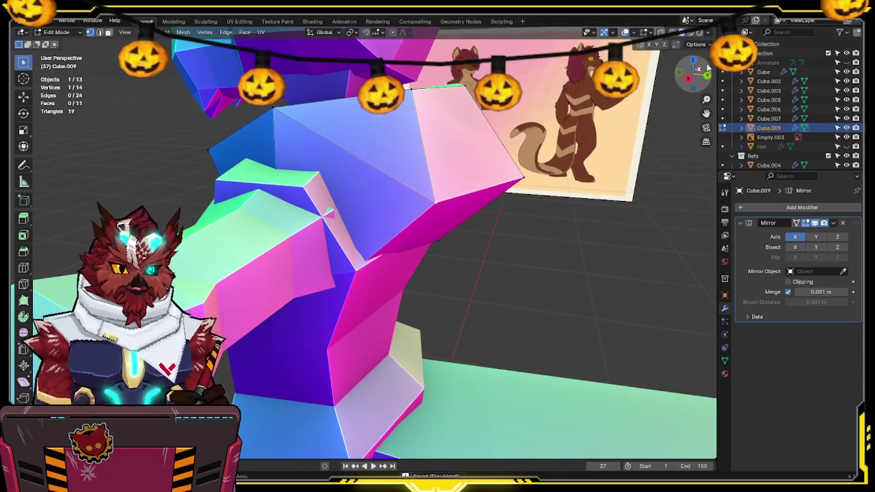
{"action": "key", "text": "KP_3"}
{"action": "key", "text": "shift+z"}
{"action": "key", "text": "g"}
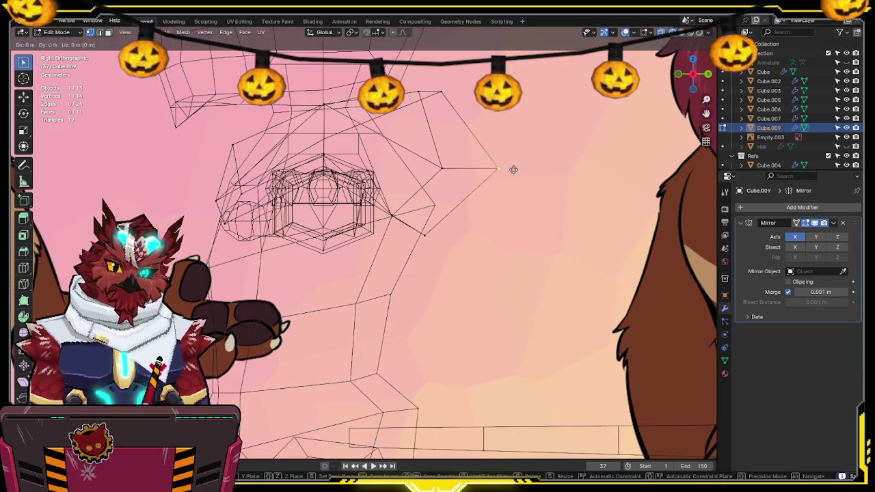
{"action": "left_click", "coordinate": [513, 181]}
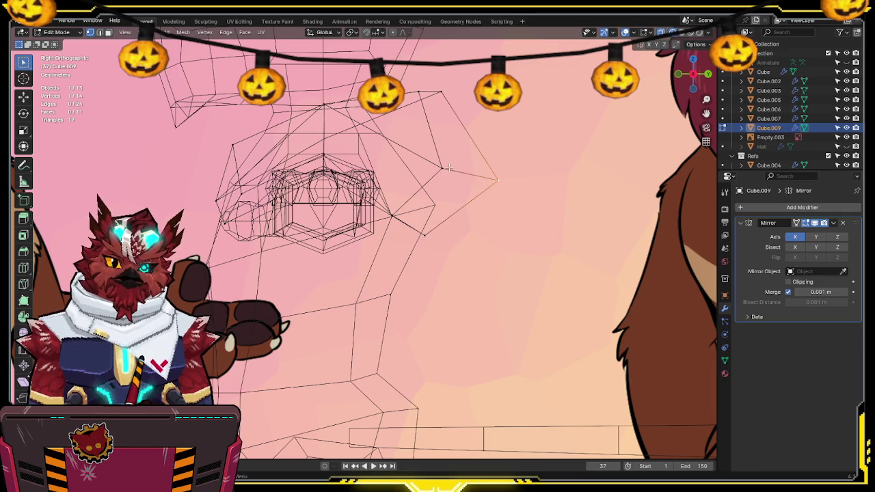
{"action": "key", "text": "g"}
{"action": "left_click", "coordinate": [543, 162]}
{"action": "key", "text": "shift+z"}
Step: From the top view, shift a chest vertex sideways along the X axis
{"action": "middle_click_drag", "start_coordinate": [542, 162], "coordinate": [683, 75]}
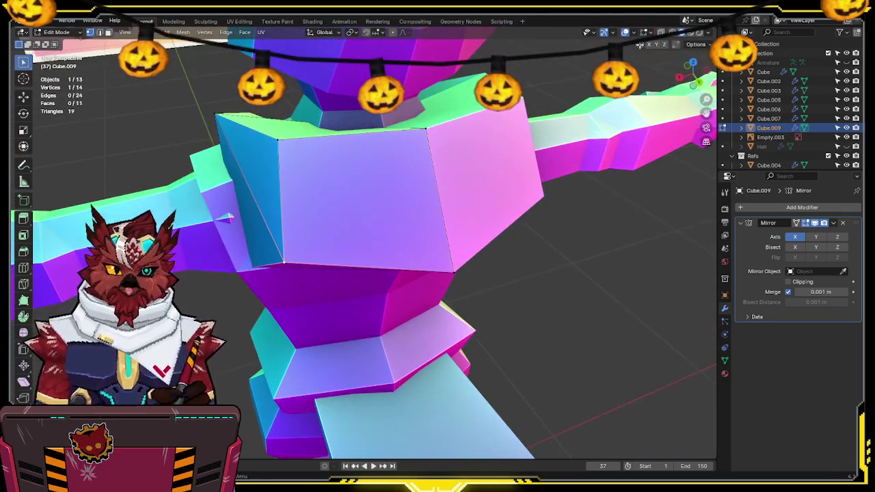
{"action": "left_click", "coordinate": [694, 63]}
{"action": "key", "text": "shift+z"}
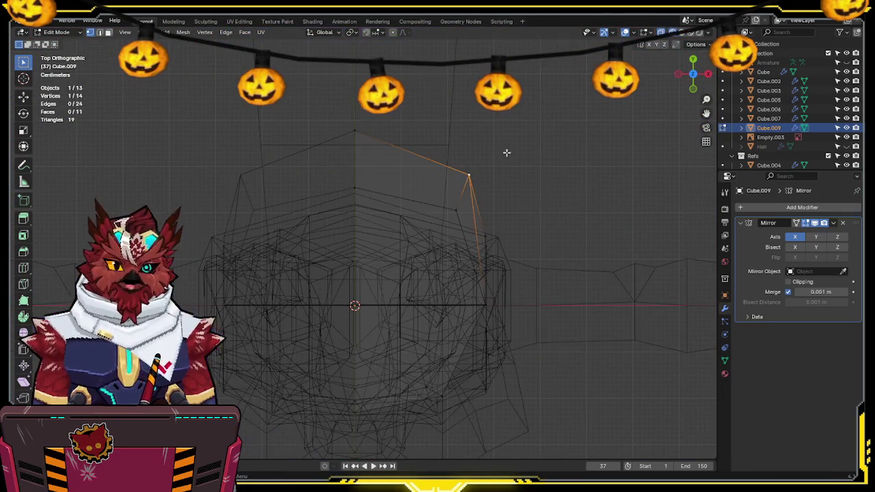
{"action": "key", "text": "g"}
{"action": "key", "text": "x"}
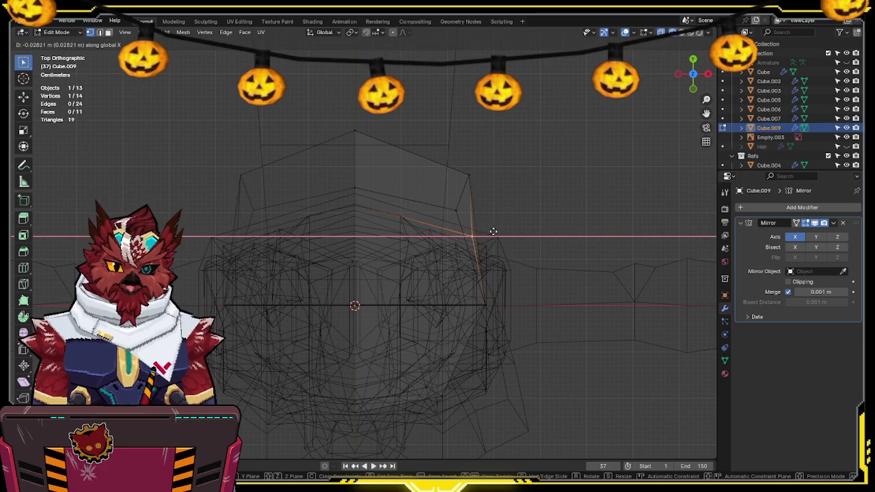
{"action": "left_click", "coordinate": [489, 231]}
{"action": "key", "text": "shift+z"}
{"action": "mouse_move", "coordinate": [488, 231]}
{"action": "middle_mouse_down"}
{"action": "mouse_move", "coordinate": [411, 149]}
{"action": "mouse_move", "coordinate": [358, 130]}
{"action": "middle_mouse_up"}
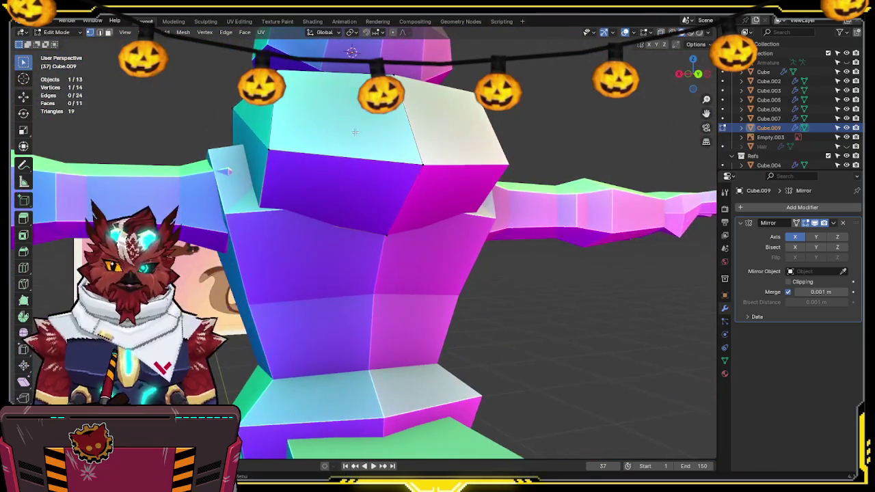
{"action": "mouse_move", "coordinate": [303, 139]}
{"action": "middle_mouse_down"}
{"action": "mouse_move", "coordinate": [322, 158]}
{"action": "mouse_move", "coordinate": [318, 179]}
{"action": "middle_mouse_up"}
{"action": "key", "text": "shift+z"}
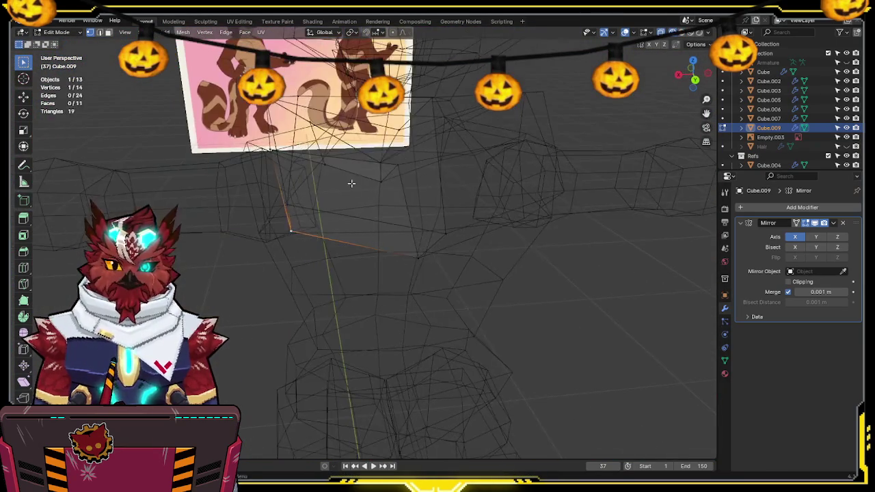
{"action": "key", "text": "shift+z"}
Step: In the back view, move a vertex up and left to match the back reference
{"action": "left_click", "coordinate": [695, 80]}
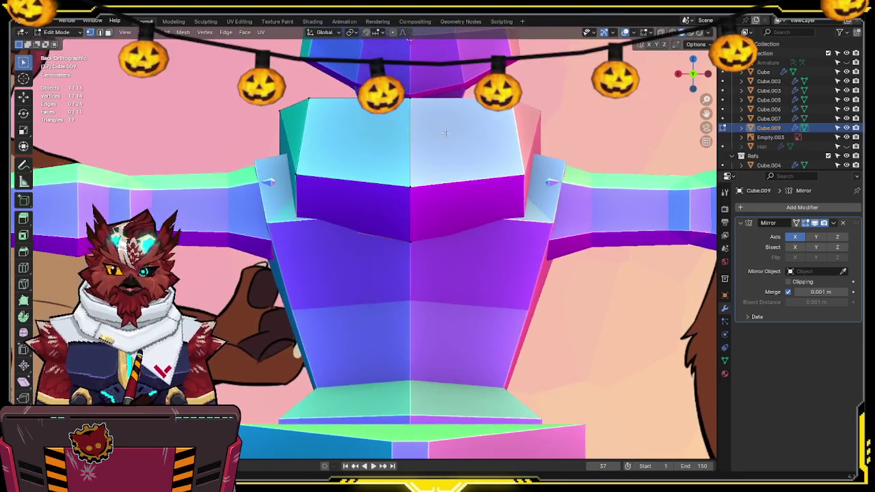
{"action": "key", "text": "shift+z"}
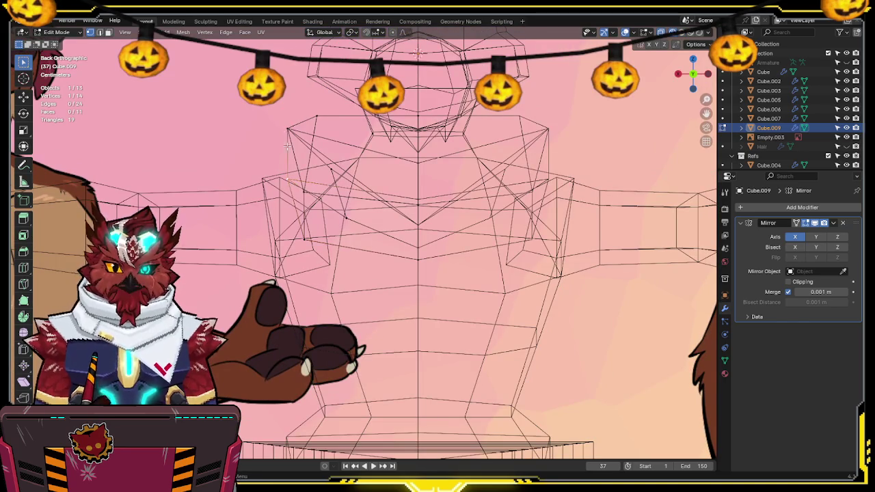
{"action": "key", "text": "g"}
{"action": "left_click", "coordinate": [297, 164]}
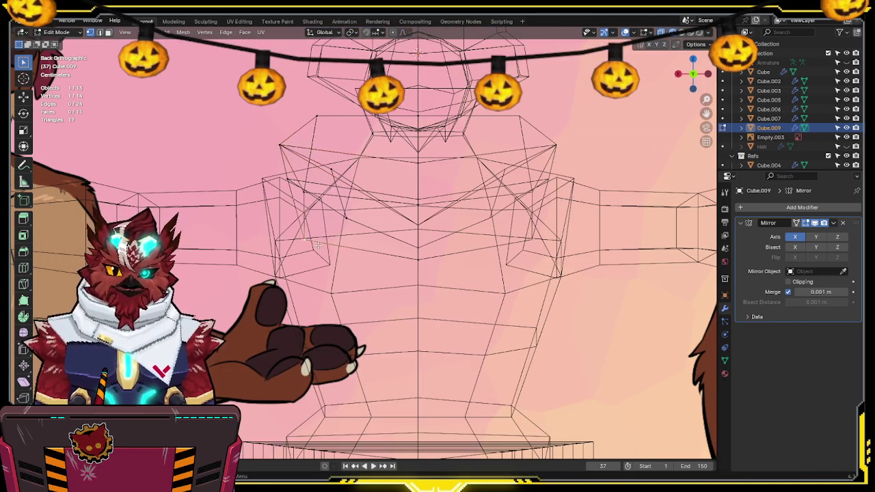
{"action": "key", "text": "shift+z"}
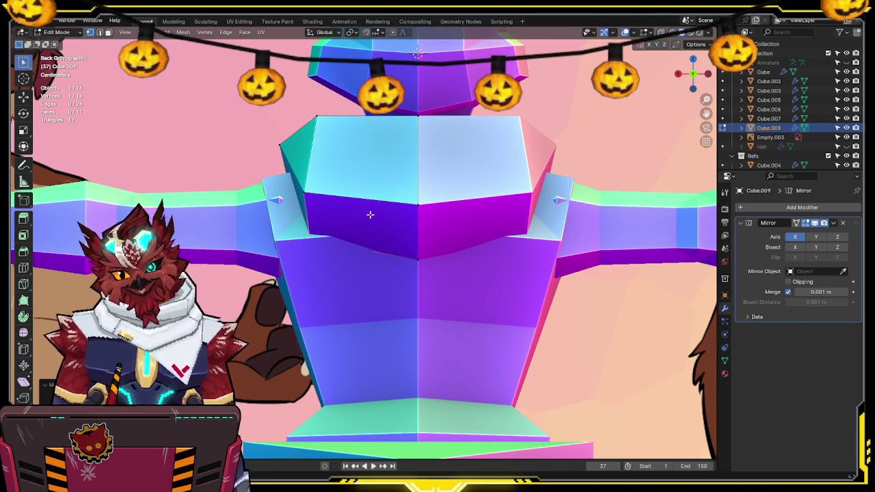
Step: In the right view, pull three vertices down and left toward the torso, then inspect the shoulder
{"action": "left_click_drag", "start_coordinate": [678, 73], "coordinate": [661, 80]}
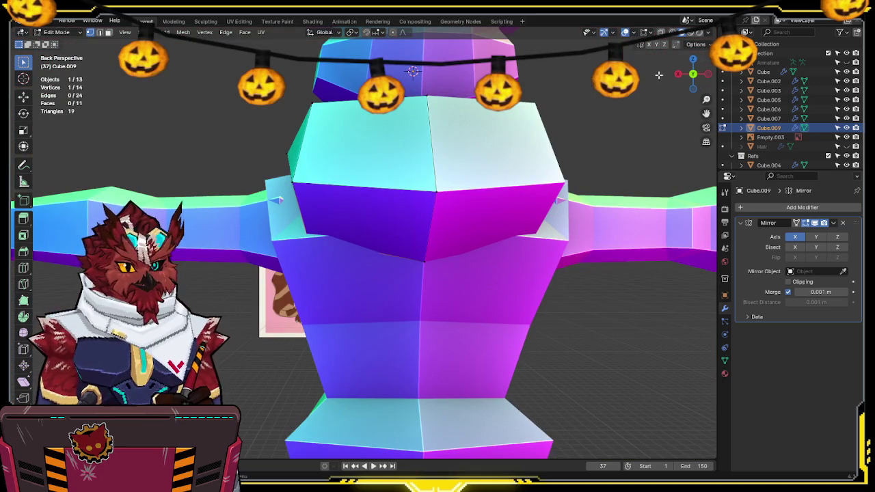
{"action": "left_click", "coordinate": [678, 73]}
{"action": "key", "text": "shift+z"}
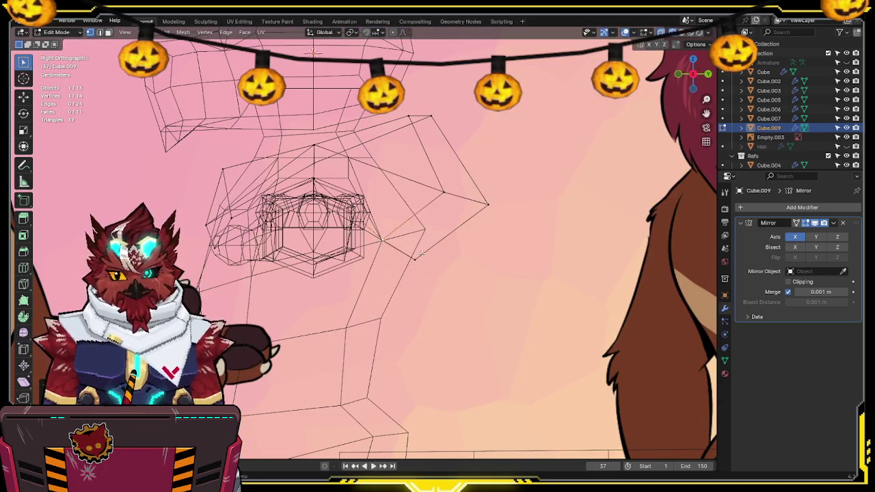
{"action": "key", "text": "g"}
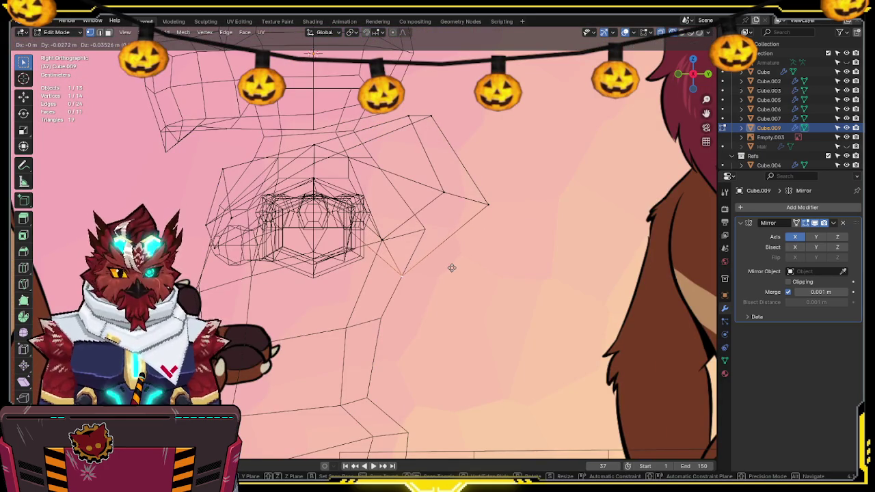
{"action": "left_click", "coordinate": [452, 268]}
{"action": "key", "text": "g"}
{"action": "left_click", "coordinate": [490, 231]}
{"action": "key", "text": "g"}
{"action": "left_click", "coordinate": [447, 198]}
{"action": "key", "text": "shift+z"}
{"action": "mouse_move", "coordinate": [449, 186]}
{"action": "middle_mouse_down"}
{"action": "mouse_move", "coordinate": [437, 194]}
{"action": "mouse_move", "coordinate": [569, 162]}
{"action": "mouse_move", "coordinate": [418, 177]}
{"action": "mouse_move", "coordinate": [445, 115]}
{"action": "middle_mouse_up"}
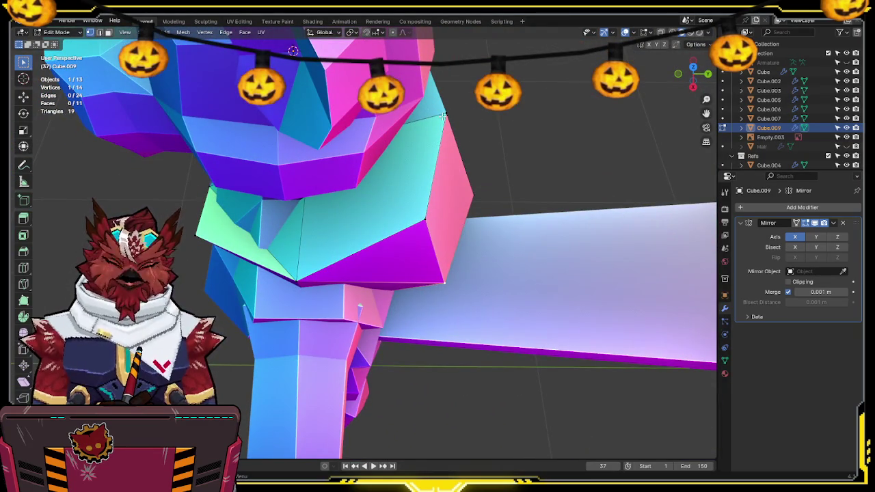
{"action": "key", "text": "shift+z"}
{"action": "key", "text": "shift+z"}
{"action": "mouse_move", "coordinate": [442, 117]}
{"action": "middle_mouse_down"}
{"action": "mouse_move", "coordinate": [445, 93]}
{"action": "mouse_move", "coordinate": [481, 116]}
{"action": "middle_mouse_up"}
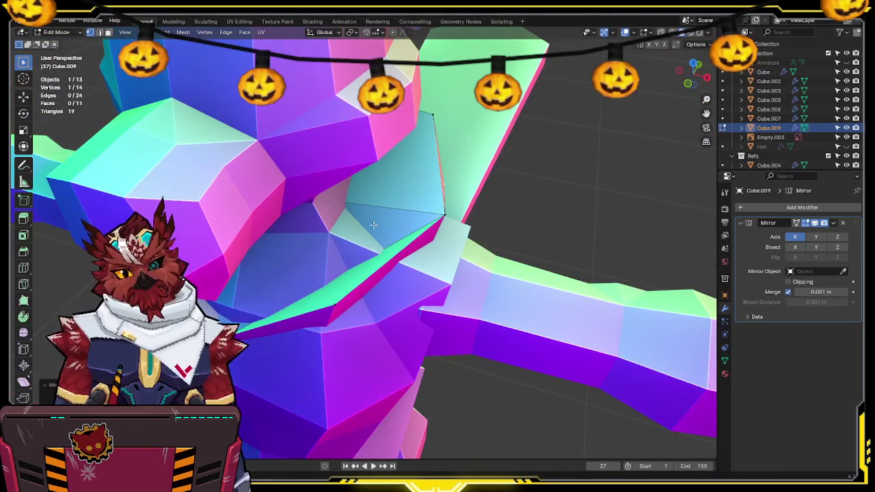
Step: Dissolve the selected edge so two chest-piece faces become one
{"action": "key", "text": "x"}
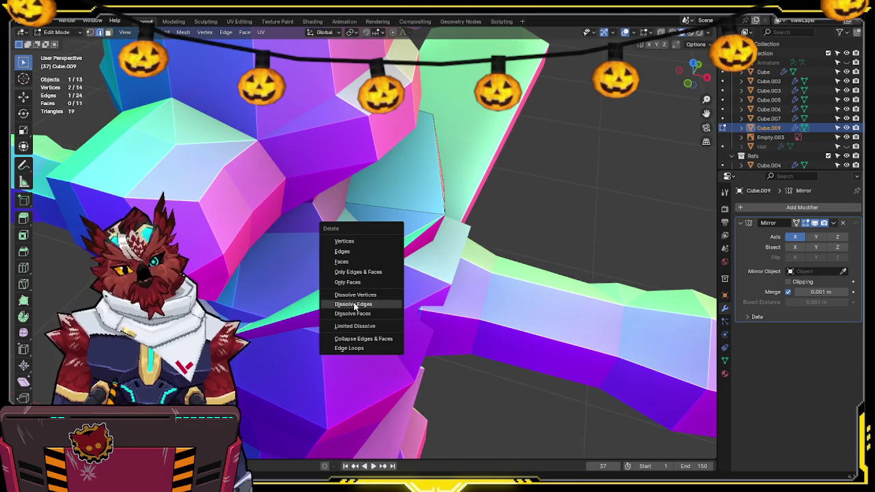
{"action": "left_click", "coordinate": [354, 300]}
{"action": "middle_click_drag", "start_coordinate": [346, 225], "coordinate": [353, 166]}
{"action": "key", "text": "shift+z"}
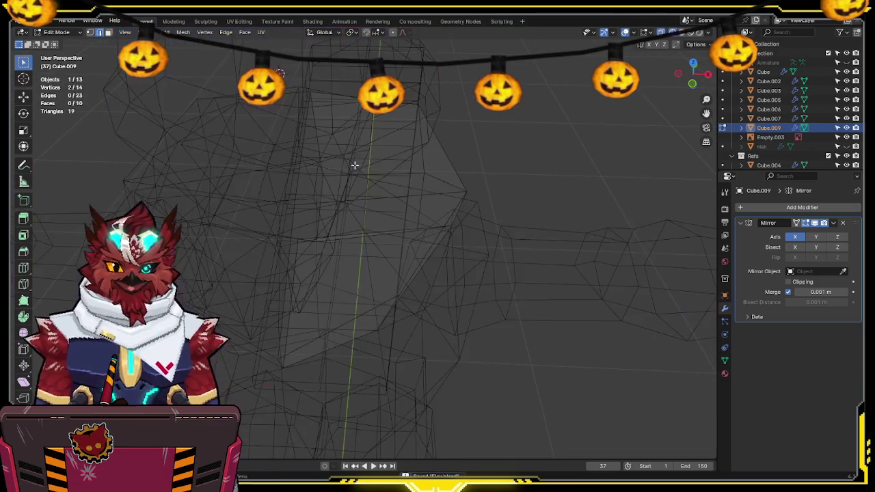
Step: Slide a vertex along its edge with Vertex Slide, then isolate the chest piece in Local View
{"action": "left_click", "coordinate": [301, 197]}
{"action": "key", "text": "g"}
{"action": "key", "text": "x"}
{"action": "key", "text": "g"}
{"action": "left_click", "coordinate": [489, 257]}
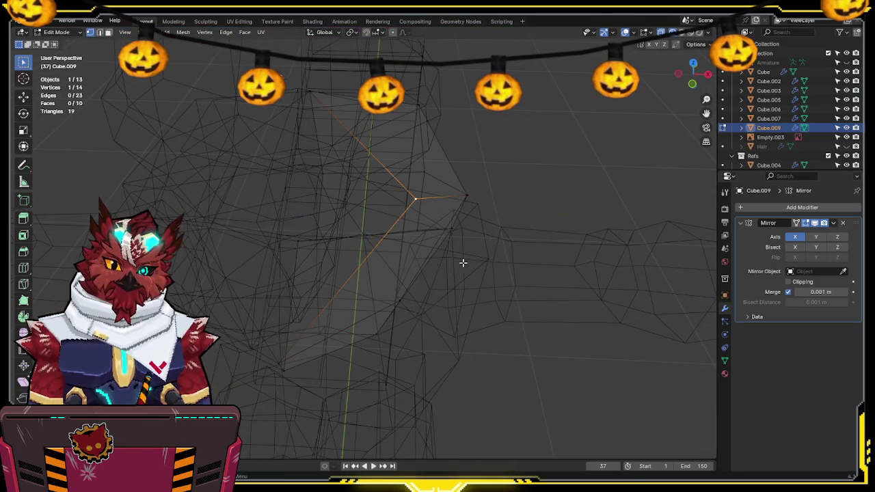
{"action": "mouse_move", "coordinate": [425, 255]}
{"action": "middle_mouse_down"}
{"action": "mouse_move", "coordinate": [361, 260]}
{"action": "mouse_move", "coordinate": [308, 217]}
{"action": "mouse_move", "coordinate": [366, 196]}
{"action": "mouse_move", "coordinate": [438, 198]}
{"action": "middle_mouse_up"}
{"action": "key", "text": "shift+z"}
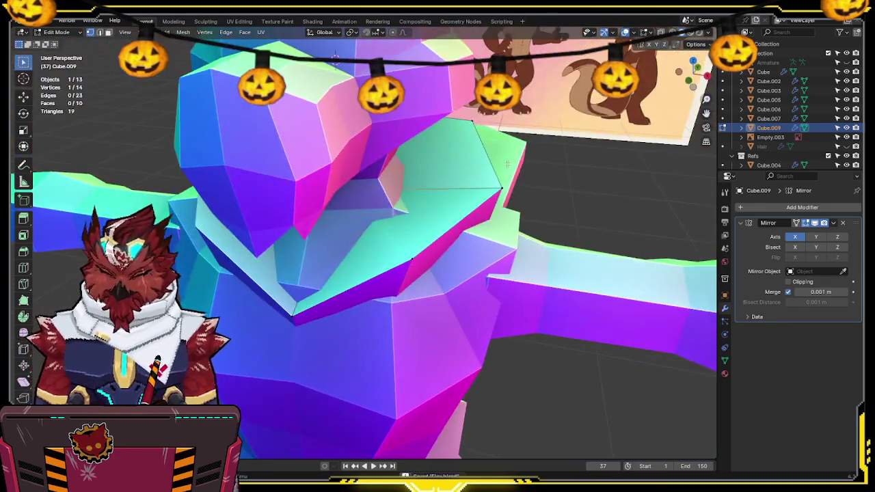
{"action": "key", "text": "KP_Divide"}
{"action": "mouse_move", "coordinate": [514, 169]}
{"action": "middle_mouse_down"}
{"action": "mouse_move", "coordinate": [513, 190]}
{"action": "mouse_move", "coordinate": [500, 186]}
{"action": "mouse_move", "coordinate": [509, 184]}
{"action": "middle_mouse_up"}
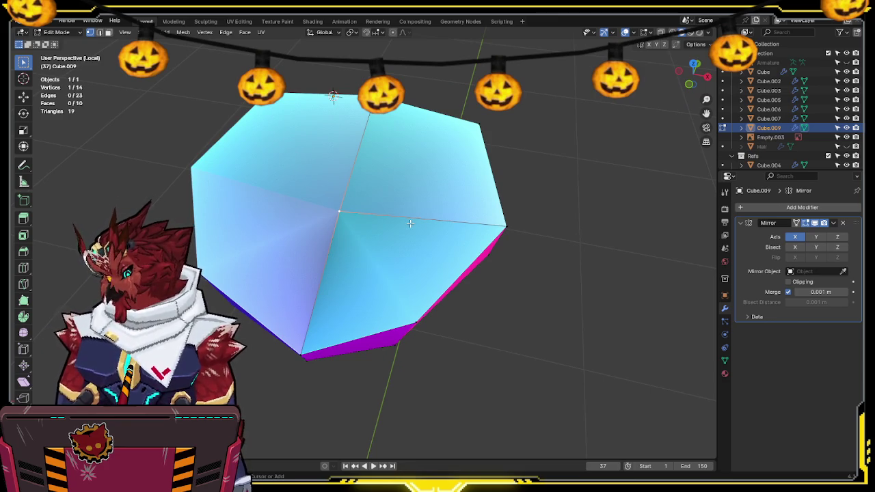
Step: Bevel a chest-piece vertex into a triangle face and knife-cut a new edge across it
{"action": "key", "text": "ctrl+shift+b"}
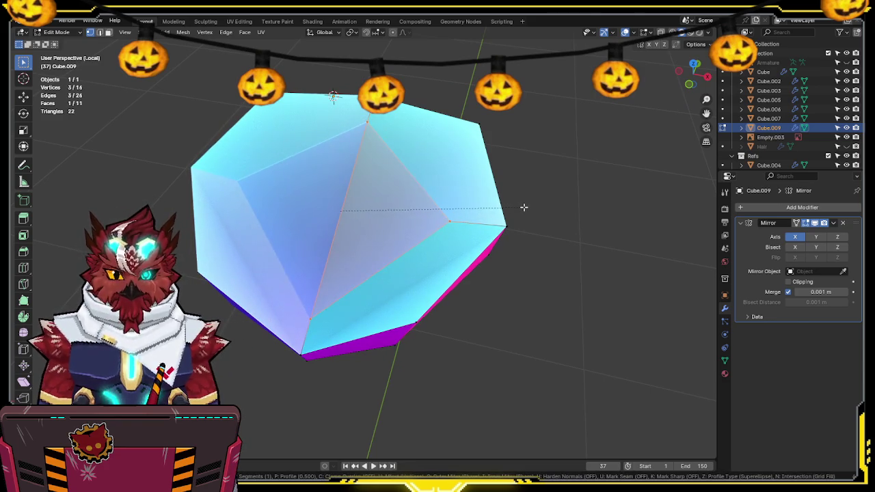
{"action": "left_click", "coordinate": [524, 207]}
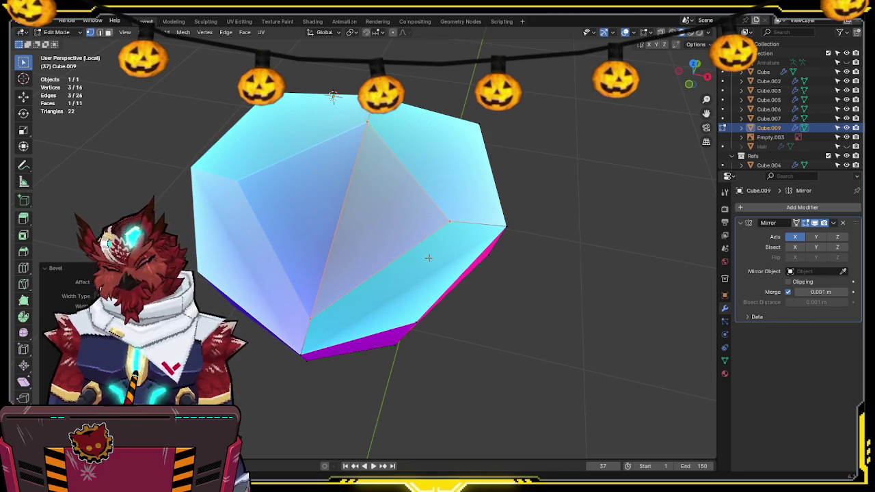
{"action": "middle_click_drag", "start_coordinate": [428, 258], "coordinate": [426, 260]}
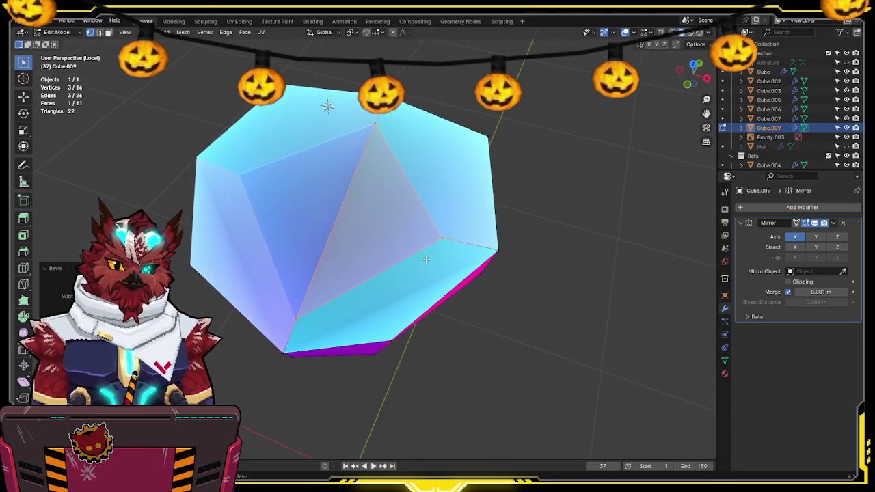
{"action": "left_click", "coordinate": [443, 237]}
{"action": "key", "text": "k"}
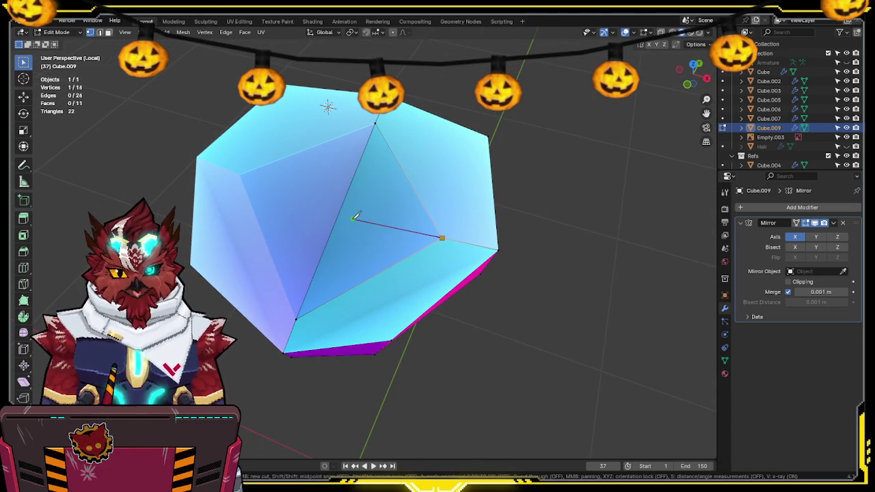
{"action": "left_click", "coordinate": [336, 219]}
{"action": "key", "text": "Return"}
{"action": "middle_click_drag", "start_coordinate": [336, 219], "coordinate": [354, 219]}
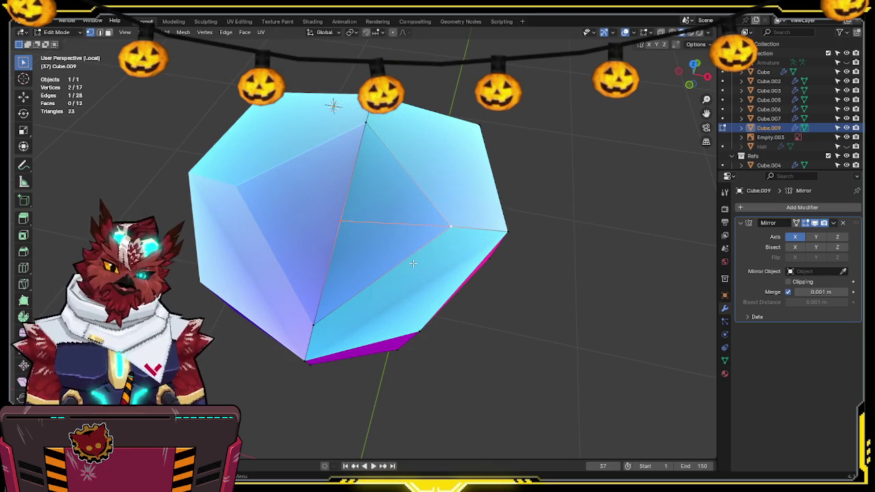
{"action": "middle_click_drag", "start_coordinate": [413, 263], "coordinate": [411, 263]}
Step: Cut a new vertex into the face and split it with a J vertex connection
{"action": "left_click", "coordinate": [410, 334]}
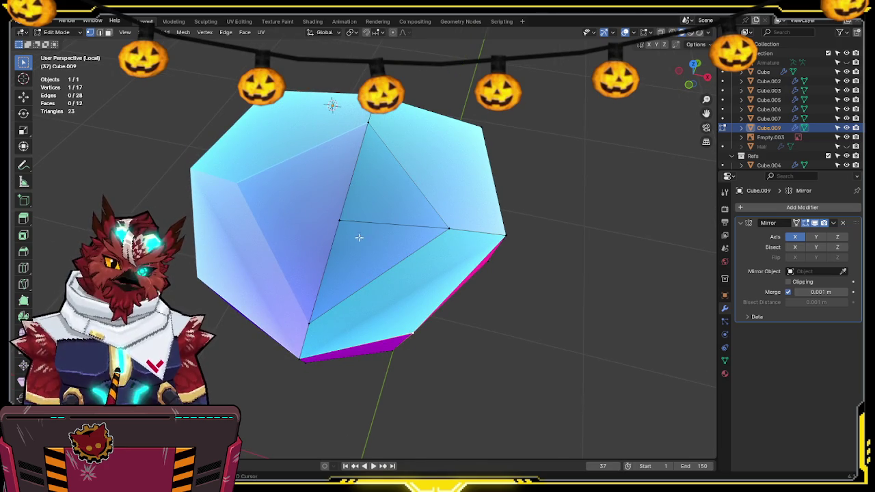
{"action": "key", "text": "Return"}
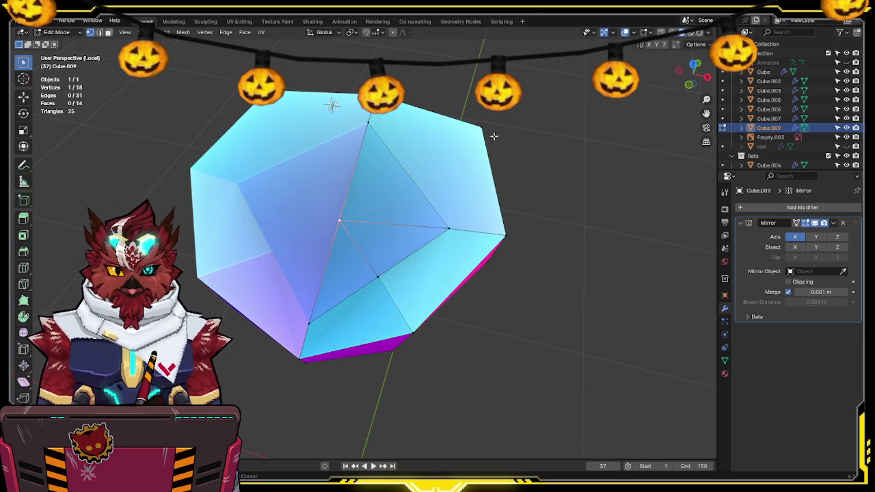
{"action": "key", "text": "j"}
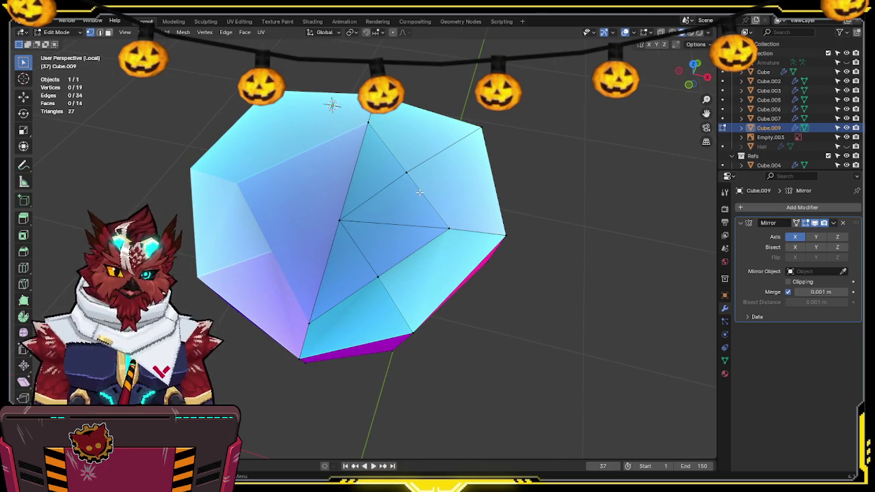
{"action": "key", "text": "k"}
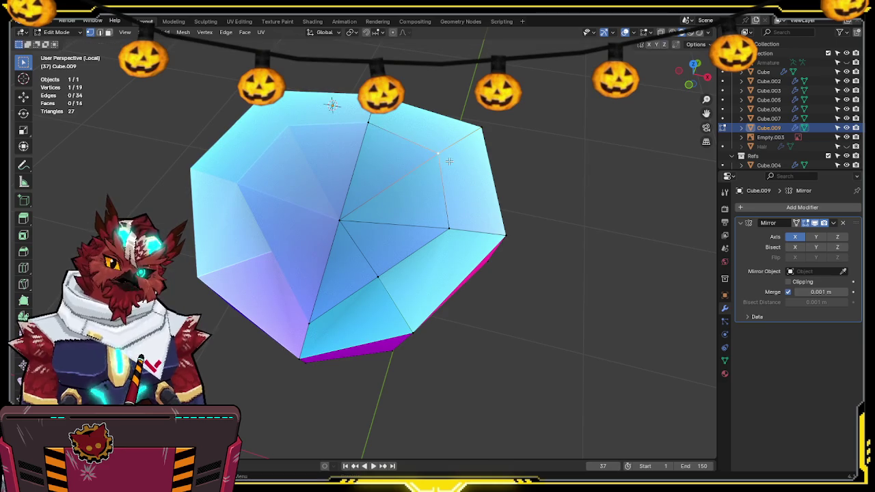
{"action": "mouse_move", "coordinate": [384, 270]}
{"action": "middle_mouse_down"}
{"action": "mouse_move", "coordinate": [482, 214]}
{"action": "mouse_move", "coordinate": [375, 216]}
{"action": "middle_mouse_up"}
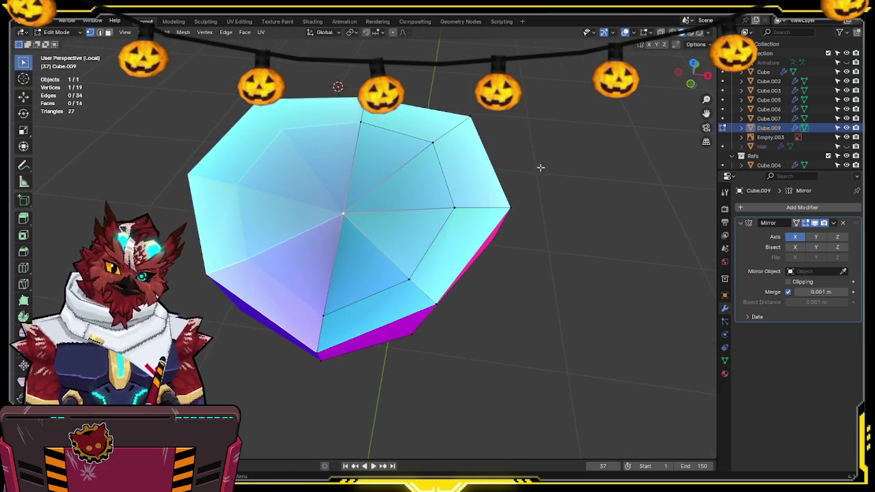
Step: Move a vertex in the see-through right side view, then unhide the other objects
{"action": "left_click", "coordinate": [708, 83]}
{"action": "key", "text": "shift+z"}
{"action": "key", "text": "g"}
{"action": "left_click", "coordinate": [462, 197]}
{"action": "key", "text": "shift+z"}
{"action": "mouse_move", "coordinate": [462, 197]}
{"action": "middle_mouse_down"}
{"action": "mouse_move", "coordinate": [501, 183]}
{"action": "mouse_move", "coordinate": [381, 237]}
{"action": "middle_mouse_up"}
{"action": "key", "text": "KP_Divide"}
Step: Slide a chest-piece vertex, then move it along the Z and Y axes over the torso
{"action": "key", "text": "shift+z"}
{"action": "key", "text": "shift+z"}
{"action": "key", "text": "g"}
{"action": "key", "text": "g"}
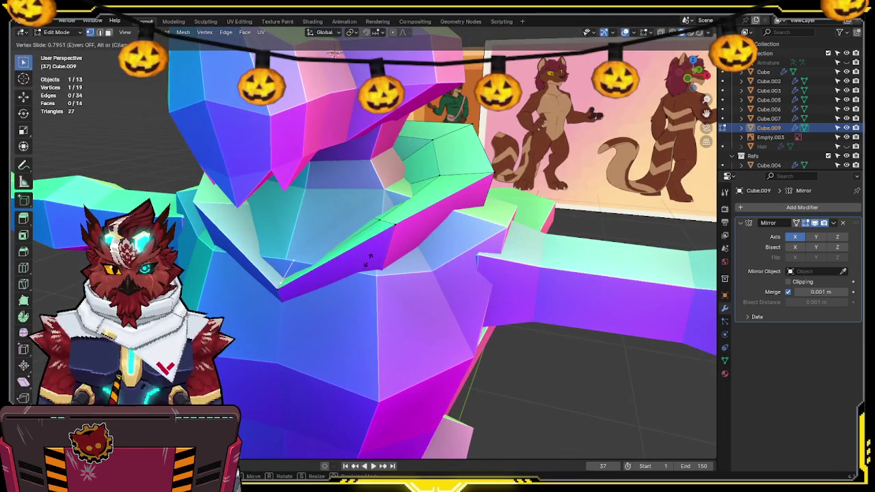
{"action": "left_click", "coordinate": [369, 258]}
{"action": "middle_click_drag", "start_coordinate": [371, 254], "coordinate": [342, 263]}
{"action": "key", "text": "shift+z"}
{"action": "key", "text": "g"}
{"action": "key", "text": "z"}
{"action": "key", "text": "y"}
{"action": "key", "text": "shift+z"}
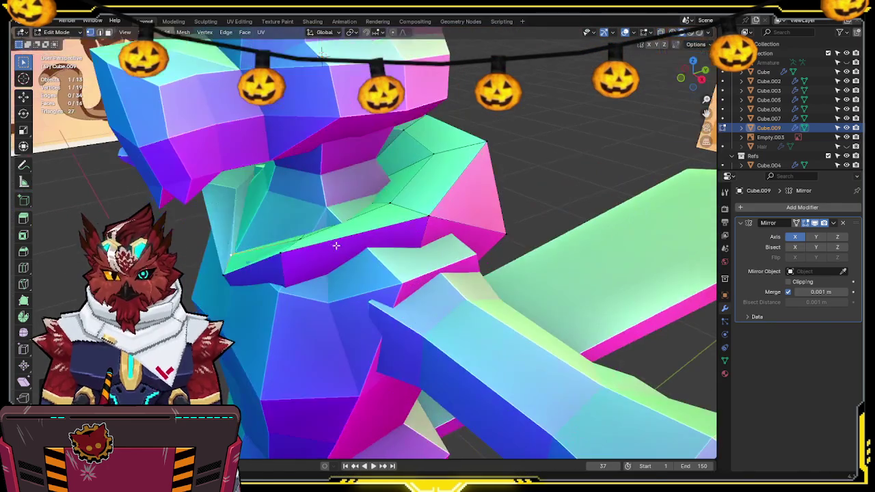
{"action": "left_click", "coordinate": [337, 243]}
{"action": "mouse_move", "coordinate": [337, 244]}
{"action": "middle_mouse_down"}
{"action": "mouse_move", "coordinate": [369, 202]}
{"action": "mouse_move", "coordinate": [389, 228]}
{"action": "mouse_move", "coordinate": [388, 274]}
{"action": "middle_mouse_up"}
{"action": "key", "text": "KP_1"}
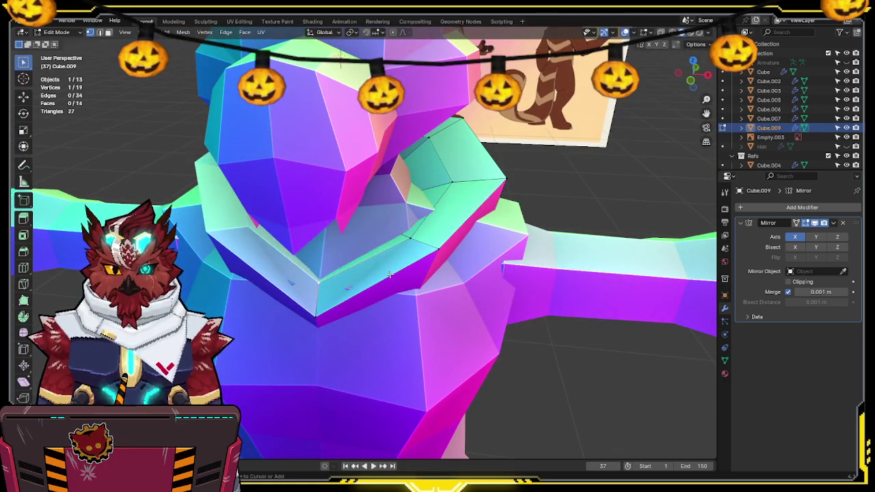
Step: Undo the last move, select a collar vertex, and try moving it from the front view before cancelling
{"action": "key", "text": "ctrl+z"}
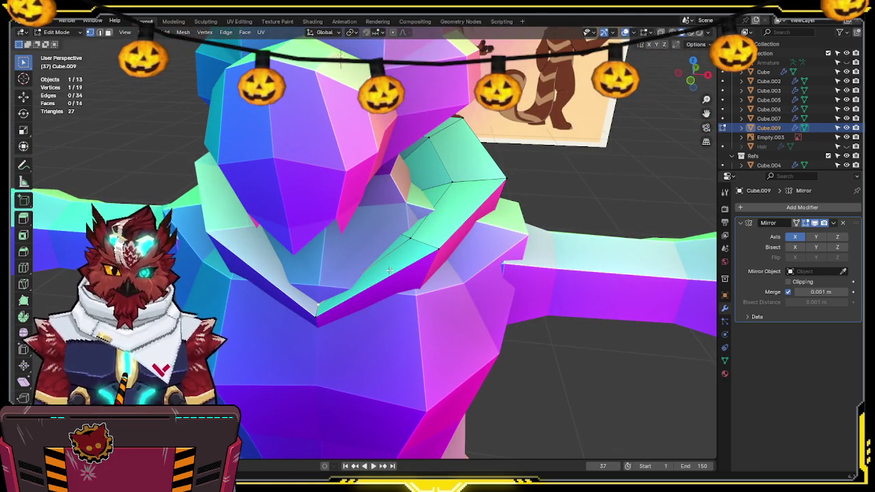
{"action": "middle_click_drag", "start_coordinate": [389, 271], "coordinate": [391, 276]}
{"action": "left_click", "coordinate": [419, 252]}
{"action": "middle_click_drag", "start_coordinate": [468, 194], "coordinate": [465, 144]}
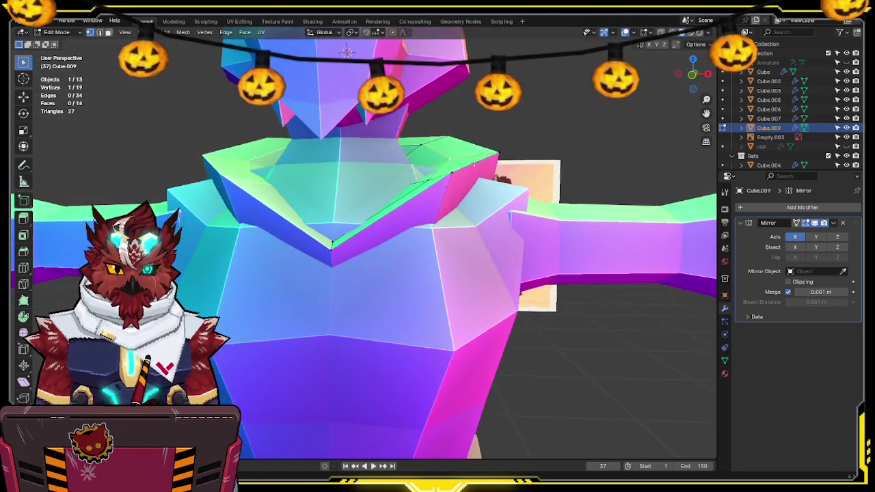
{"action": "left_click", "coordinate": [692, 77]}
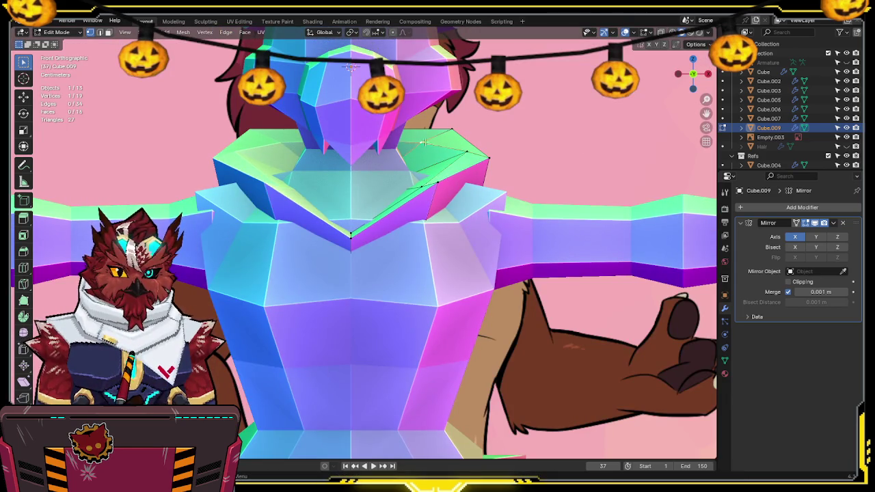
{"action": "middle_click_drag", "start_coordinate": [413, 142], "coordinate": [512, 148]}
{"action": "key", "text": "g"}
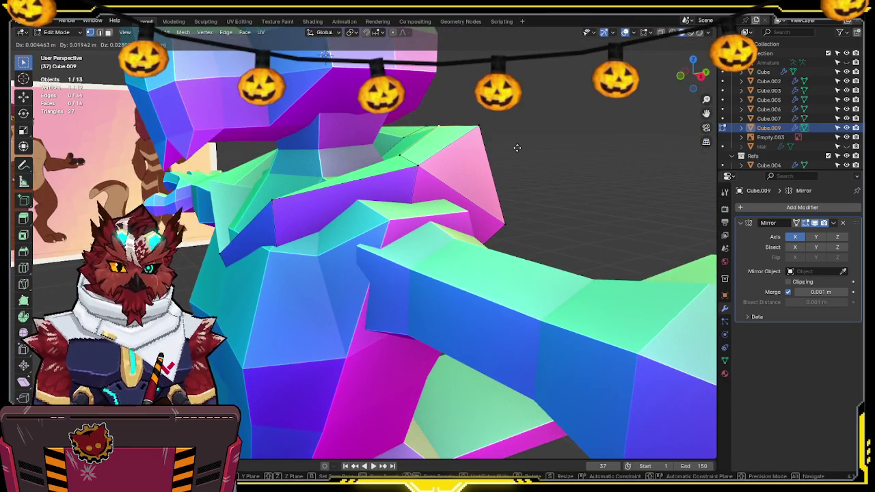
{"action": "middle_click_drag", "start_coordinate": [517, 148], "coordinate": [519, 162]}
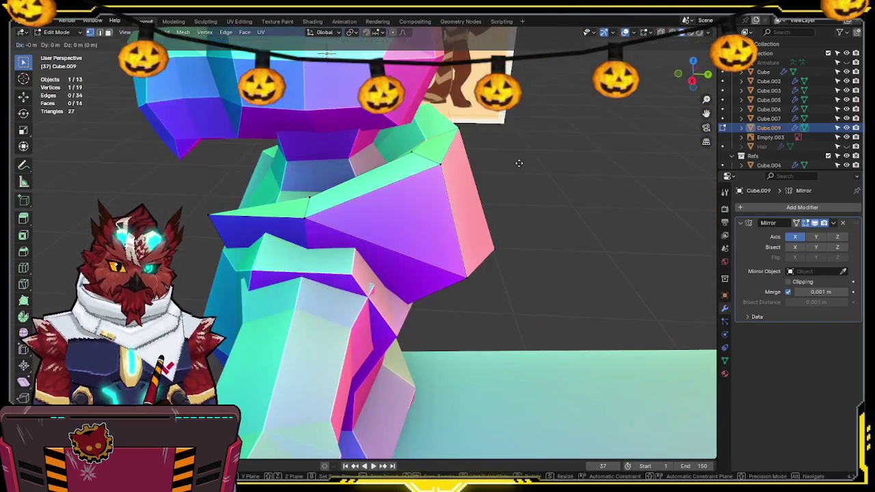
{"action": "key", "text": "Escape"}
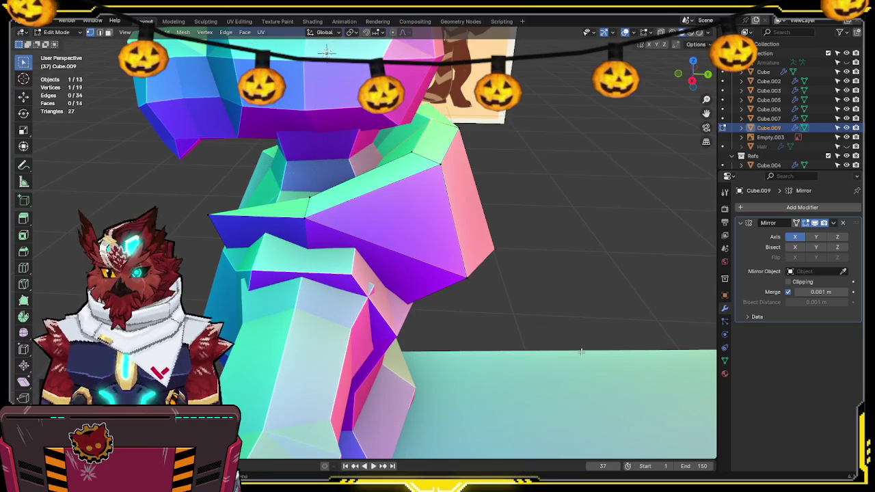
Step: Pull the chest piece's selected corner vertex closer to the torso and save the file
{"action": "mouse_move", "coordinate": [561, 260]}
{"action": "middle_mouse_down"}
{"action": "mouse_move", "coordinate": [615, 246]}
{"action": "mouse_move", "coordinate": [595, 248]}
{"action": "mouse_move", "coordinate": [590, 230]}
{"action": "middle_mouse_up"}
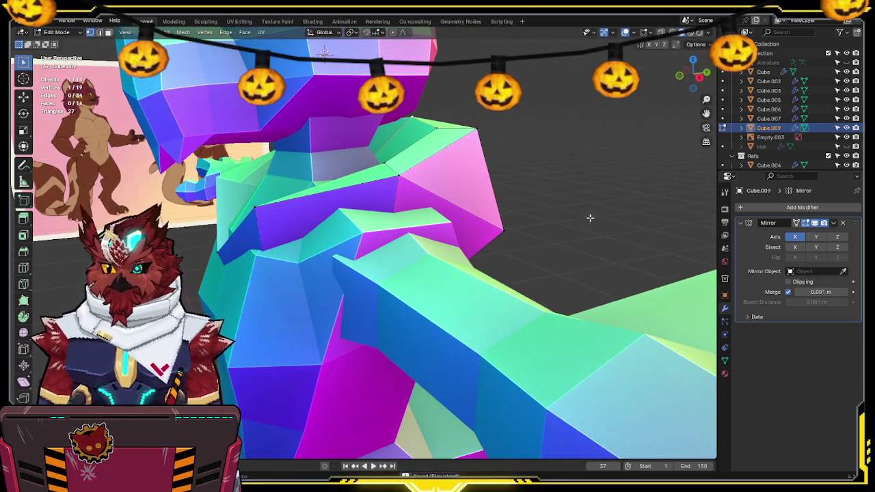
{"action": "mouse_move", "coordinate": [470, 207]}
{"action": "middle_mouse_down"}
{"action": "mouse_move", "coordinate": [476, 220]}
{"action": "mouse_move", "coordinate": [507, 191]}
{"action": "middle_mouse_up"}
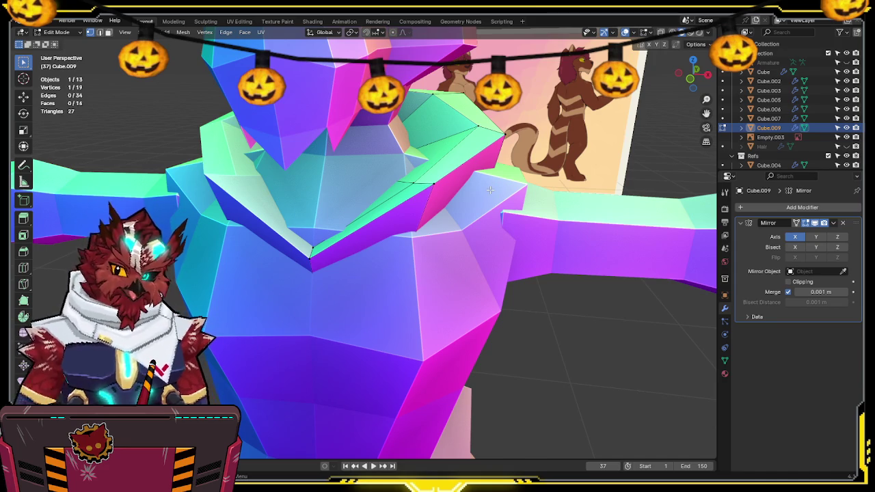
{"action": "middle_click_drag", "start_coordinate": [490, 190], "coordinate": [572, 190]}
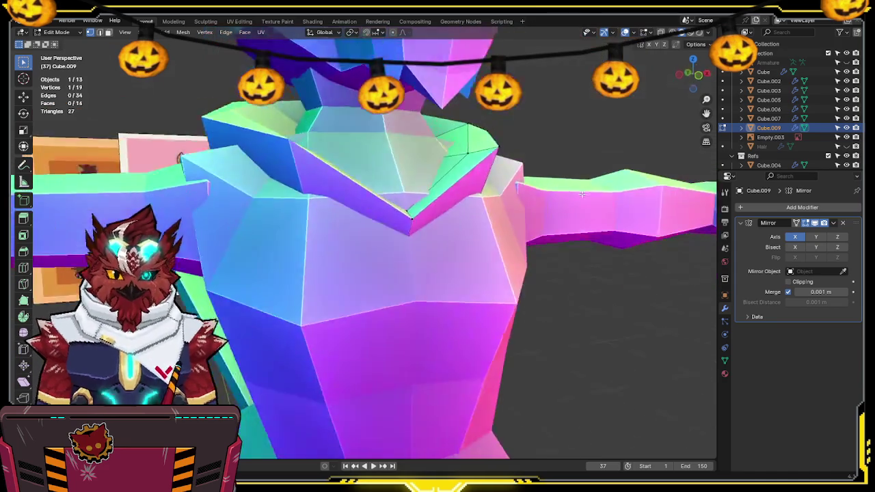
{"action": "mouse_move", "coordinate": [519, 155]}
{"action": "middle_mouse_down"}
{"action": "mouse_move", "coordinate": [501, 143]}
{"action": "mouse_move", "coordinate": [541, 153]}
{"action": "mouse_move", "coordinate": [535, 146]}
{"action": "middle_mouse_up"}
{"action": "key", "text": "g"}
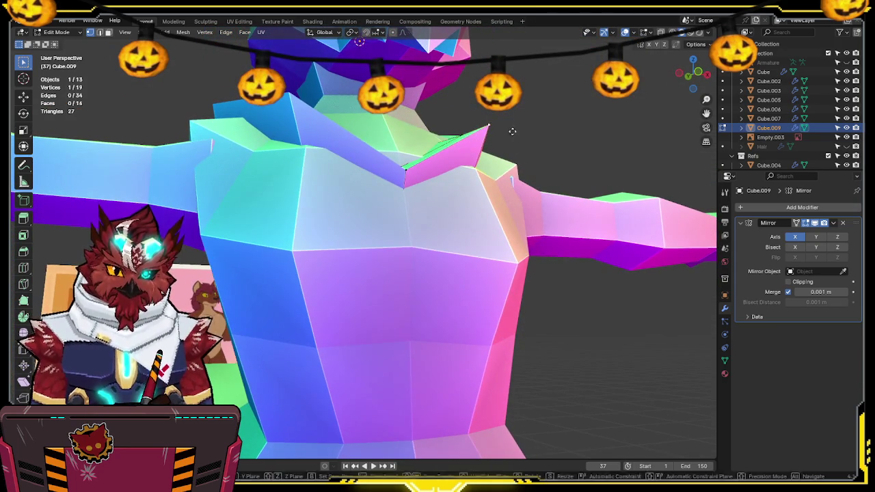
{"action": "left_click", "coordinate": [507, 155]}
{"action": "mouse_move", "coordinate": [529, 148]}
{"action": "middle_mouse_down"}
{"action": "mouse_move", "coordinate": [438, 177]}
{"action": "mouse_move", "coordinate": [451, 195]}
{"action": "mouse_move", "coordinate": [550, 139]}
{"action": "mouse_move", "coordinate": [434, 158]}
{"action": "mouse_move", "coordinate": [504, 180]}
{"action": "middle_mouse_up"}
{"action": "key", "text": "ctrl+s"}
{"action": "key", "text": "shift+z"}
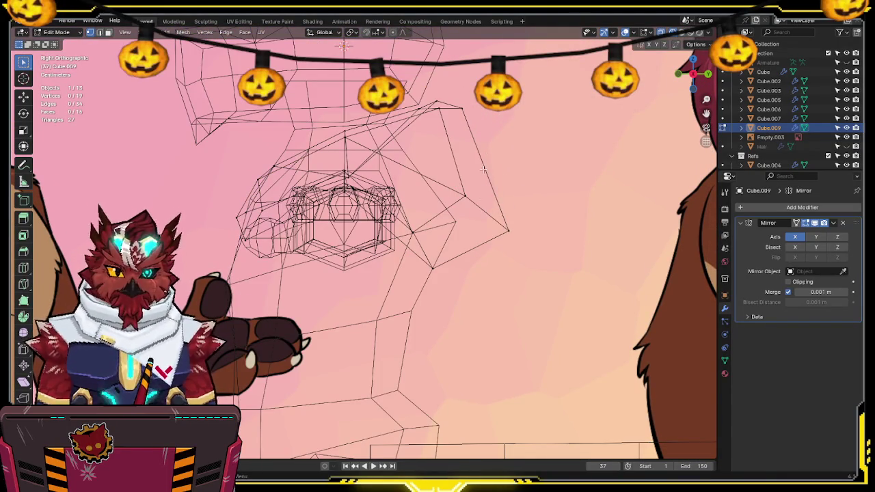
Step: Extrude the chest piece's edge into a new face over the shoulder and adjust its two vertices
{"action": "key", "text": "e"}
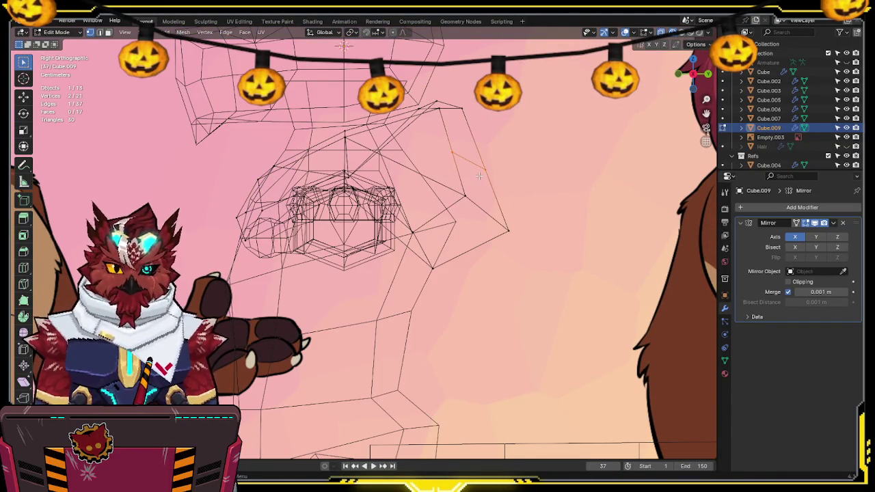
{"action": "key", "text": "g"}
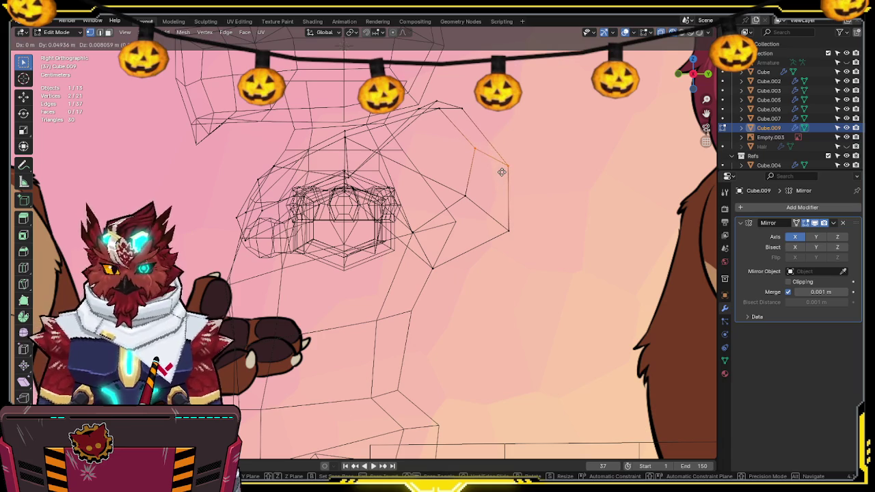
{"action": "left_click", "coordinate": [502, 172]}
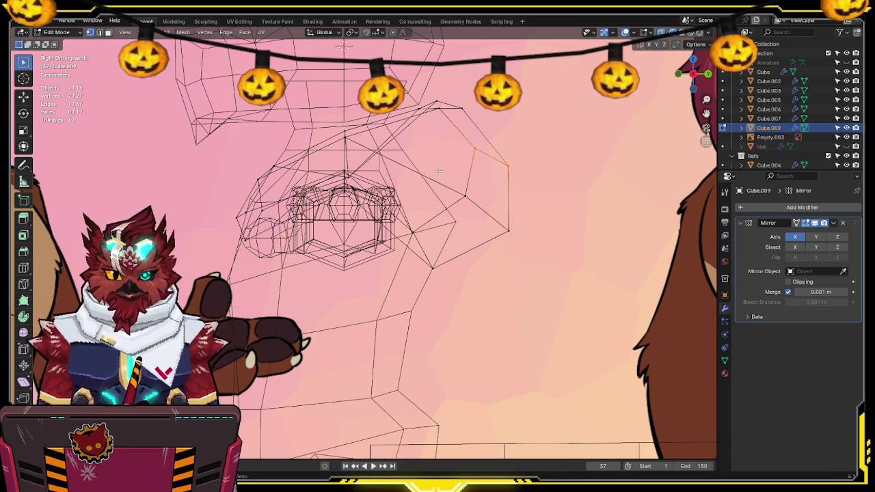
{"action": "left_click_drag", "start_coordinate": [540, 250], "coordinate": [547, 247]}
{"action": "key", "text": "g"}
{"action": "left_click", "coordinate": [556, 255]}
{"action": "key", "text": "g"}
{"action": "left_click", "coordinate": [566, 231]}
{"action": "key", "text": "shift+z"}
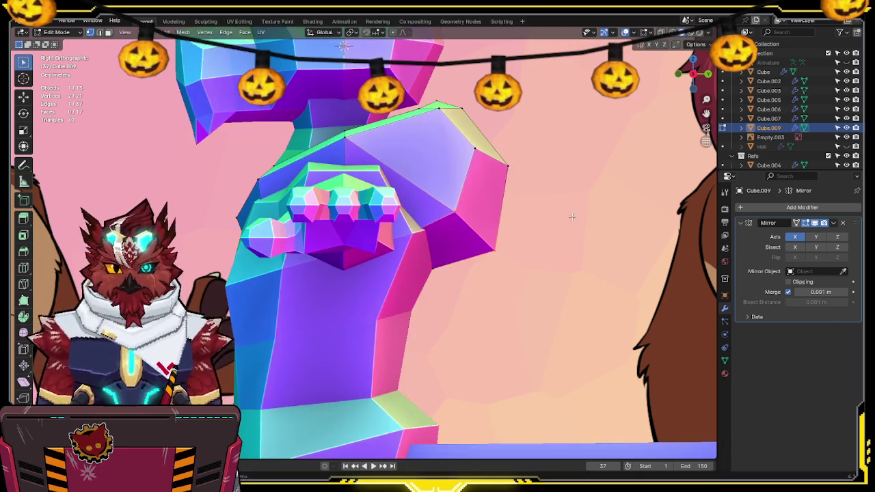
{"action": "middle_click_drag", "start_coordinate": [565, 230], "coordinate": [515, 253]}
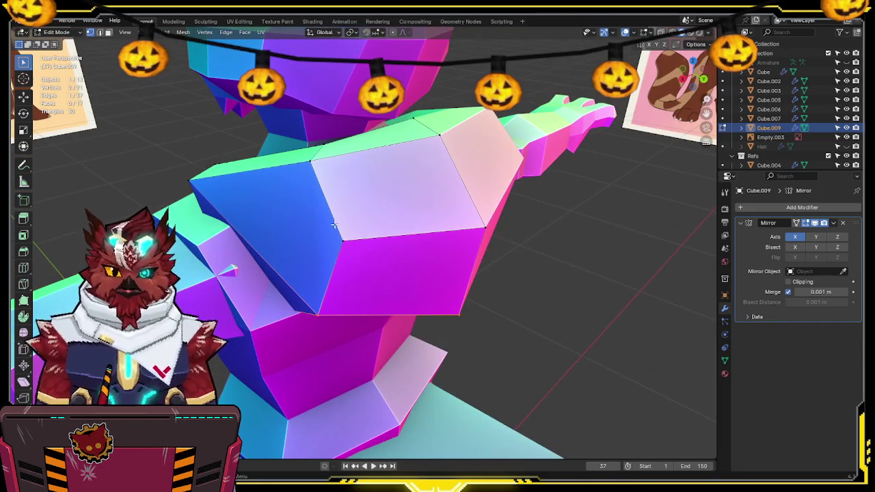
Step: Reposition another chest-piece vertex against the reference sheets and save
{"action": "middle_click_drag", "start_coordinate": [262, 193], "coordinate": [244, 197]}
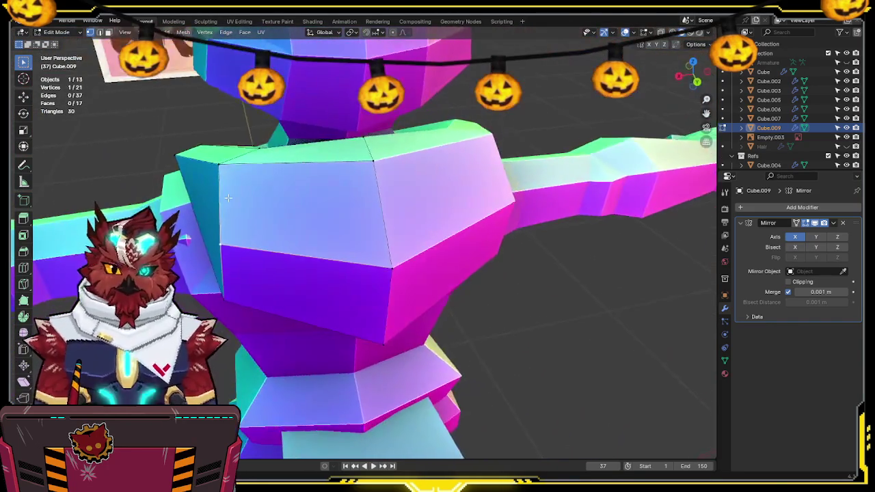
{"action": "key", "text": "g"}
{"action": "left_click", "coordinate": [308, 195]}
{"action": "mouse_move", "coordinate": [312, 195]}
{"action": "middle_mouse_down"}
{"action": "mouse_move", "coordinate": [340, 183]}
{"action": "mouse_move", "coordinate": [361, 189]}
{"action": "middle_mouse_up"}
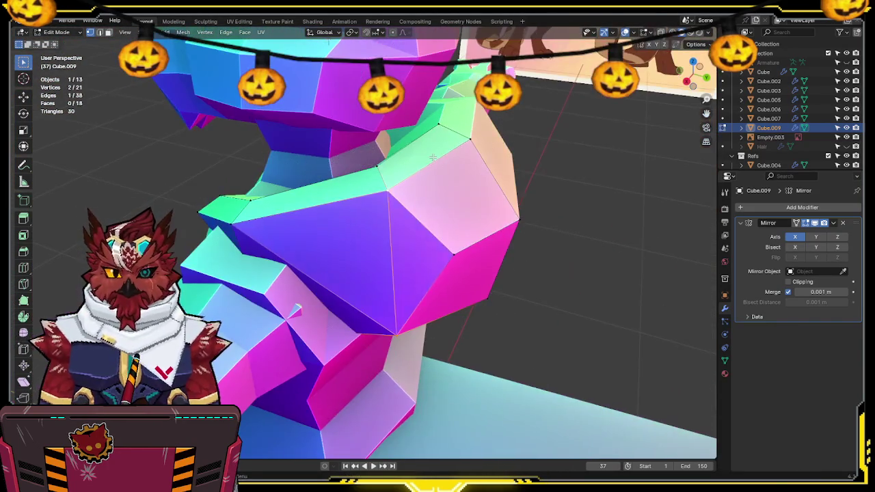
{"action": "mouse_move", "coordinate": [361, 115]}
{"action": "middle_mouse_down"}
{"action": "mouse_move", "coordinate": [293, 212]}
{"action": "mouse_move", "coordinate": [469, 192]}
{"action": "mouse_move", "coordinate": [306, 179]}
{"action": "mouse_move", "coordinate": [304, 195]}
{"action": "mouse_move", "coordinate": [319, 218]}
{"action": "mouse_move", "coordinate": [369, 205]}
{"action": "mouse_move", "coordinate": [398, 164]}
{"action": "mouse_move", "coordinate": [417, 107]}
{"action": "mouse_move", "coordinate": [348, 217]}
{"action": "mouse_move", "coordinate": [504, 275]}
{"action": "mouse_move", "coordinate": [440, 223]}
{"action": "middle_mouse_up"}
{"action": "key", "text": "ctrl+s"}
Step: Move a vertex without changing its height, check it against the side reference, and save
{"action": "key", "text": "g"}
{"action": "key", "text": "shift+z"}
{"action": "left_click", "coordinate": [349, 217]}
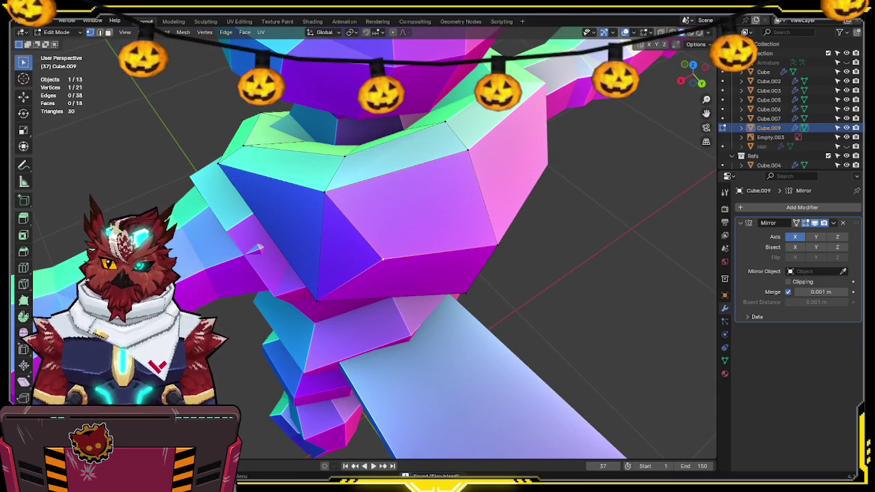
{"action": "middle_click_drag", "start_coordinate": [440, 224], "coordinate": [496, 156]}
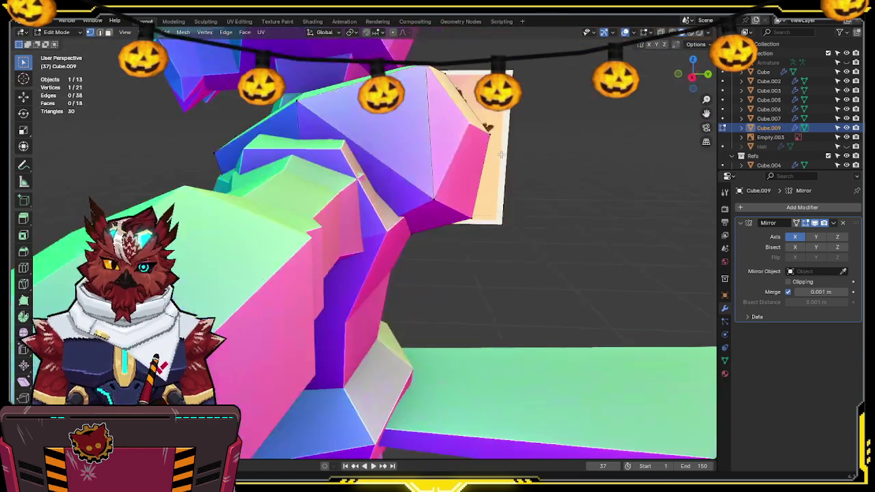
{"action": "key", "text": "KP_3"}
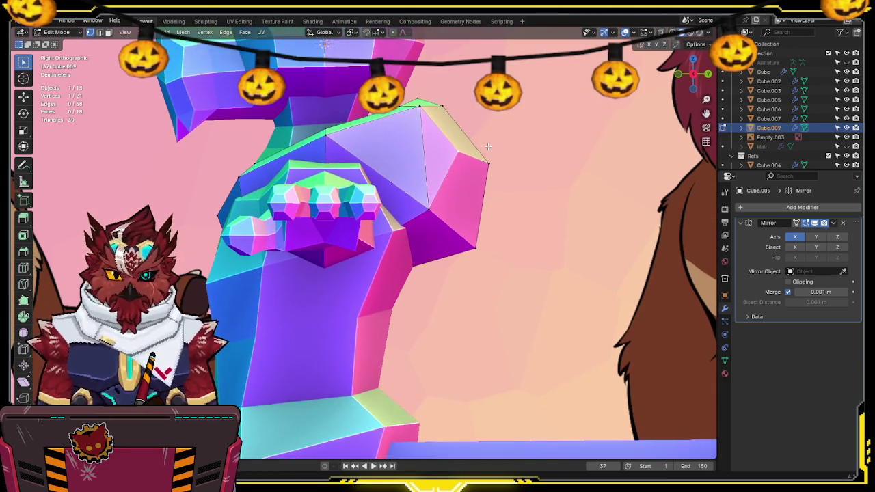
{"action": "key", "text": "shift+z"}
{"action": "key", "text": "g"}
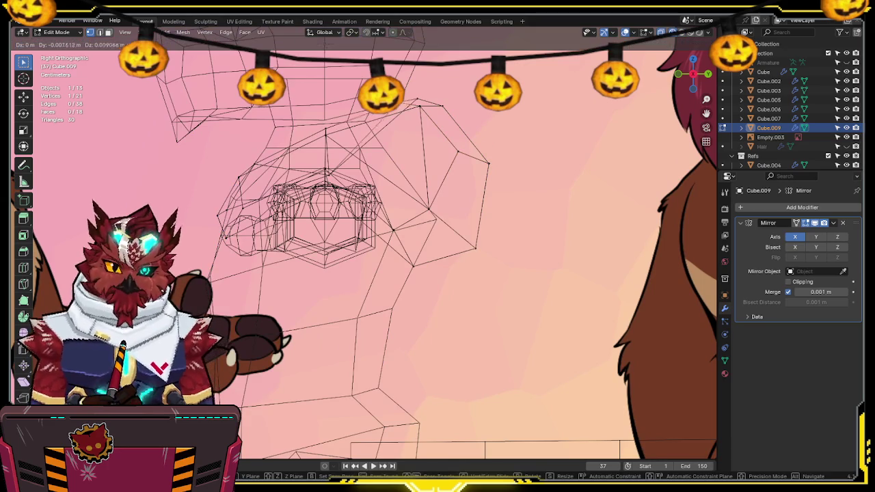
{"action": "key", "text": "Escape"}
{"action": "key", "text": "shift+z"}
{"action": "middle_click_drag", "start_coordinate": [465, 178], "coordinate": [514, 139]}
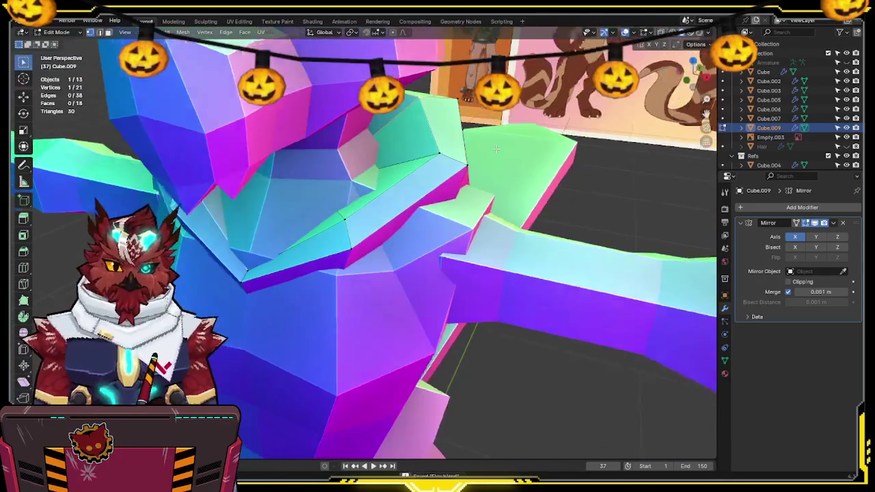
{"action": "key", "text": "ctrl+s"}
Step: Check the chest piece in front and side wireframe views, then return to Object Mode
{"action": "key", "text": "KP_1"}
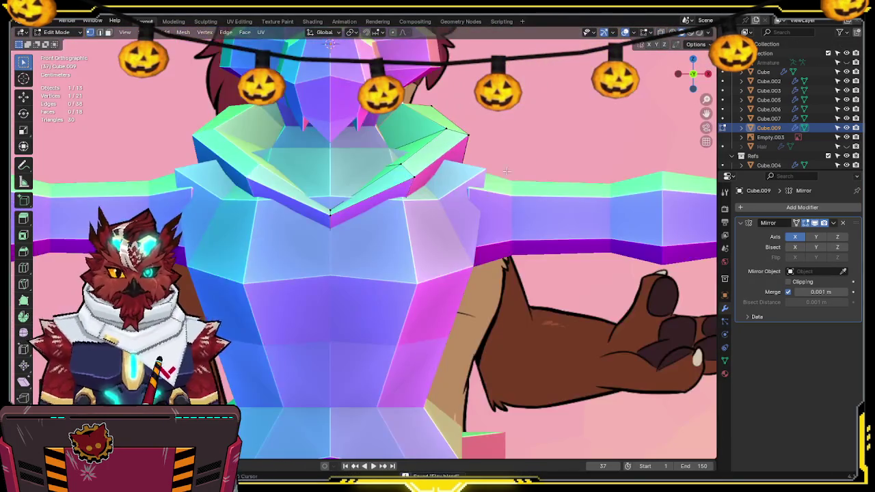
{"action": "key", "text": "shift+z"}
{"action": "key", "text": "shift+z"}
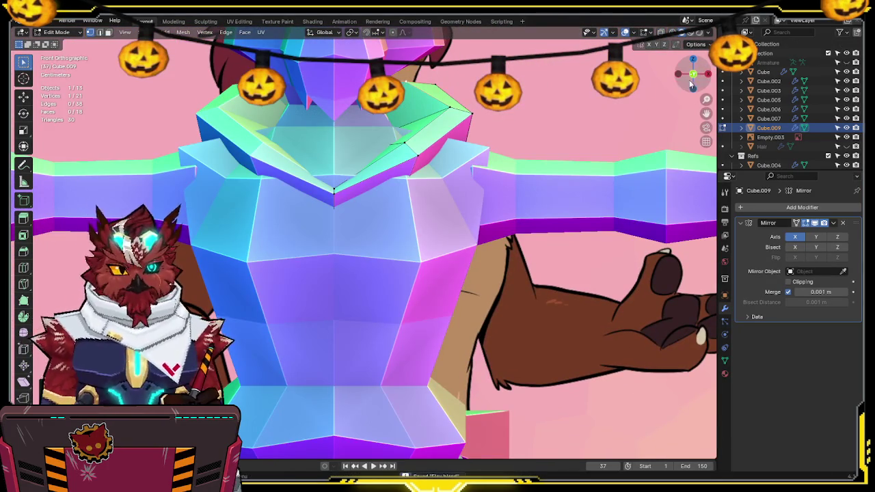
{"action": "left_click", "coordinate": [709, 74]}
{"action": "key", "text": "shift+z"}
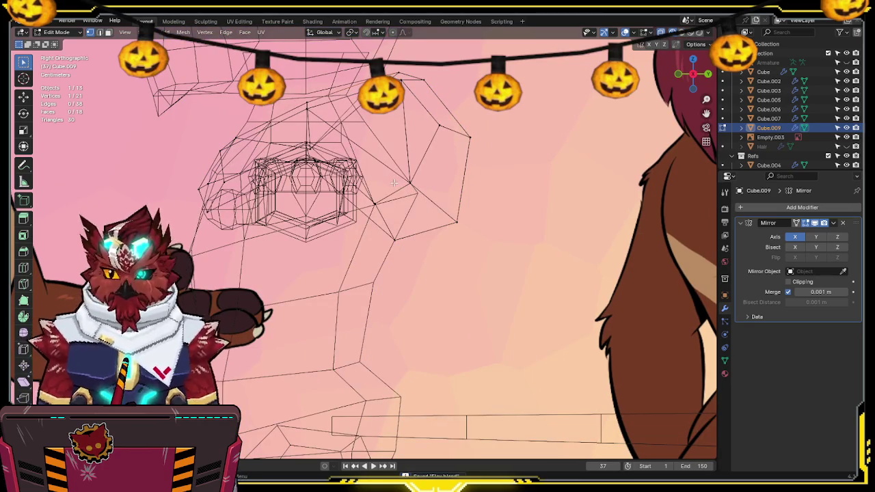
{"action": "key", "text": "Tab"}
{"action": "key", "text": "shift+z"}
{"action": "mouse_move", "coordinate": [395, 186]}
{"action": "middle_mouse_down"}
{"action": "mouse_move", "coordinate": [494, 221]}
{"action": "mouse_move", "coordinate": [355, 226]}
{"action": "mouse_move", "coordinate": [492, 226]}
{"action": "middle_mouse_up"}
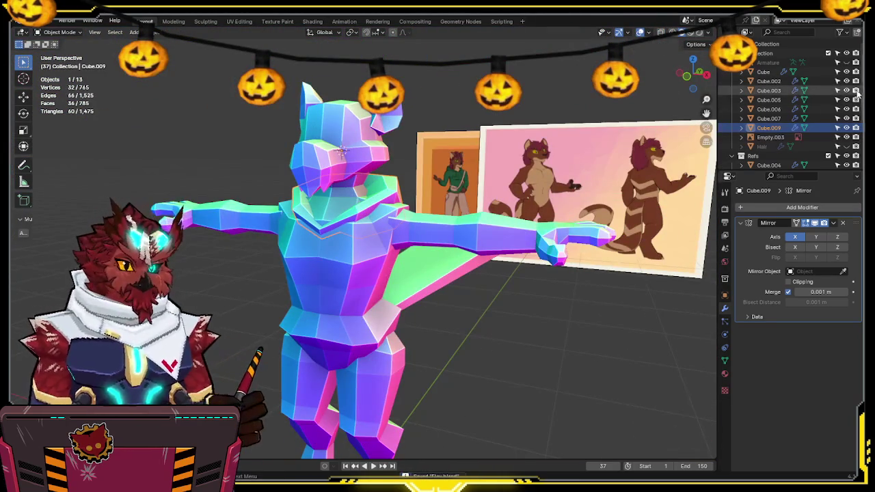
Step: Unhide the Hair object and edit its mesh in a zoomed side wireframe view
{"action": "left_click", "coordinate": [847, 146]}
{"action": "middle_click_drag", "start_coordinate": [487, 159], "coordinate": [383, 163]}
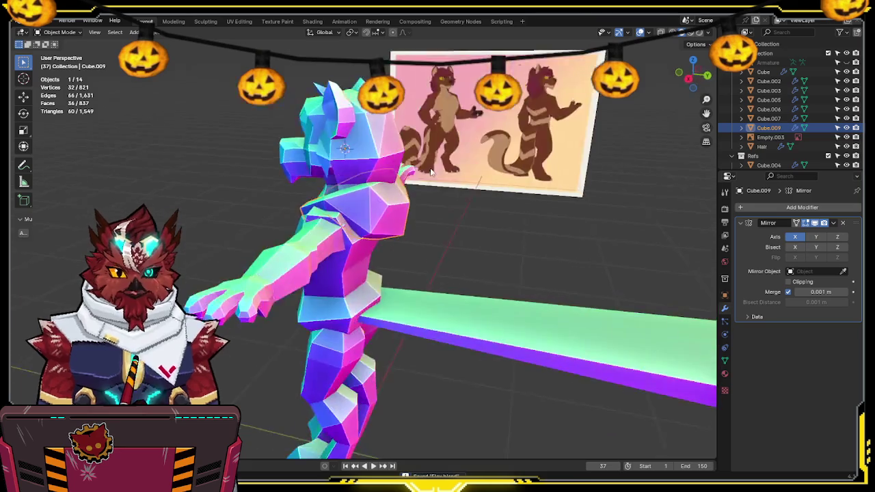
{"action": "left_click", "coordinate": [383, 163]}
{"action": "key", "text": "Tab"}
{"action": "key", "text": "KP_3"}
{"action": "scroll", "coordinate": [402, 120], "scroll_direction": "up", "scroll_amount": 5}
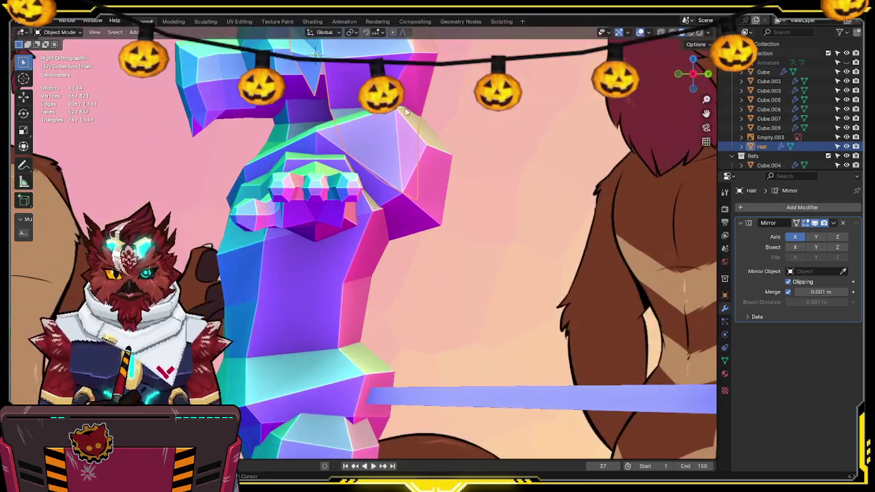
{"action": "scroll", "coordinate": [417, 199], "scroll_direction": "up", "scroll_amount": 2}
{"action": "key", "text": "shift+z"}
Step: Raise and rotate the hair's side vertices to clear the new chest piece
{"action": "left_click_drag", "start_coordinate": [291, 344], "coordinate": [385, 311]}
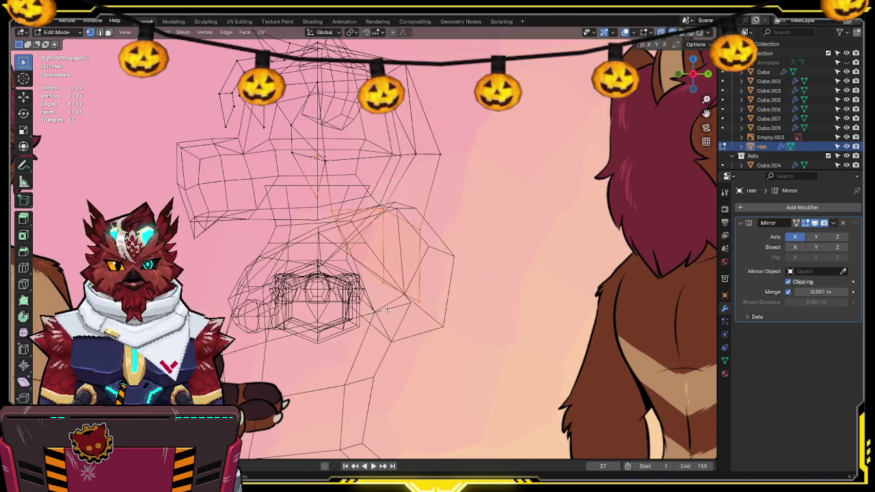
{"action": "key", "text": "g"}
{"action": "left_click", "coordinate": [460, 270]}
{"action": "key", "text": "g"}
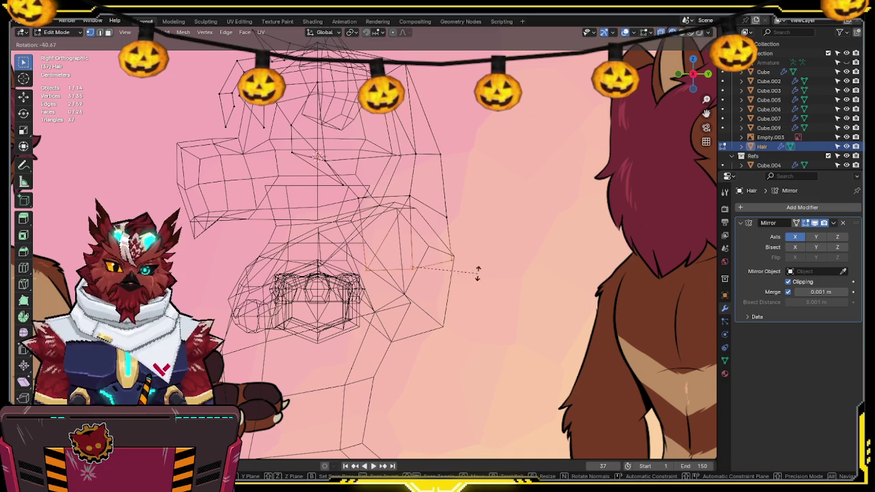
{"action": "left_click", "coordinate": [461, 307]}
{"action": "key", "text": "shift+z"}
{"action": "mouse_move", "coordinate": [483, 306]}
{"action": "middle_mouse_down"}
{"action": "mouse_move", "coordinate": [466, 288]}
{"action": "mouse_move", "coordinate": [507, 272]}
{"action": "mouse_move", "coordinate": [491, 258]}
{"action": "middle_mouse_up"}
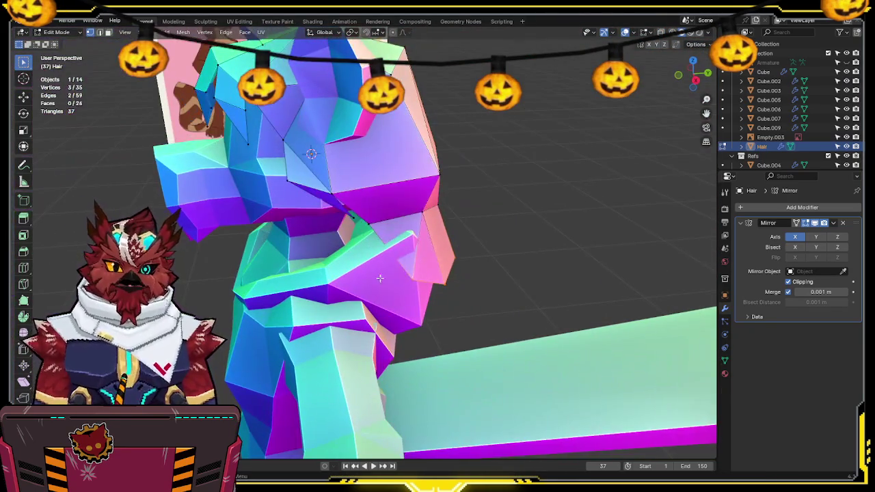
Step: On the chest piece, extrude a new vertex twice along the front-back Y axis
{"action": "key", "text": "alt+q"}
{"action": "key", "text": "shift+z"}
{"action": "mouse_move", "coordinate": [383, 270]}
{"action": "middle_mouse_down"}
{"action": "mouse_move", "coordinate": [455, 219]}
{"action": "mouse_move", "coordinate": [455, 240]}
{"action": "mouse_move", "coordinate": [432, 257]}
{"action": "mouse_move", "coordinate": [486, 244]}
{"action": "middle_mouse_up"}
{"action": "key", "text": "e"}
{"action": "key", "text": "y"}
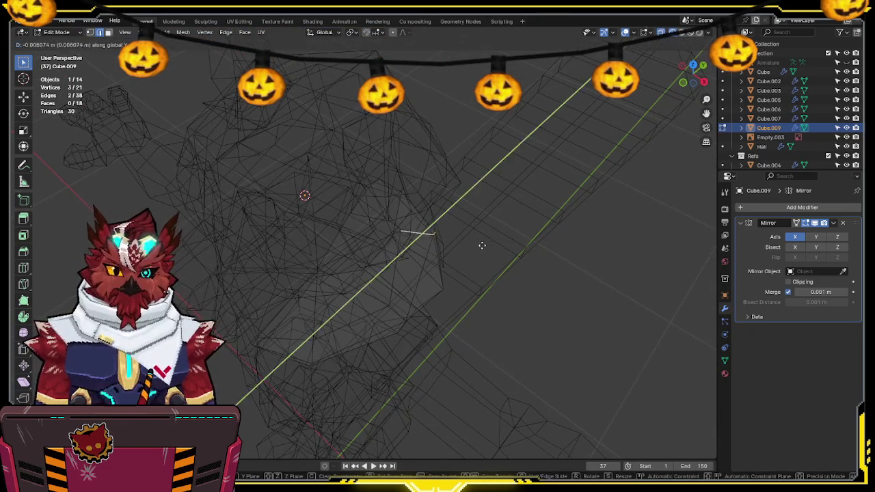
{"action": "left_click", "coordinate": [464, 264]}
{"action": "key", "text": "e"}
{"action": "key", "text": "y"}
{"action": "left_click", "coordinate": [469, 287]}
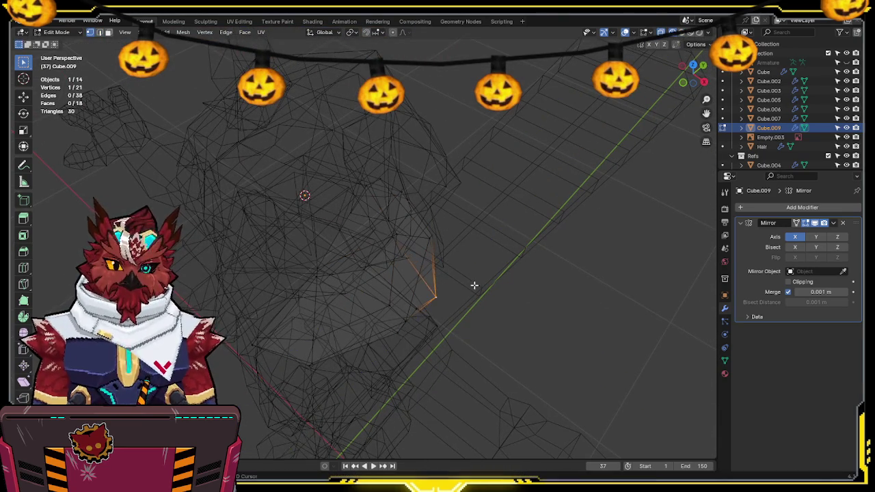
{"action": "key", "text": "shift+z"}
Step: Return to Object Mode, select the Hair object, and save the file
{"action": "key", "text": "Tab"}
{"action": "mouse_move", "coordinate": [456, 237]}
{"action": "middle_mouse_down"}
{"action": "mouse_move", "coordinate": [416, 241]}
{"action": "mouse_move", "coordinate": [485, 238]}
{"action": "middle_mouse_up"}
{"action": "left_click", "coordinate": [416, 241]}
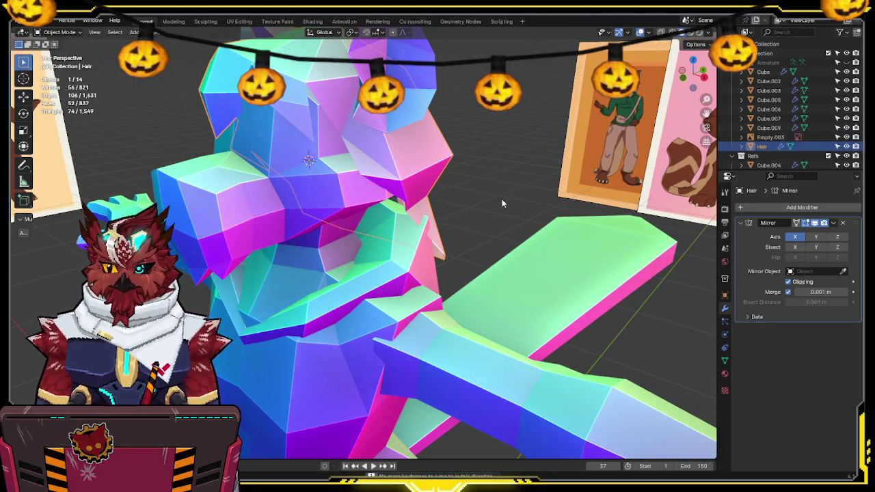
{"action": "middle_click_drag", "start_coordinate": [487, 181], "coordinate": [484, 200]}
{"action": "key", "text": "ctrl+s"}
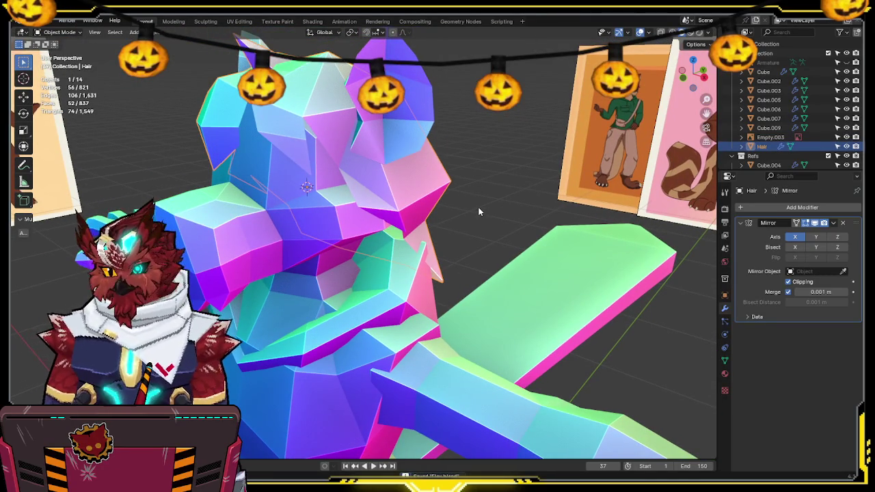
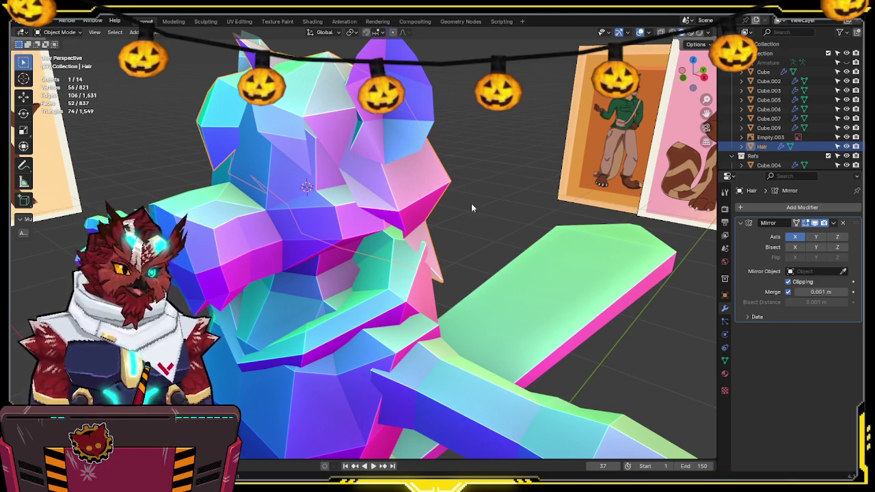
Step: Nudge the hair vertices at the back of the head sideways along Y in the right view
{"action": "mouse_move", "coordinate": [400, 220]}
{"action": "middle_mouse_down"}
{"action": "mouse_move", "coordinate": [370, 219]}
{"action": "mouse_move", "coordinate": [287, 257]}
{"action": "mouse_move", "coordinate": [338, 229]}
{"action": "mouse_move", "coordinate": [413, 270]}
{"action": "mouse_move", "coordinate": [425, 265]}
{"action": "mouse_move", "coordinate": [442, 211]}
{"action": "middle_mouse_up"}
{"action": "key", "text": "Tab"}
{"action": "mouse_move", "coordinate": [388, 232]}
{"action": "middle_mouse_down"}
{"action": "mouse_move", "coordinate": [377, 251]}
{"action": "mouse_move", "coordinate": [437, 246]}
{"action": "middle_mouse_up"}
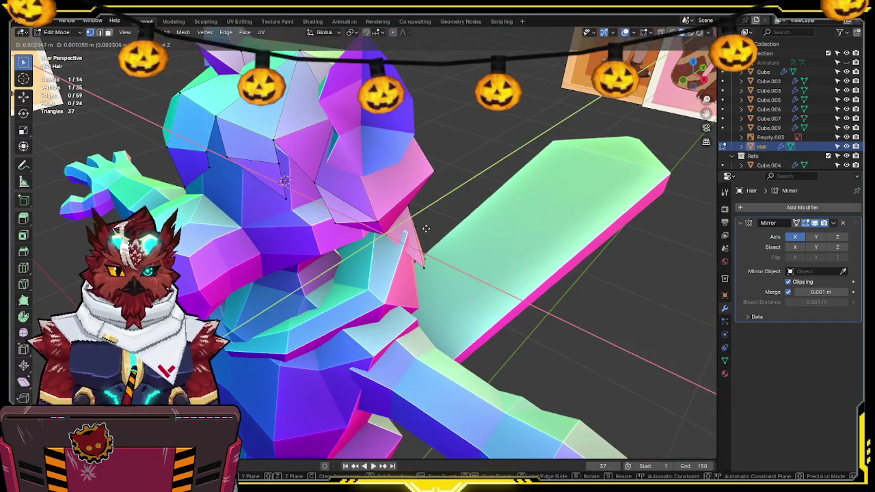
{"action": "mouse_move", "coordinate": [538, 246]}
{"action": "middle_mouse_down"}
{"action": "mouse_move", "coordinate": [488, 205]}
{"action": "mouse_move", "coordinate": [454, 205]}
{"action": "middle_mouse_up"}
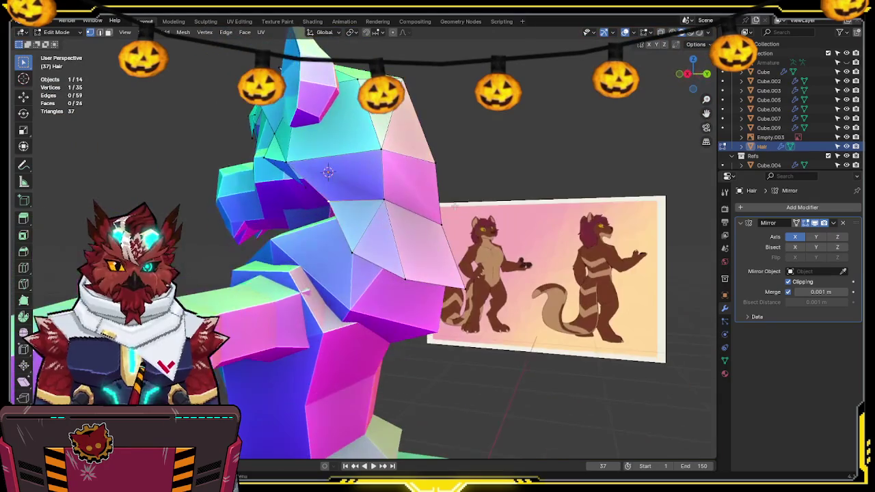
{"action": "left_click", "coordinate": [688, 73]}
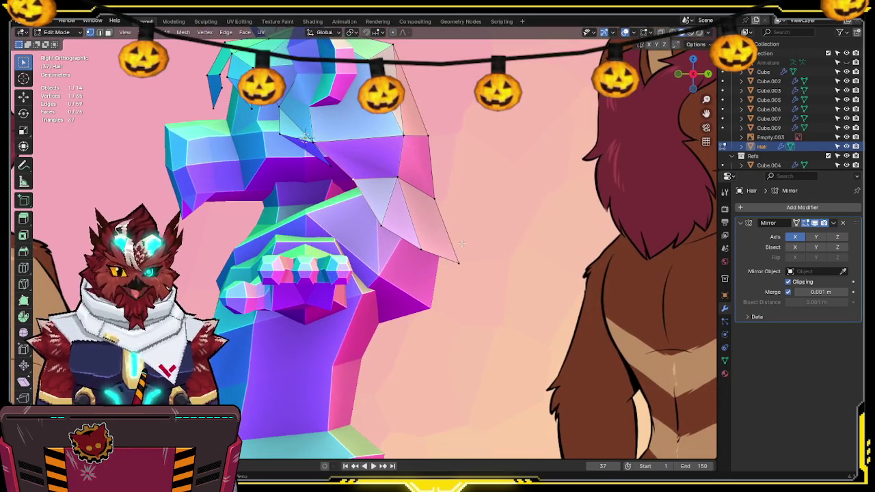
{"action": "key", "text": "shift+z"}
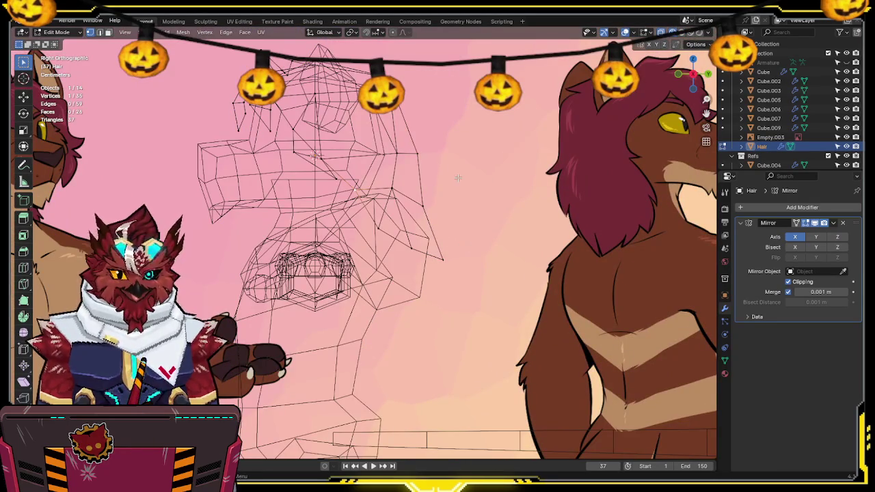
{"action": "left_click_drag", "start_coordinate": [374, 222], "coordinate": [374, 221]}
{"action": "key", "text": "g"}
{"action": "key", "text": "y"}
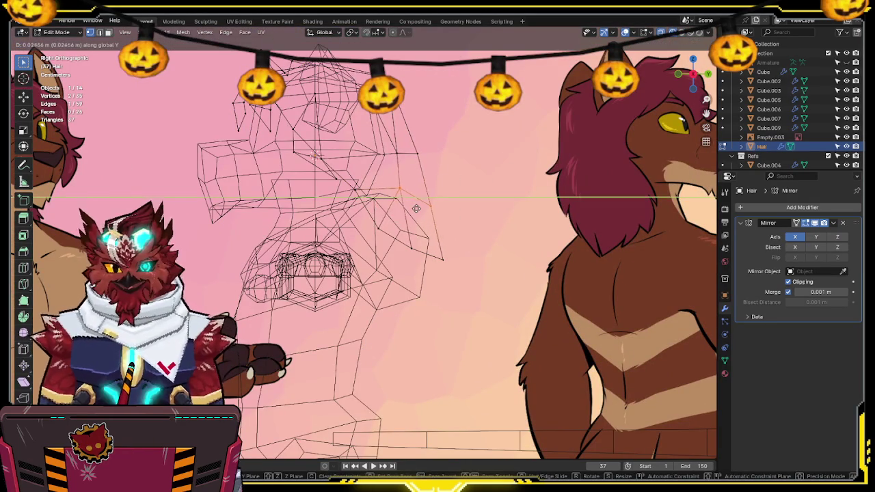
{"action": "left_click", "coordinate": [421, 208]}
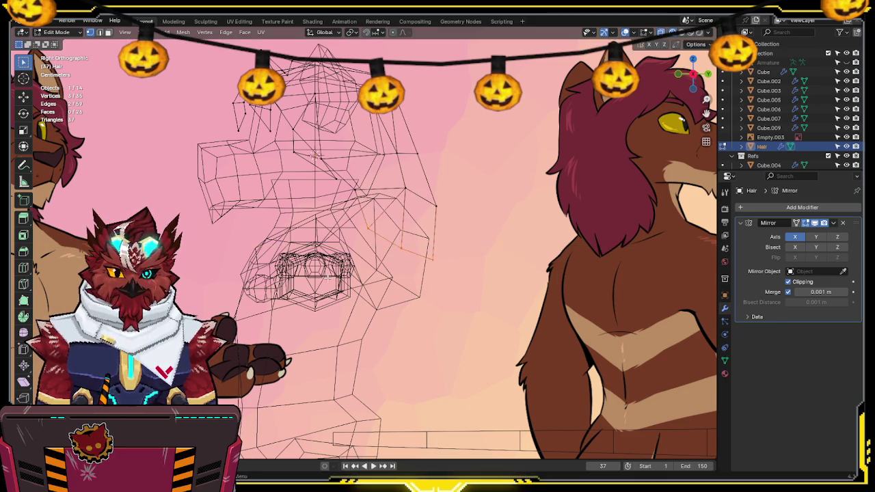
{"action": "key", "text": "shift+z"}
{"action": "mouse_move", "coordinate": [424, 217]}
{"action": "middle_mouse_down"}
{"action": "mouse_move", "coordinate": [438, 216]}
{"action": "mouse_move", "coordinate": [457, 239]}
{"action": "mouse_move", "coordinate": [333, 248]}
{"action": "mouse_move", "coordinate": [383, 205]}
{"action": "middle_mouse_up"}
Step: Split the hair faces with two new vertex-connecting edges, then return to Object Mode
{"action": "key", "text": "j"}
{"action": "mouse_move", "coordinate": [411, 178]}
{"action": "middle_mouse_down"}
{"action": "mouse_move", "coordinate": [459, 142]}
{"action": "mouse_move", "coordinate": [543, 197]}
{"action": "mouse_move", "coordinate": [497, 166]}
{"action": "mouse_move", "coordinate": [369, 195]}
{"action": "mouse_move", "coordinate": [529, 176]}
{"action": "mouse_move", "coordinate": [335, 195]}
{"action": "mouse_move", "coordinate": [219, 192]}
{"action": "mouse_move", "coordinate": [410, 171]}
{"action": "mouse_move", "coordinate": [547, 123]}
{"action": "middle_mouse_up"}
{"action": "left_click", "coordinate": [360, 195]}
{"action": "key", "text": "j"}
{"action": "key", "text": "ctrl+Tab"}
{"action": "left_click", "coordinate": [484, 179]}
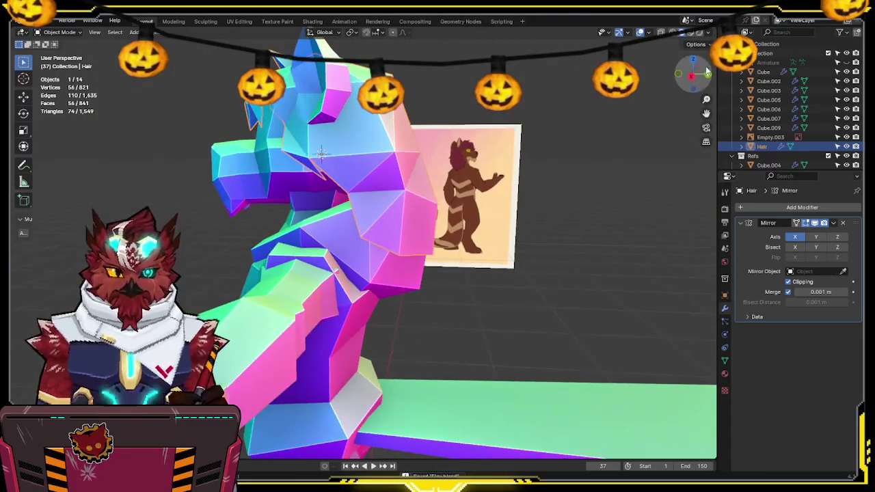
Step: Reposition a hair vertex in the right side view to follow the reference
{"action": "left_click", "coordinate": [693, 75]}
{"action": "left_click", "coordinate": [679, 74]}
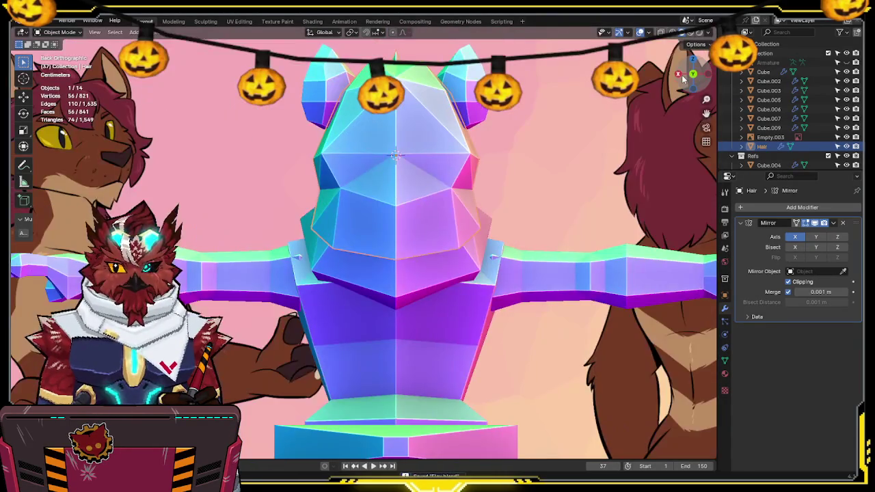
{"action": "left_click", "coordinate": [678, 75]}
{"action": "key", "text": "Tab"}
{"action": "key", "text": "shift+z"}
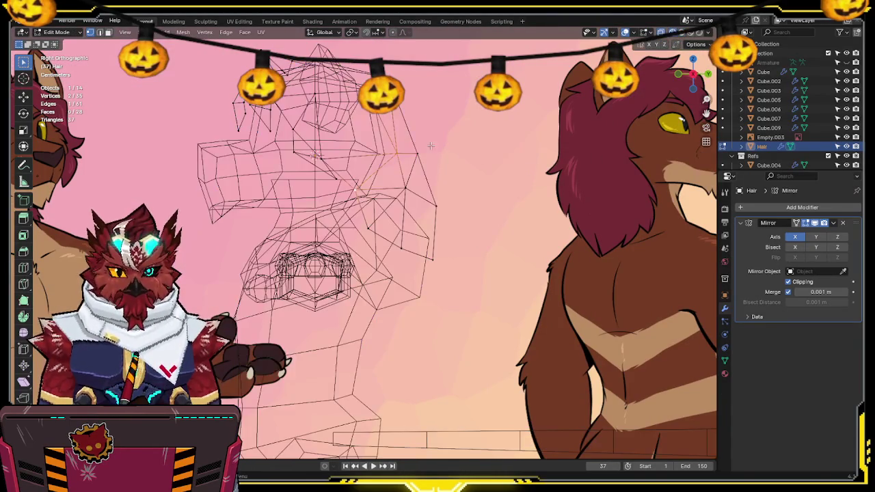
{"action": "key", "text": "g"}
{"action": "left_click", "coordinate": [435, 135]}
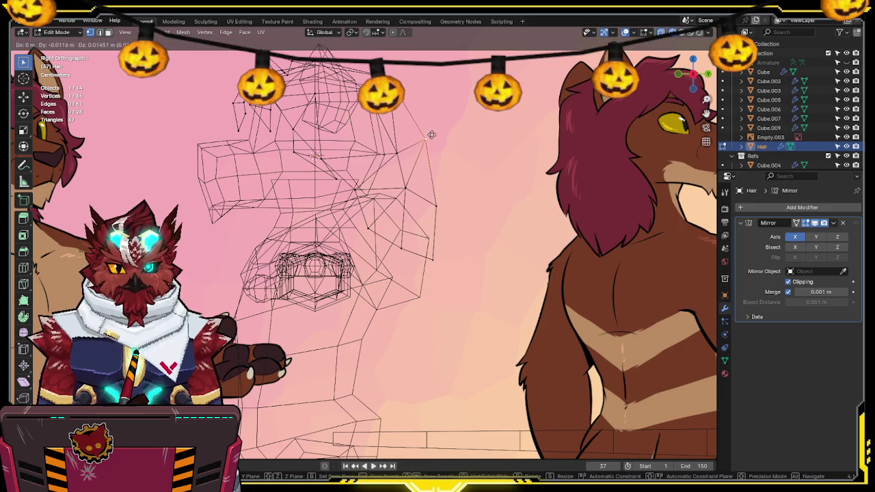
{"action": "key", "text": "shift+z"}
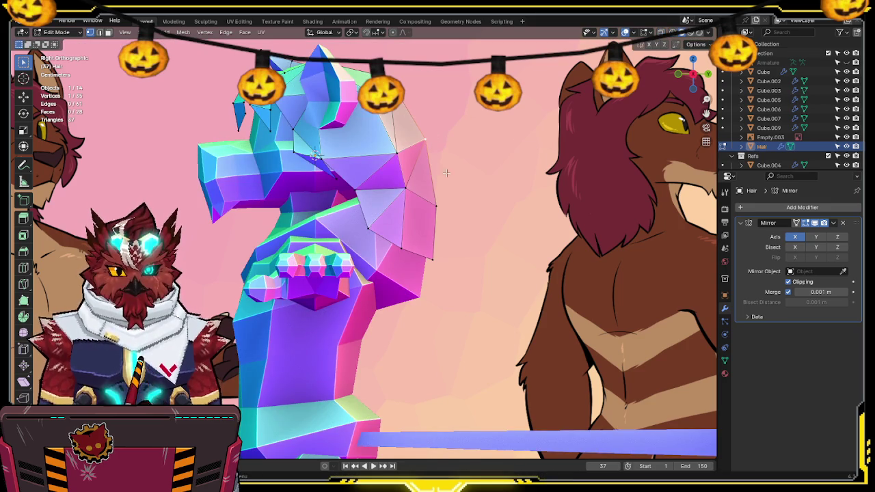
{"action": "key", "text": "shift+z"}
{"action": "key", "text": "shift+z"}
{"action": "middle_click_drag", "start_coordinate": [449, 173], "coordinate": [424, 177]}
Step: Subdivide a hair edge to add a vertex and rotate an edge to re-split the face
{"action": "right_click", "coordinate": [435, 177]}
{"action": "left_click", "coordinate": [456, 177]}
{"action": "mouse_move", "coordinate": [585, 141]}
{"action": "middle_mouse_down"}
{"action": "mouse_move", "coordinate": [382, 193]}
{"action": "mouse_move", "coordinate": [445, 176]}
{"action": "middle_mouse_up"}
{"action": "right_click", "coordinate": [382, 193]}
{"action": "left_click", "coordinate": [383, 200]}
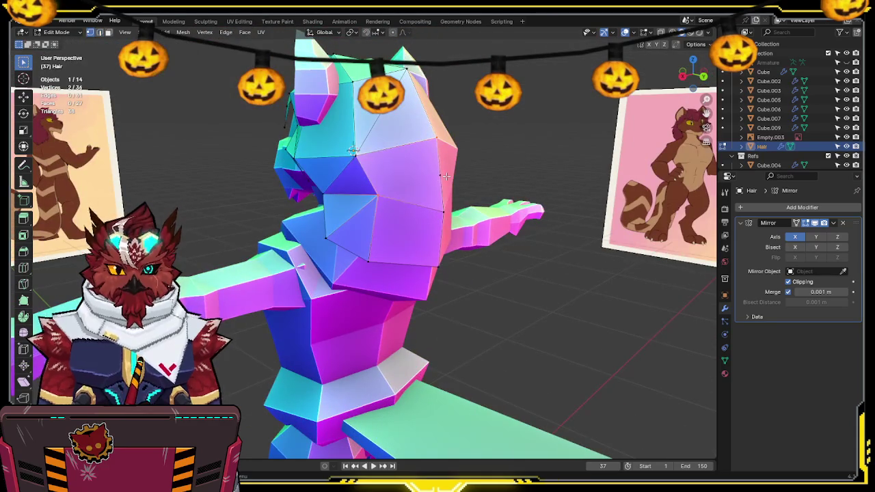
Step: Connect two hair vertices with a new edge, checked against the right side view
{"action": "left_click", "coordinate": [417, 183]}
{"action": "left_click", "coordinate": [682, 75]}
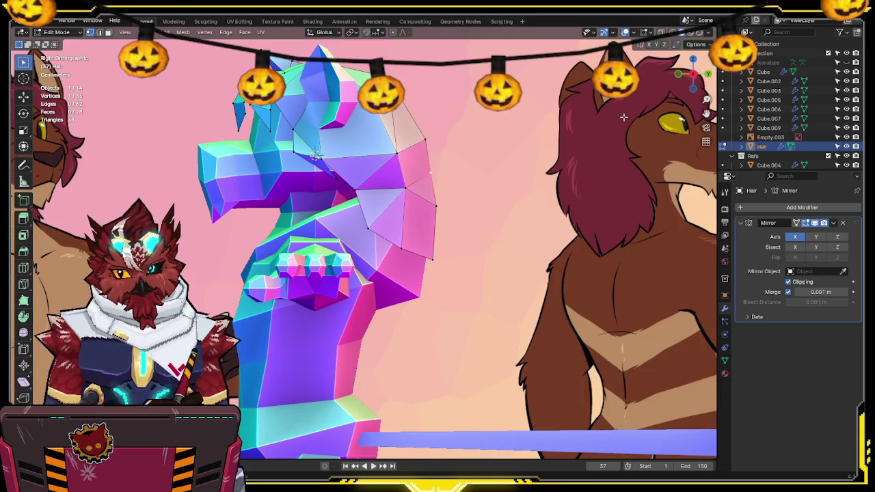
{"action": "key", "text": "shift+z"}
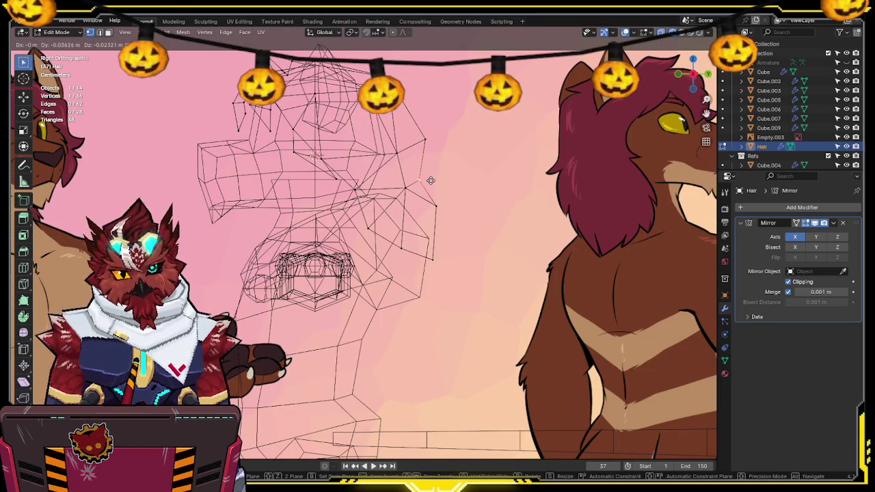
{"action": "key", "text": "shift+z"}
{"action": "mouse_move", "coordinate": [431, 180]}
{"action": "middle_mouse_down"}
{"action": "mouse_move", "coordinate": [455, 190]}
{"action": "mouse_move", "coordinate": [331, 238]}
{"action": "middle_mouse_up"}
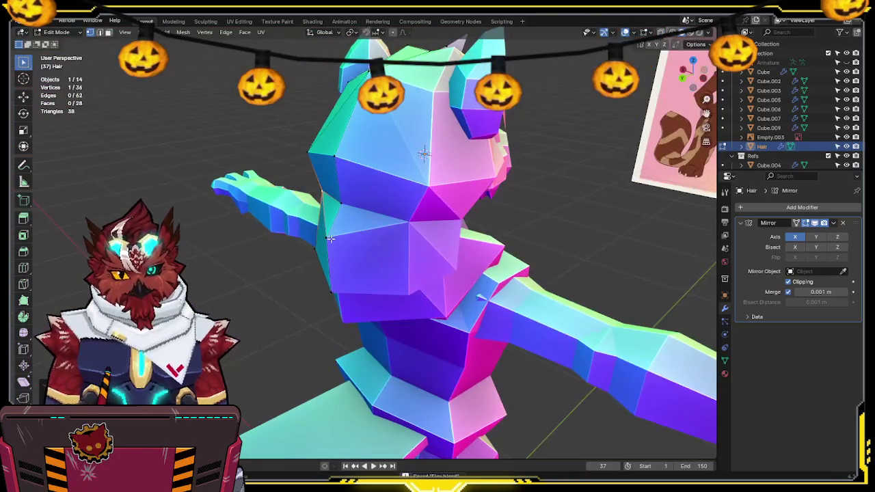
{"action": "key", "text": "KP_1"}
{"action": "key", "text": "KP_3"}
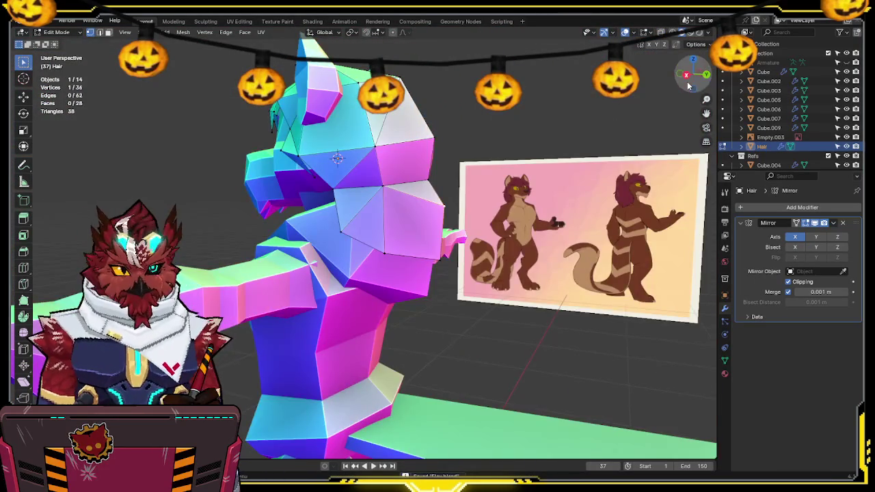
{"action": "scroll", "coordinate": [624, 126], "scroll_direction": "up", "scroll_amount": 3}
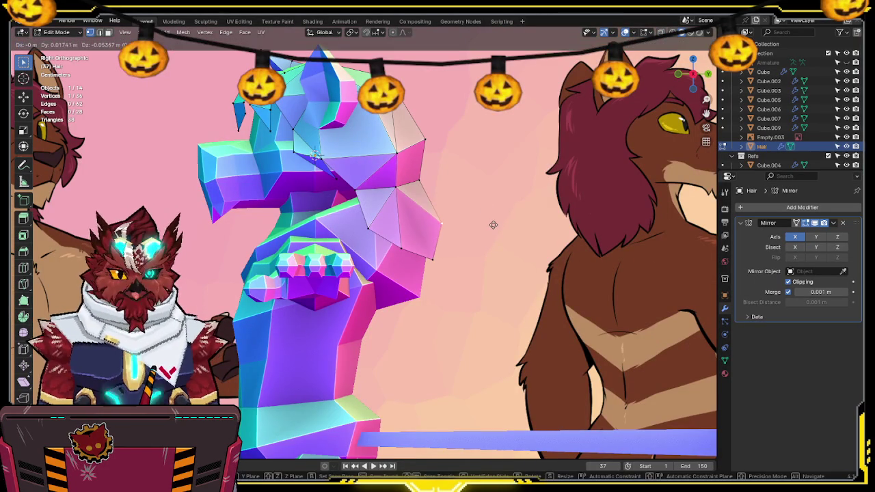
{"action": "key", "text": "j"}
{"action": "mouse_move", "coordinate": [458, 233]}
{"action": "middle_mouse_down"}
{"action": "mouse_move", "coordinate": [406, 283]}
{"action": "mouse_move", "coordinate": [513, 240]}
{"action": "mouse_move", "coordinate": [507, 223]}
{"action": "mouse_move", "coordinate": [461, 198]}
{"action": "mouse_move", "coordinate": [485, 182]}
{"action": "mouse_move", "coordinate": [474, 193]}
{"action": "middle_mouse_up"}
Step: Return to Object Mode and select the body mesh Cube.005
{"action": "key", "text": "Tab"}
{"action": "mouse_move", "coordinate": [532, 161]}
{"action": "middle_mouse_down"}
{"action": "mouse_move", "coordinate": [557, 189]}
{"action": "mouse_move", "coordinate": [563, 230]}
{"action": "mouse_move", "coordinate": [532, 237]}
{"action": "mouse_move", "coordinate": [518, 196]}
{"action": "mouse_move", "coordinate": [458, 204]}
{"action": "mouse_move", "coordinate": [411, 142]}
{"action": "mouse_move", "coordinate": [475, 178]}
{"action": "middle_mouse_up"}
{"action": "scroll", "coordinate": [411, 142], "scroll_direction": "down", "scroll_amount": 4}
{"action": "left_click", "coordinate": [455, 213]}
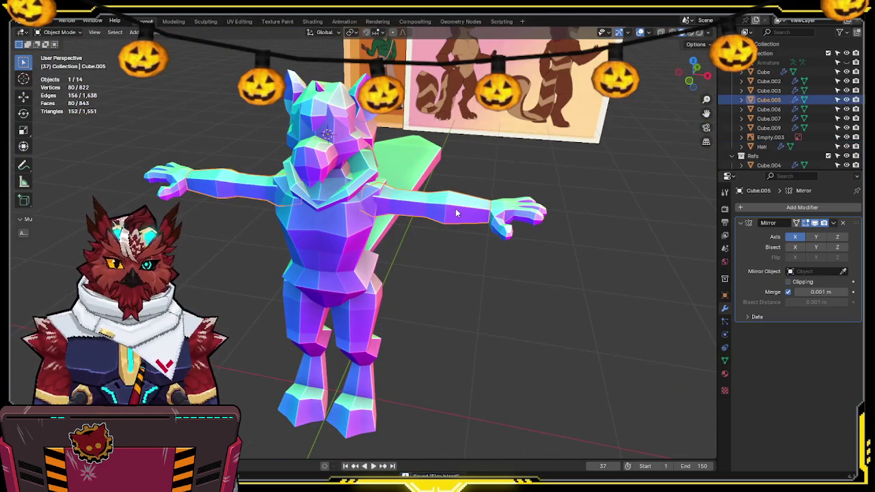
Step: Add a loop cut across the middle of the forearm in front view
{"action": "key", "text": "KP_1"}
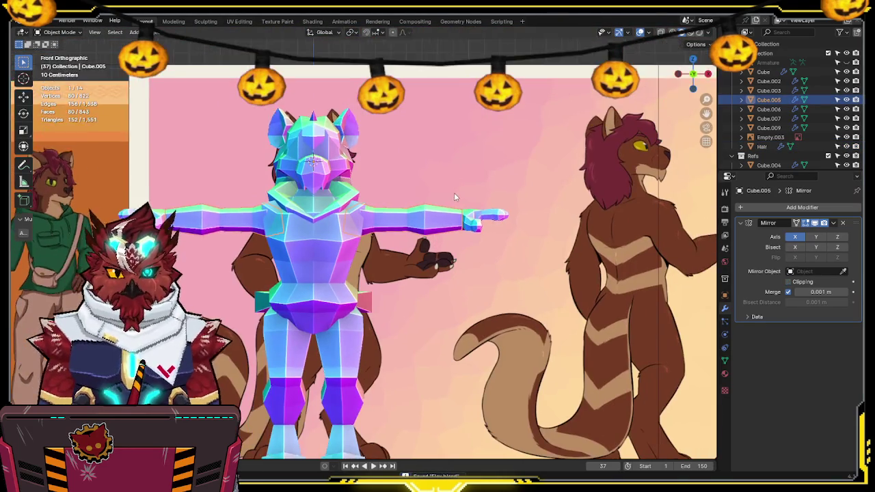
{"action": "key", "text": "Tab"}
{"action": "scroll", "coordinate": [454, 193], "scroll_direction": "up", "scroll_amount": 4}
{"action": "key", "text": "ctrl+r"}
{"action": "left_click", "coordinate": [519, 176]}
{"action": "right_click", "coordinate": [521, 176]}
Step: Slide the new loop toward the wrist and scale it up to about 1.39
{"action": "key", "text": "shift+z"}
{"action": "key", "text": "g"}
{"action": "key", "text": "g"}
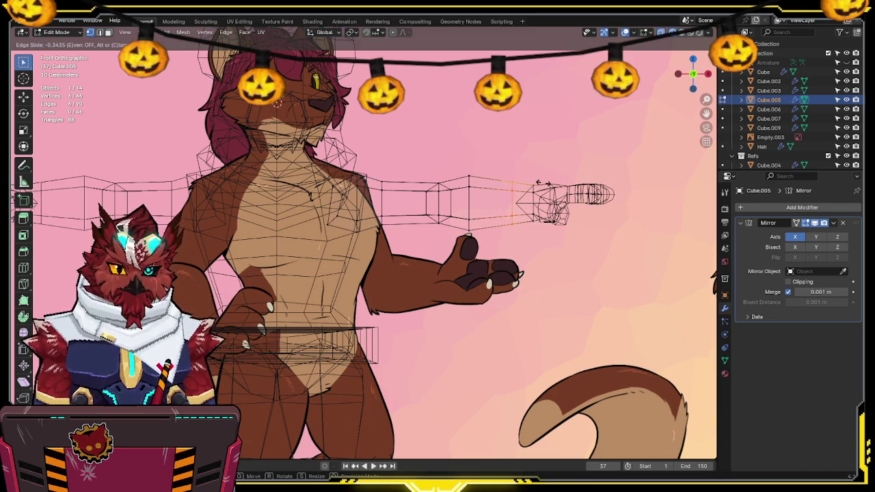
{"action": "left_click", "coordinate": [541, 184]}
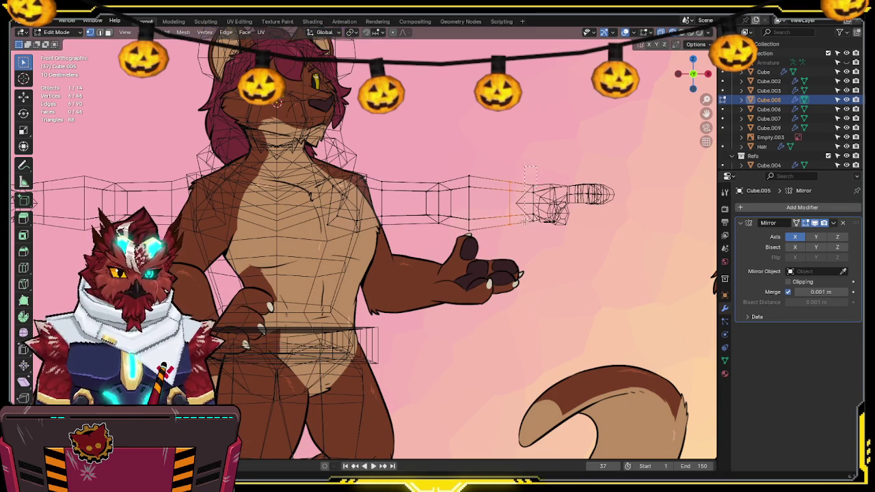
{"action": "key", "text": "s"}
{"action": "left_click", "coordinate": [578, 213]}
{"action": "key", "text": "shift+z"}
{"action": "mouse_move", "coordinate": [578, 213]}
{"action": "middle_mouse_down", "text": "shift"}
{"action": "mouse_move", "coordinate": [595, 217]}
{"action": "mouse_move", "coordinate": [568, 230]}
{"action": "mouse_move", "coordinate": [451, 203]}
{"action": "middle_mouse_up", "text": "shift"}
Step: Return to Object Mode and select the legs mesh Cube.004 in front view
{"action": "key", "text": "Tab"}
{"action": "scroll", "coordinate": [555, 233], "scroll_direction": "down", "scroll_amount": 3}
{"action": "scroll", "coordinate": [451, 203], "scroll_direction": "up", "scroll_amount": 3}
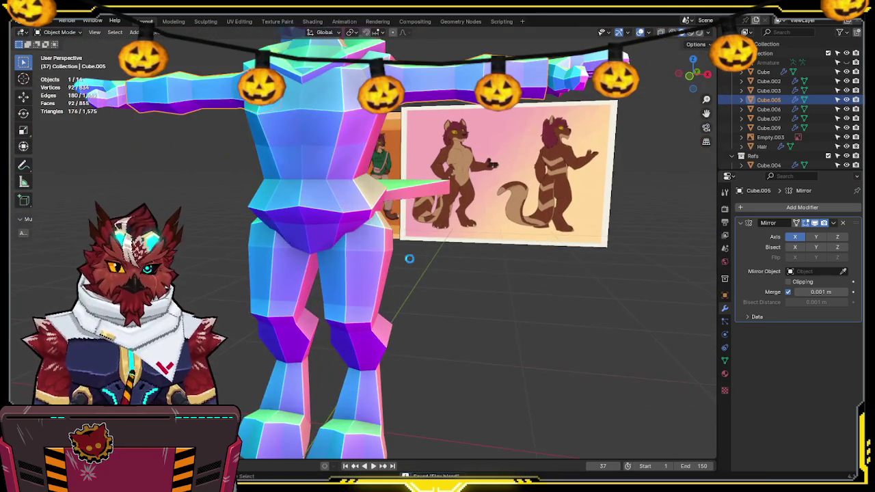
{"action": "left_click", "coordinate": [420, 254]}
{"action": "key", "text": "KP_1"}
{"action": "scroll", "coordinate": [370, 251], "scroll_direction": "up", "scroll_amount": 2}
{"action": "scroll", "coordinate": [370, 250], "scroll_direction": "down", "scroll_amount": 4}
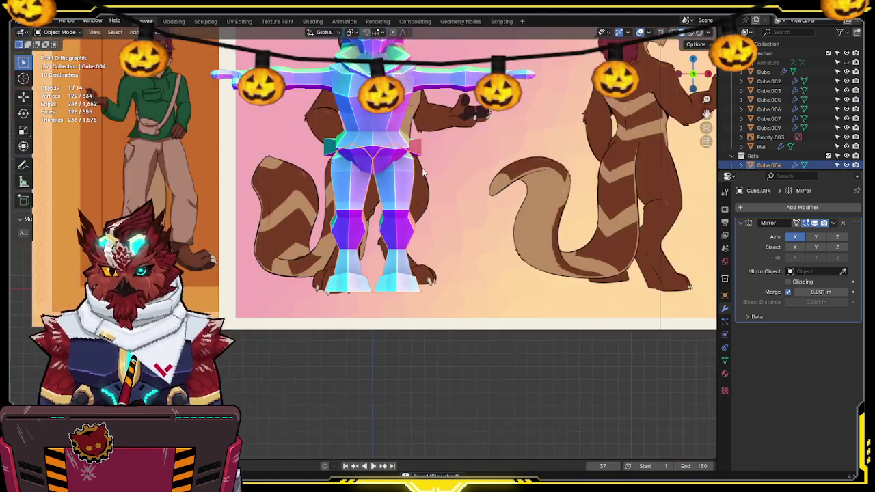
Step: Frame the legs in the right side view and enter Edit Mode in wireframe
{"action": "middle_click_drag", "start_coordinate": [420, 177], "coordinate": [419, 232], "text": "shift"}
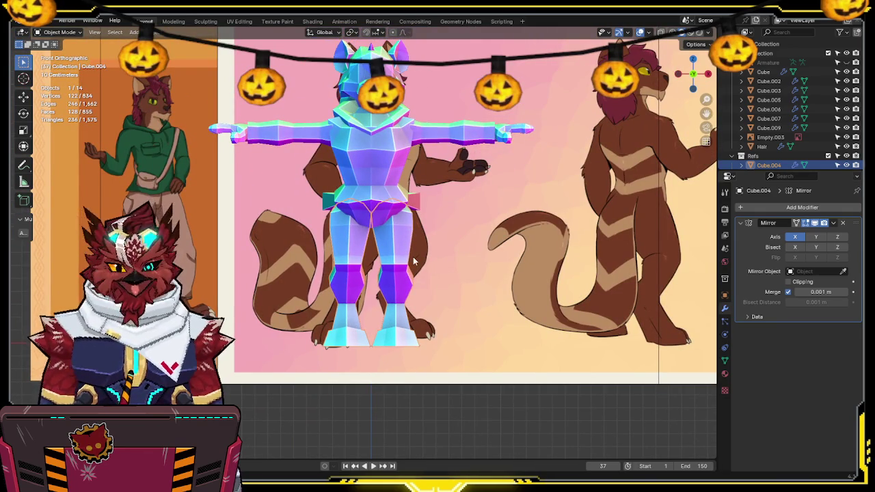
{"action": "scroll", "coordinate": [403, 254], "scroll_direction": "up", "scroll_amount": 1}
{"action": "scroll", "coordinate": [423, 266], "scroll_direction": "up", "scroll_amount": 3}
{"action": "scroll", "coordinate": [437, 249], "scroll_direction": "up", "scroll_amount": 2}
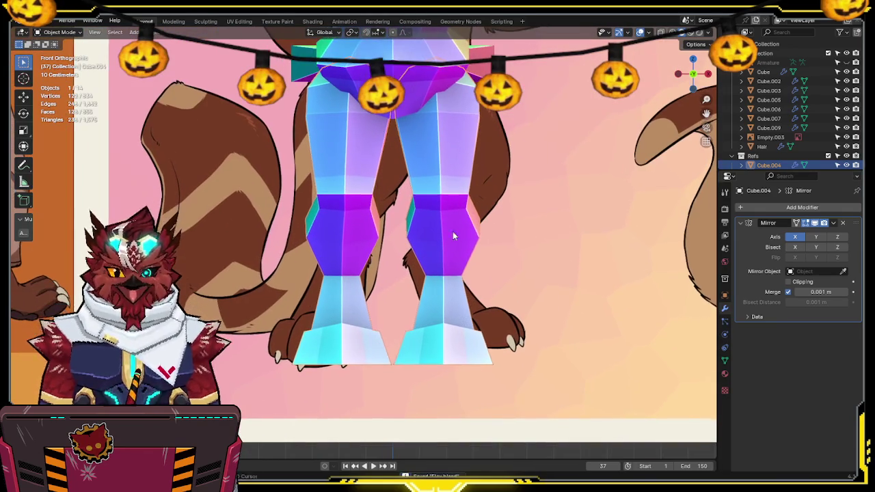
{"action": "left_click", "coordinate": [709, 75]}
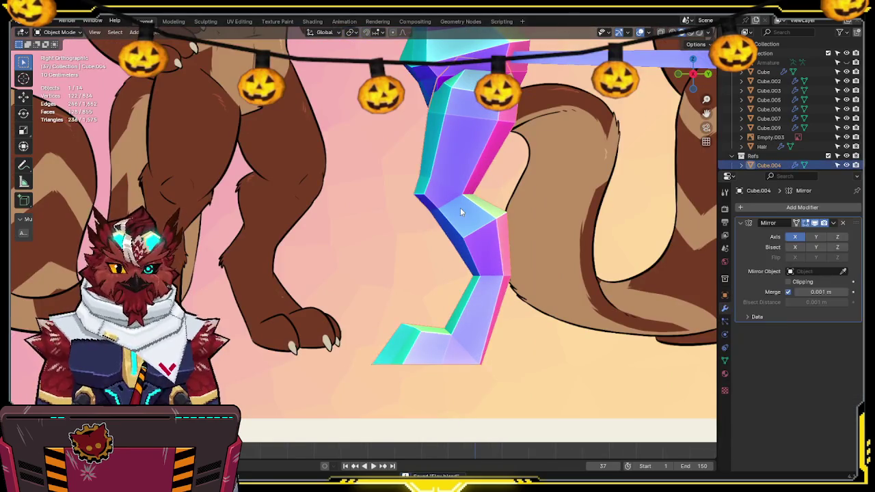
{"action": "key", "text": "Tab"}
{"action": "scroll", "coordinate": [455, 145], "scroll_direction": "down", "scroll_amount": 2}
{"action": "scroll", "coordinate": [444, 205], "scroll_direction": "down", "scroll_amount": 1}
{"action": "scroll", "coordinate": [438, 253], "scroll_direction": "down", "scroll_amount": 3}
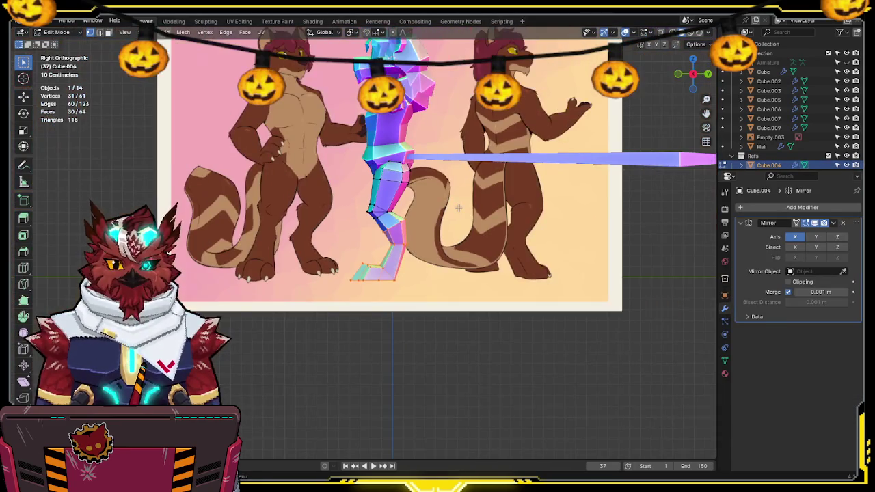
{"action": "scroll", "coordinate": [432, 267], "scroll_direction": "up", "scroll_amount": 3}
{"action": "scroll", "coordinate": [424, 253], "scroll_direction": "up", "scroll_amount": 2}
{"action": "key", "text": "shift+z"}
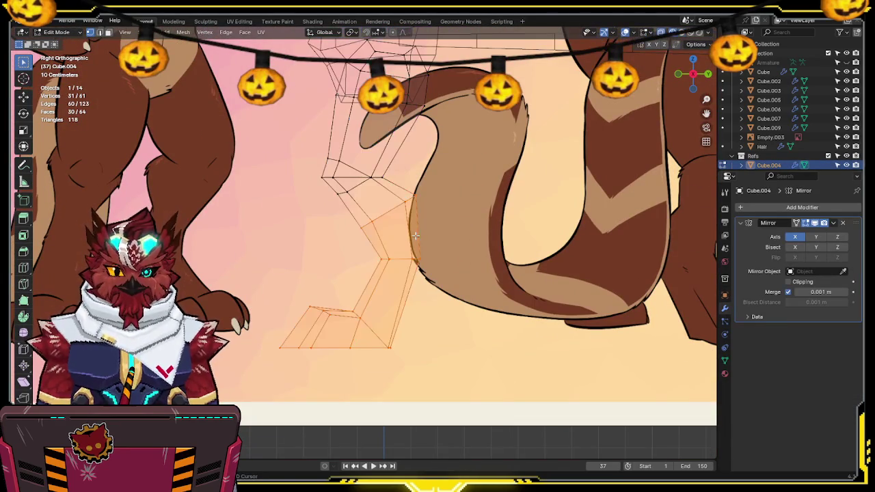
Step: Add a lower-leg edge loop, extrude it, scale it to 1.76 and move it behind the leg
{"action": "left_click", "coordinate": [422, 230]}
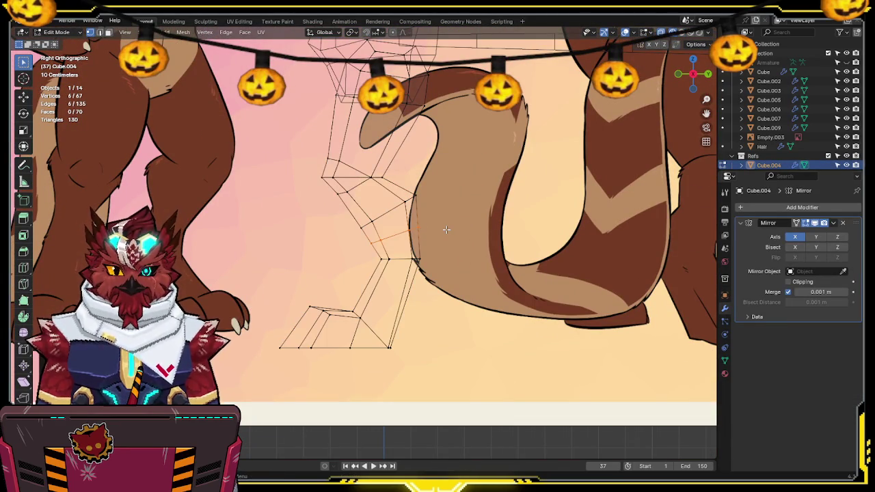
{"action": "key", "text": "e"}
{"action": "key", "text": "s"}
{"action": "left_click", "coordinate": [494, 274]}
{"action": "key", "text": "g"}
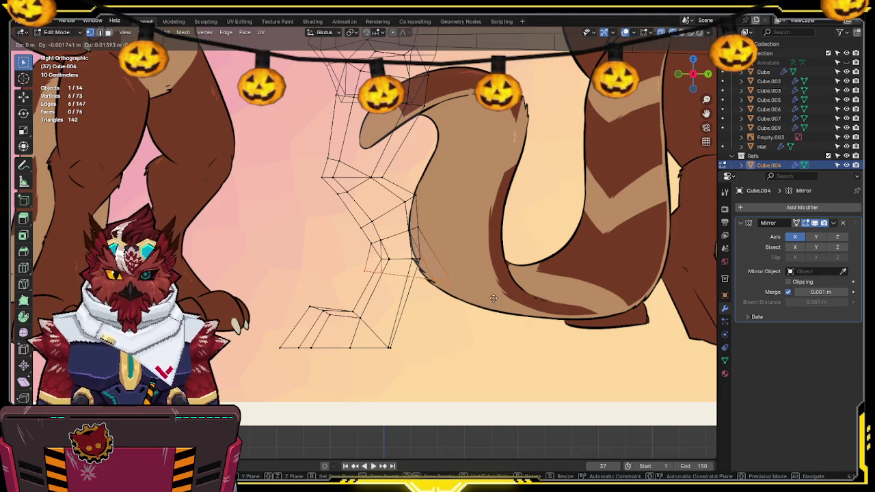
{"action": "left_click", "coordinate": [465, 258]}
Step: Select three vertices of the new ring and check the legs in perspective
{"action": "left_click_drag", "start_coordinate": [428, 295], "coordinate": [428, 295]}
{"action": "key", "text": "shift+z"}
{"action": "mouse_move", "coordinate": [428, 295]}
{"action": "middle_mouse_down"}
{"action": "mouse_move", "coordinate": [449, 243]}
{"action": "mouse_move", "coordinate": [522, 239]}
{"action": "middle_mouse_up"}
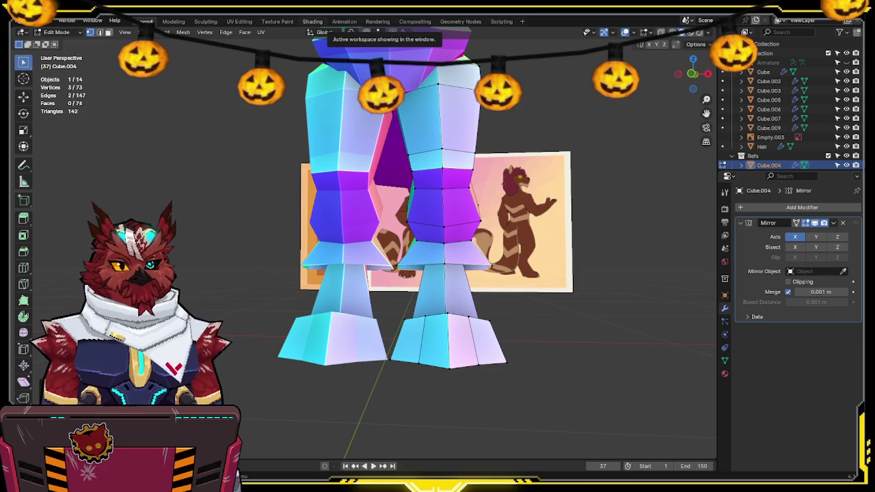
Step: Scale the edge loop near the bottom of the legs along X to about 0.68
{"action": "middle_click_drag", "start_coordinate": [383, 205], "coordinate": [418, 178]}
{"action": "key", "text": "KP_1"}
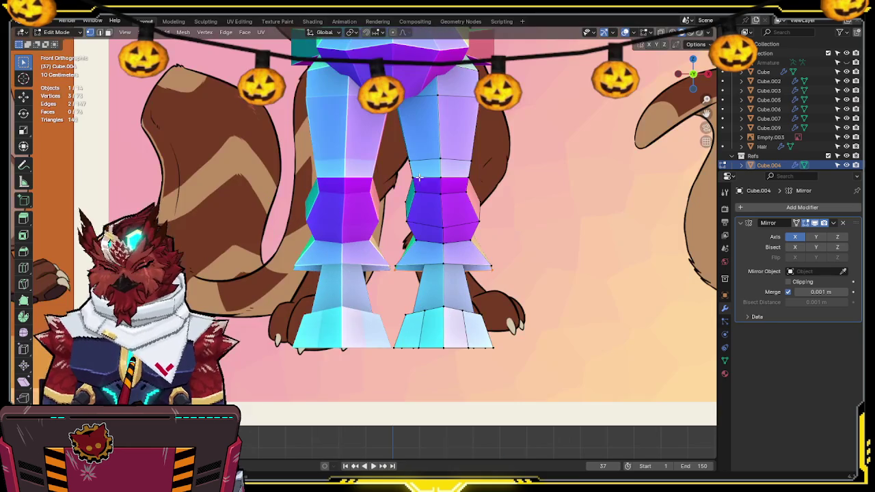
{"action": "key", "text": "shift+z"}
{"action": "left_click_drag", "start_coordinate": [524, 259], "coordinate": [397, 276]}
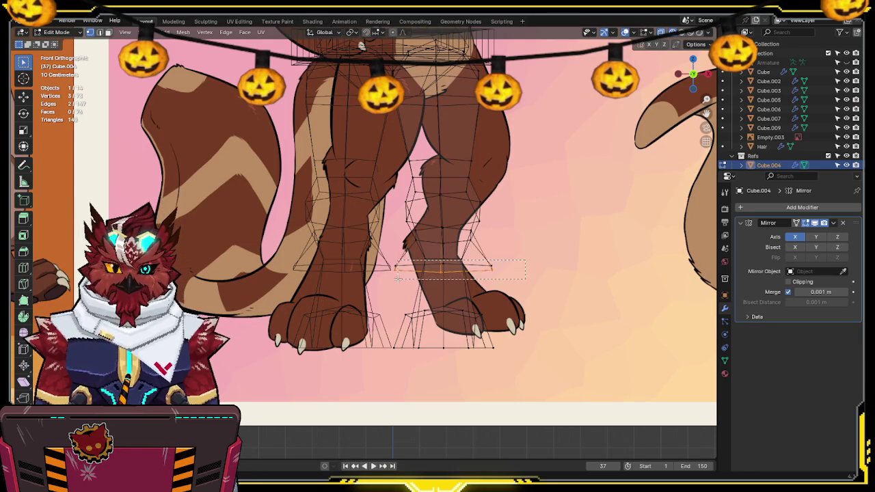
{"action": "key", "text": "s"}
{"action": "key", "text": "x"}
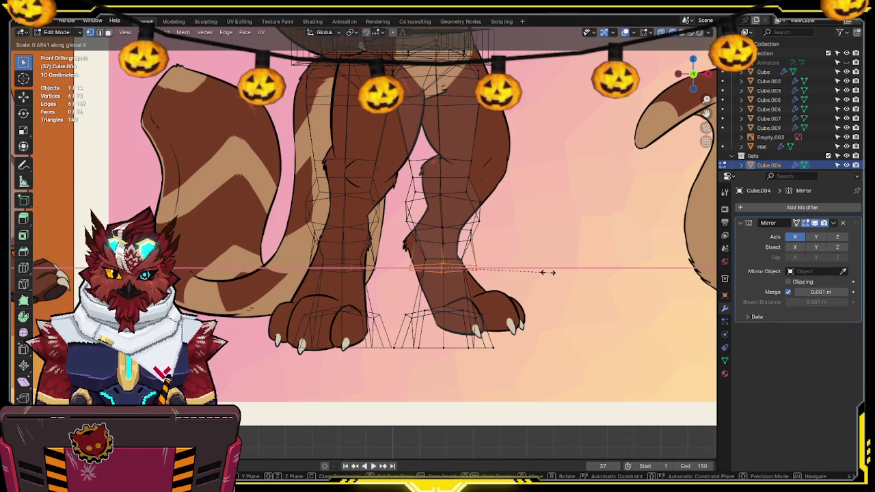
{"action": "left_click", "coordinate": [533, 272]}
{"action": "key", "text": "shift+z"}
Step: Inspect the narrowed legs in perspective and switch back to Object Mode
{"action": "mouse_move", "coordinate": [533, 272]}
{"action": "middle_mouse_down"}
{"action": "mouse_move", "coordinate": [465, 183]}
{"action": "mouse_move", "coordinate": [497, 217]}
{"action": "middle_mouse_up"}
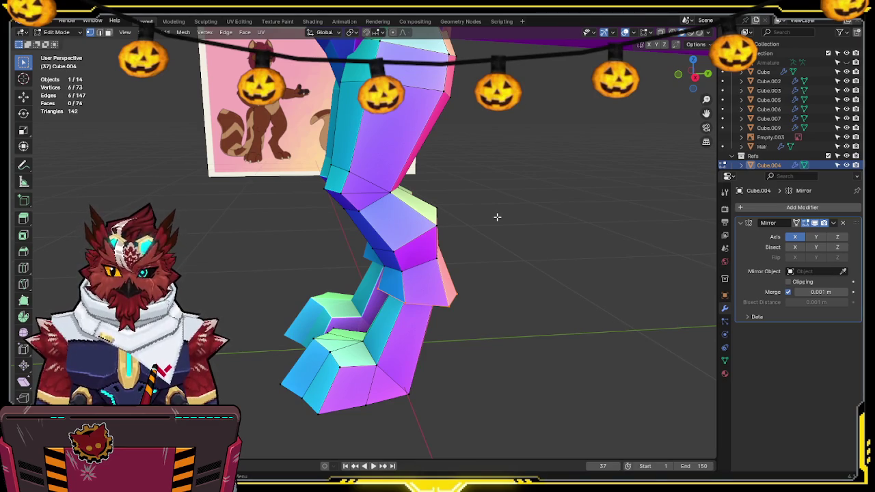
{"action": "mouse_move", "coordinate": [497, 216]}
{"action": "middle_mouse_down"}
{"action": "mouse_move", "coordinate": [494, 197]}
{"action": "mouse_move", "coordinate": [506, 207]}
{"action": "middle_mouse_up"}
{"action": "key", "text": "ctrl+Tab"}
{"action": "left_click", "coordinate": [426, 207]}
{"action": "mouse_move", "coordinate": [426, 207]}
{"action": "middle_mouse_down"}
{"action": "mouse_move", "coordinate": [461, 233]}
{"action": "mouse_move", "coordinate": [482, 213]}
{"action": "mouse_move", "coordinate": [469, 212]}
{"action": "middle_mouse_up"}
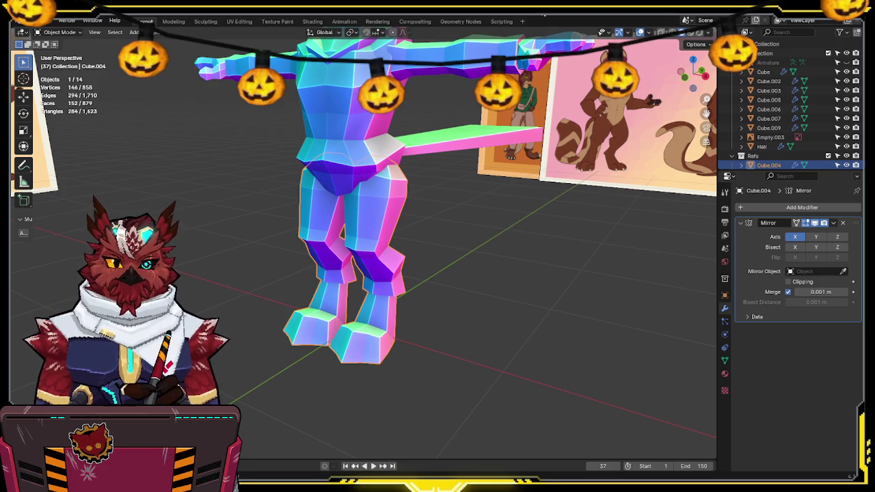
Step: Select Cube.003 from a low side angle and enter Edit Mode, toggling X-ray wireframe
{"action": "mouse_move", "coordinate": [411, 246]}
{"action": "middle_mouse_down"}
{"action": "mouse_move", "coordinate": [415, 283]}
{"action": "mouse_move", "coordinate": [469, 274]}
{"action": "mouse_move", "coordinate": [454, 276]}
{"action": "middle_mouse_up"}
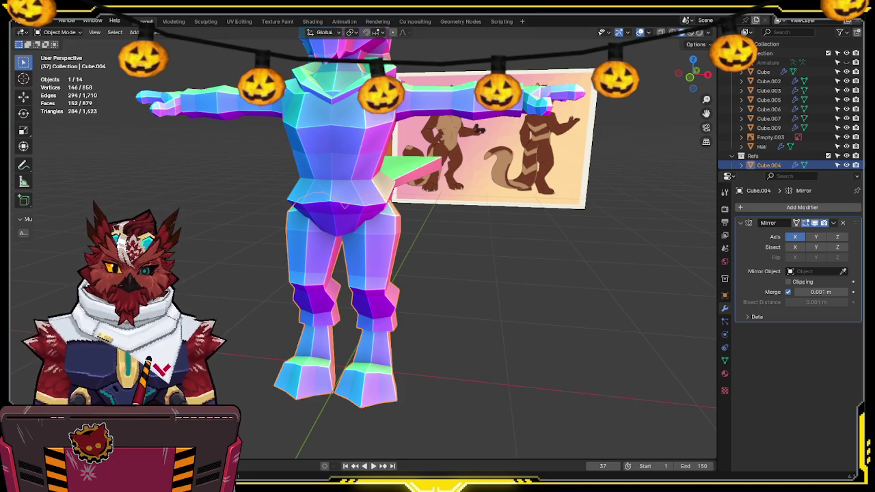
{"action": "middle_click_drag", "start_coordinate": [437, 226], "coordinate": [556, 180]}
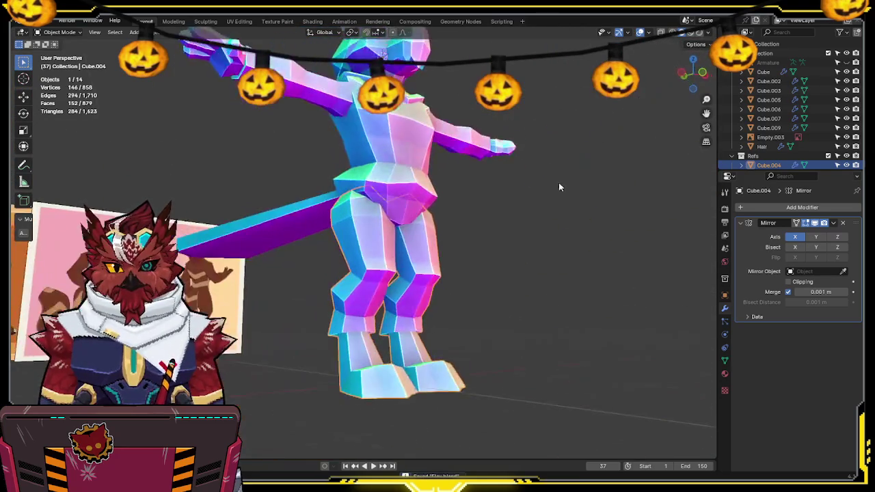
{"action": "scroll", "coordinate": [556, 185], "scroll_direction": "up", "scroll_amount": 3}
{"action": "scroll", "coordinate": [380, 243], "scroll_direction": "down", "scroll_amount": 1}
{"action": "left_click", "coordinate": [338, 259]}
{"action": "mouse_move", "coordinate": [338, 259]}
{"action": "middle_mouse_down"}
{"action": "mouse_move", "coordinate": [407, 221]}
{"action": "mouse_move", "coordinate": [445, 235]}
{"action": "mouse_move", "coordinate": [363, 265]}
{"action": "mouse_move", "coordinate": [380, 275]}
{"action": "mouse_move", "coordinate": [369, 281]}
{"action": "middle_mouse_up"}
{"action": "key", "text": "Tab"}
{"action": "key", "text": "shift+z"}
{"action": "scroll", "coordinate": [376, 303], "scroll_direction": "up", "scroll_amount": 2}
{"action": "key", "text": "shift+z"}
{"action": "key", "text": "shift+z"}
Step: Stretch the selected crotch edge along Y in two scaling passes
{"action": "mouse_move", "coordinate": [356, 235]}
{"action": "middle_mouse_down"}
{"action": "mouse_move", "coordinate": [420, 226]}
{"action": "mouse_move", "coordinate": [492, 295]}
{"action": "mouse_move", "coordinate": [495, 328]}
{"action": "middle_mouse_up"}
{"action": "key", "text": "s"}
{"action": "key", "text": "y"}
{"action": "left_click", "coordinate": [487, 331]}
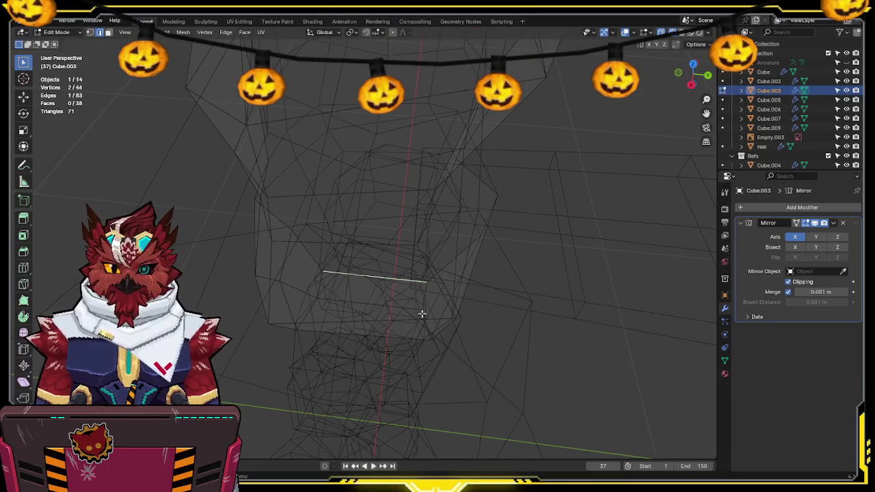
{"action": "key", "text": "s"}
{"action": "key", "text": "y"}
{"action": "left_click", "coordinate": [537, 307]}
{"action": "key", "text": "shift+z"}
{"action": "scroll", "coordinate": [524, 212], "scroll_direction": "down", "scroll_amount": 3}
{"action": "mouse_move", "coordinate": [524, 212]}
{"action": "middle_mouse_down"}
{"action": "mouse_move", "coordinate": [540, 198]}
{"action": "mouse_move", "coordinate": [576, 198]}
{"action": "mouse_move", "coordinate": [632, 233]}
{"action": "mouse_move", "coordinate": [503, 230]}
{"action": "mouse_move", "coordinate": [493, 183]}
{"action": "mouse_move", "coordinate": [523, 215]}
{"action": "middle_mouse_up"}
Step: Lengthen the crotch edge further along Y to scale 1.1842 and inspect it
{"action": "key", "text": "shift+z"}
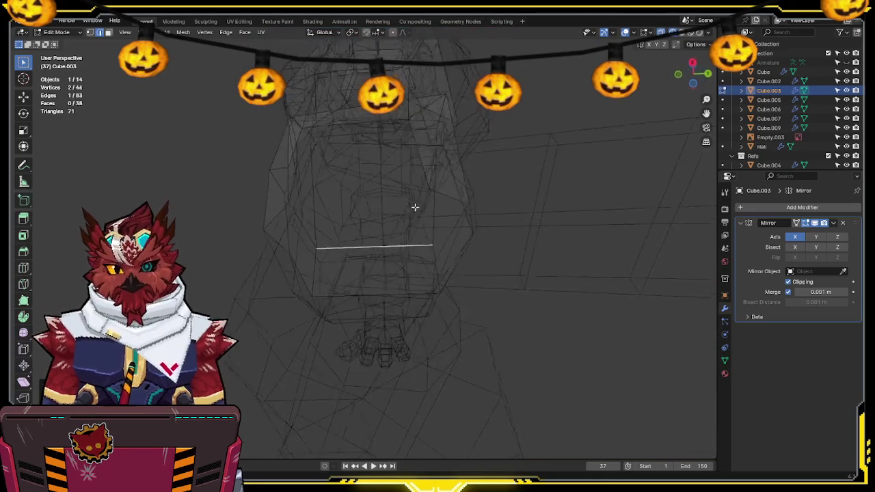
{"action": "mouse_move", "coordinate": [447, 244]}
{"action": "middle_mouse_down"}
{"action": "mouse_move", "coordinate": [482, 256]}
{"action": "mouse_move", "coordinate": [461, 272]}
{"action": "mouse_move", "coordinate": [463, 282]}
{"action": "middle_mouse_up"}
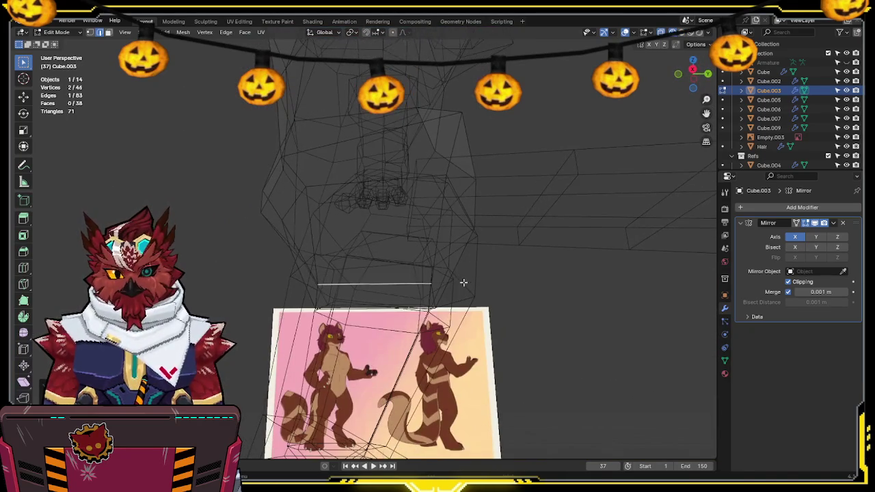
{"action": "key", "text": "s"}
{"action": "key", "text": "y"}
{"action": "left_click", "coordinate": [481, 278]}
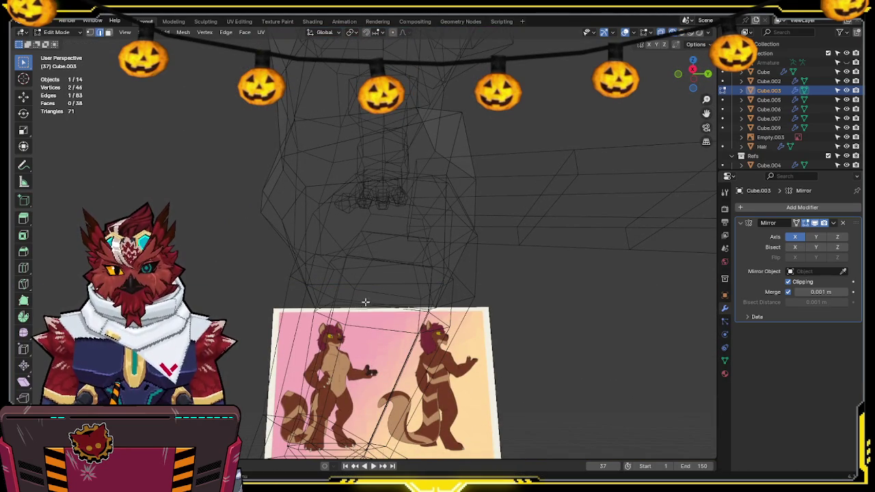
{"action": "key", "text": "KP_Decimal"}
{"action": "mouse_move", "coordinate": [488, 280]}
{"action": "middle_mouse_down"}
{"action": "mouse_move", "coordinate": [493, 306]}
{"action": "mouse_move", "coordinate": [543, 242]}
{"action": "mouse_move", "coordinate": [586, 253]}
{"action": "mouse_move", "coordinate": [631, 303]}
{"action": "middle_mouse_up"}
{"action": "key", "text": "shift+z"}
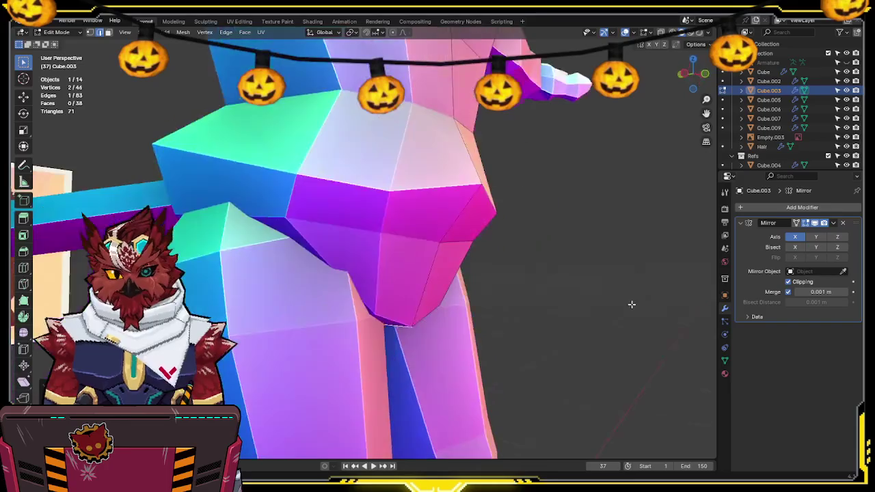
{"action": "mouse_move", "coordinate": [486, 305]}
{"action": "middle_mouse_down"}
{"action": "mouse_move", "coordinate": [332, 318]}
{"action": "mouse_move", "coordinate": [557, 293]}
{"action": "mouse_move", "coordinate": [490, 330]}
{"action": "mouse_move", "coordinate": [494, 312]}
{"action": "mouse_move", "coordinate": [538, 270]}
{"action": "mouse_move", "coordinate": [445, 297]}
{"action": "mouse_move", "coordinate": [322, 255]}
{"action": "mouse_move", "coordinate": [445, 244]}
{"action": "middle_mouse_up"}
Step: Return to Object Mode, select the Cube.004 leg mesh and edit it in front view
{"action": "key", "text": "ctrl+Tab"}
{"action": "left_click", "coordinate": [524, 298]}
{"action": "left_click", "coordinate": [445, 293]}
{"action": "key", "text": "Tab"}
{"action": "key", "text": "shift+z"}
{"action": "key", "text": "shift+z"}
{"action": "key", "text": "KP_1"}
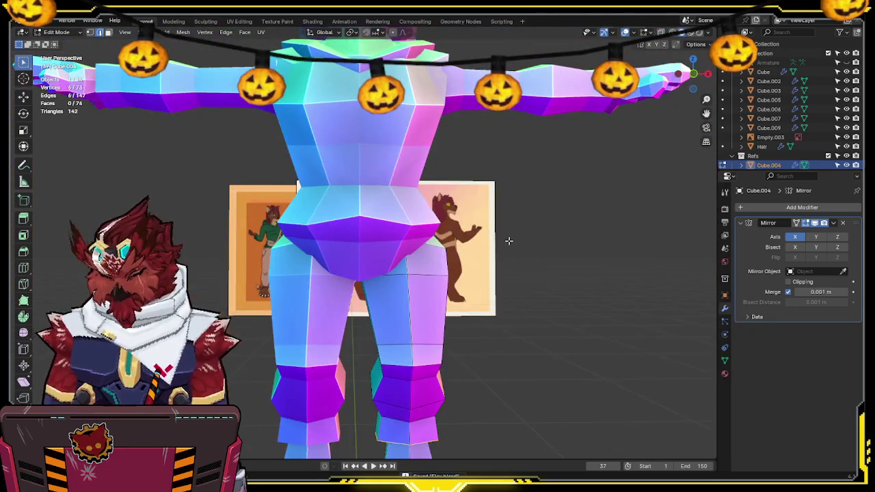
Step: Select the top thigh faces in side view and compare them with the front reference in wireframe
{"action": "scroll", "coordinate": [514, 239], "scroll_direction": "up", "scroll_amount": 3}
{"action": "mouse_move", "coordinate": [514, 240]}
{"action": "middle_mouse_down"}
{"action": "mouse_move", "coordinate": [665, 52]}
{"action": "mouse_move", "coordinate": [581, 102]}
{"action": "mouse_move", "coordinate": [484, 128]}
{"action": "middle_mouse_up"}
{"action": "left_click", "coordinate": [695, 75]}
{"action": "key", "text": "shift+z"}
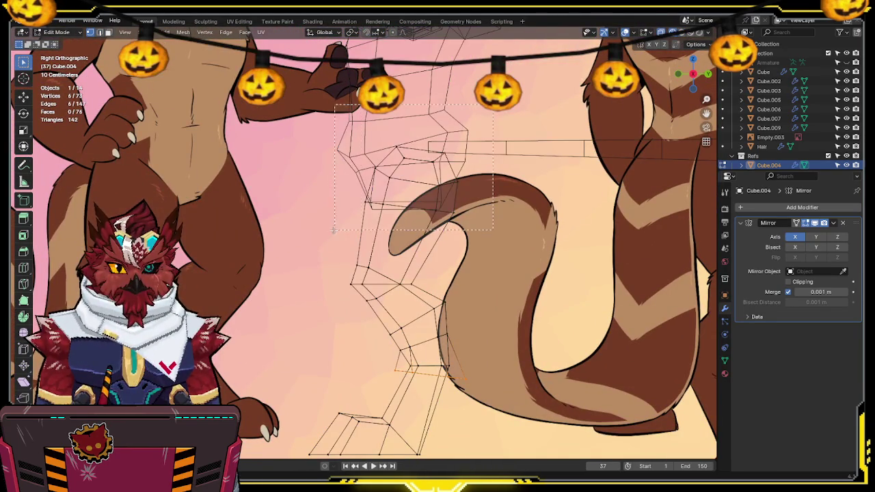
{"action": "left_click_drag", "start_coordinate": [493, 106], "coordinate": [338, 230]}
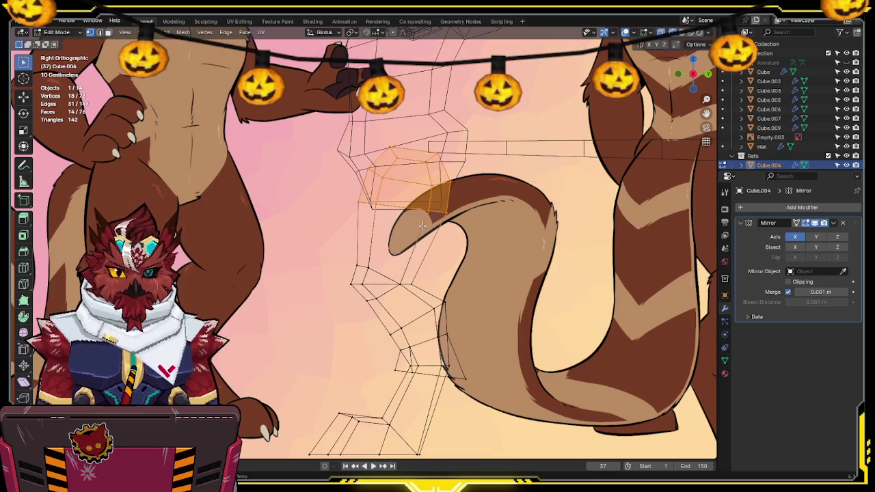
{"action": "key", "text": "shift+z"}
{"action": "scroll", "coordinate": [417, 242], "scroll_direction": "up", "scroll_amount": 2}
{"action": "scroll", "coordinate": [417, 243], "scroll_direction": "up", "scroll_amount": 2}
{"action": "middle_click_drag", "start_coordinate": [417, 243], "coordinate": [516, 214]}
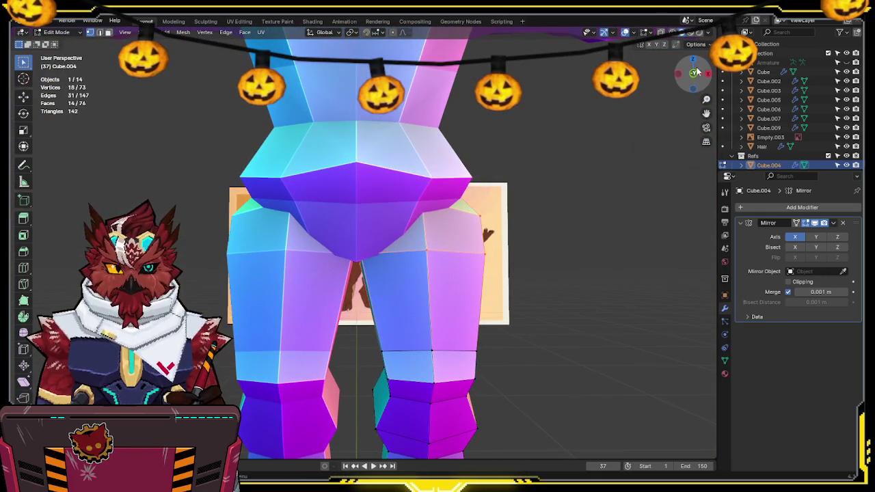
{"action": "left_click", "coordinate": [696, 71]}
{"action": "key", "text": "shift+z"}
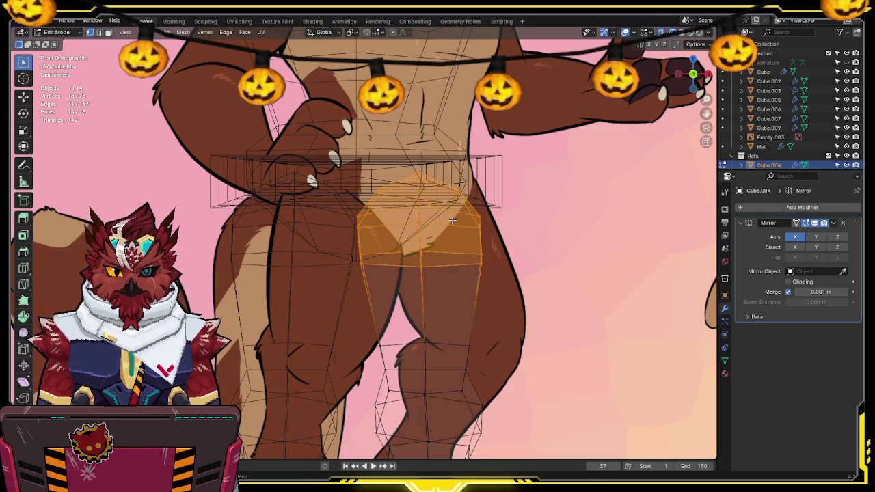
Step: Return to Object Mode in solid shading and orbit around the whole character
{"action": "key", "text": "Tab"}
{"action": "key", "text": "shift+z"}
{"action": "scroll", "coordinate": [435, 228], "scroll_direction": "down", "scroll_amount": 3}
{"action": "mouse_move", "coordinate": [511, 273]}
{"action": "middle_mouse_down"}
{"action": "mouse_move", "coordinate": [503, 300]}
{"action": "mouse_move", "coordinate": [466, 312]}
{"action": "mouse_move", "coordinate": [422, 309]}
{"action": "mouse_move", "coordinate": [514, 300]}
{"action": "mouse_move", "coordinate": [471, 248]}
{"action": "mouse_move", "coordinate": [582, 214]}
{"action": "mouse_move", "coordinate": [566, 190]}
{"action": "mouse_move", "coordinate": [533, 207]}
{"action": "mouse_move", "coordinate": [493, 179]}
{"action": "mouse_move", "coordinate": [464, 174]}
{"action": "middle_mouse_up"}
{"action": "scroll", "coordinate": [422, 309], "scroll_direction": "up", "scroll_amount": 3}
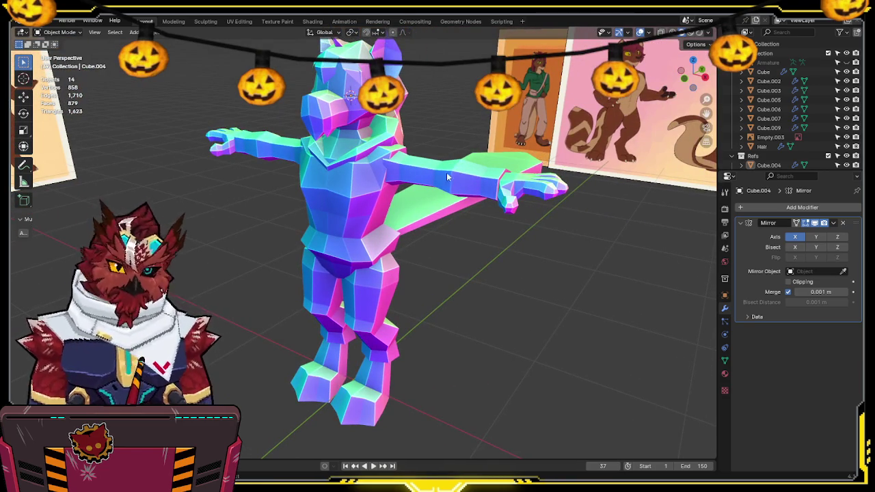
Step: Rename the head object to 'Head'
{"action": "left_click", "coordinate": [356, 111]}
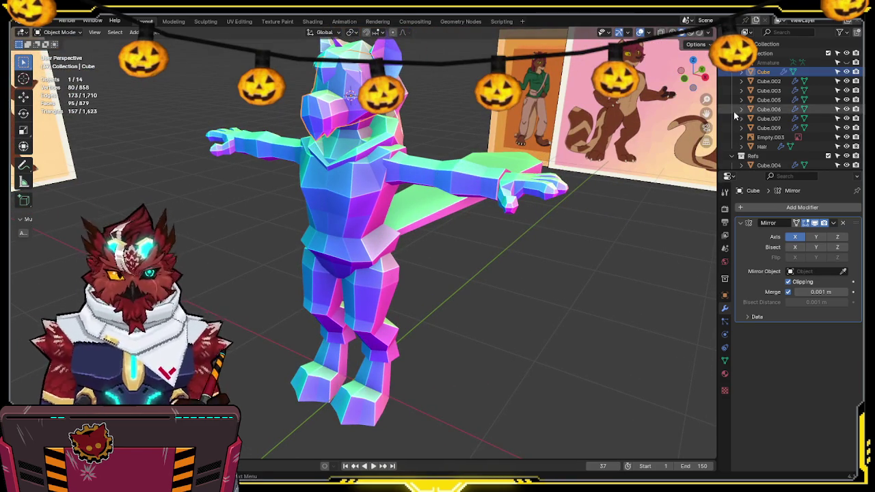
{"action": "key", "text": "F2"}
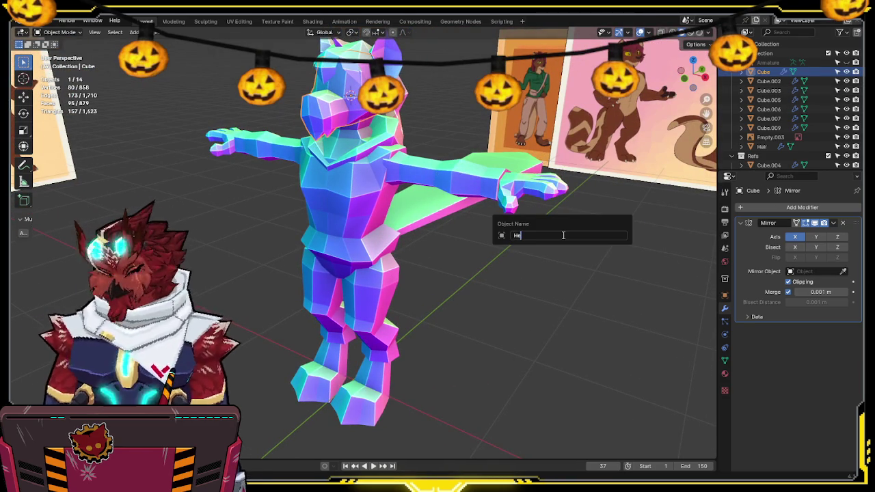
{"action": "type", "text": "ad"}
{"action": "key", "text": "Return"}
Step: Unhide and select the Armature, view it from the front and below, then select Cube.004
{"action": "left_click", "coordinate": [846, 63]}
{"action": "left_click", "coordinate": [426, 146]}
{"action": "key", "text": "KP_1"}
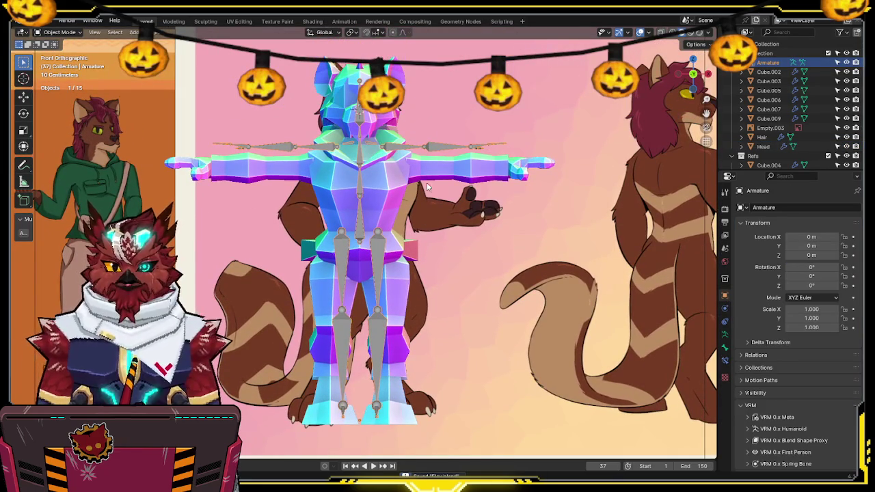
{"action": "mouse_move", "coordinate": [495, 271]}
{"action": "middle_mouse_down", "text": "shift"}
{"action": "mouse_move", "coordinate": [484, 198]}
{"action": "mouse_move", "coordinate": [429, 248]}
{"action": "mouse_move", "coordinate": [438, 246]}
{"action": "mouse_move", "coordinate": [417, 288]}
{"action": "middle_mouse_up", "text": "shift"}
{"action": "left_click", "coordinate": [377, 329]}
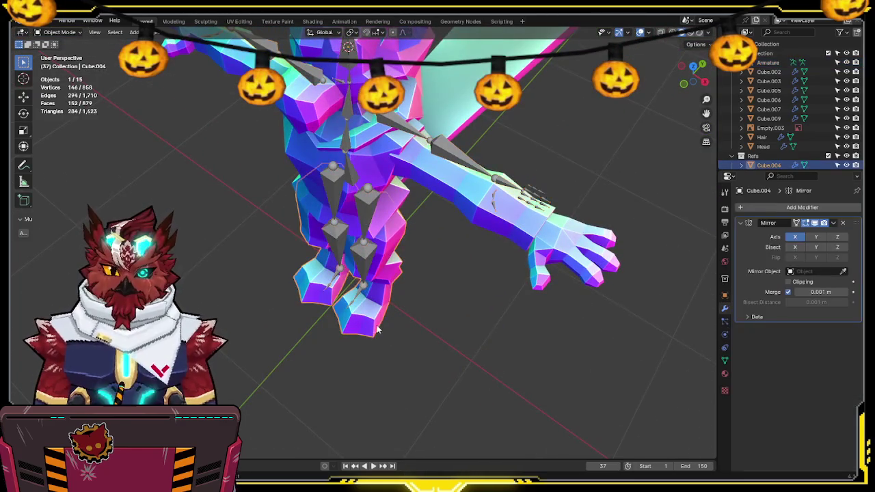
Step: Bevel the front edge of the foot on the Cube.004 leg mesh in Edit Mode
{"action": "key", "text": "KP_Decimal"}
{"action": "key", "text": "Tab"}
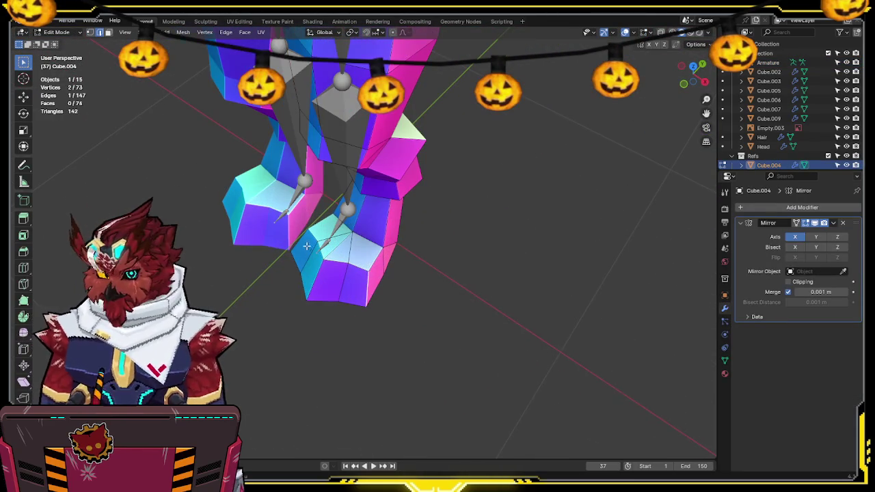
{"action": "middle_click_drag", "start_coordinate": [365, 284], "coordinate": [303, 276]}
{"action": "left_click", "coordinate": [302, 277]}
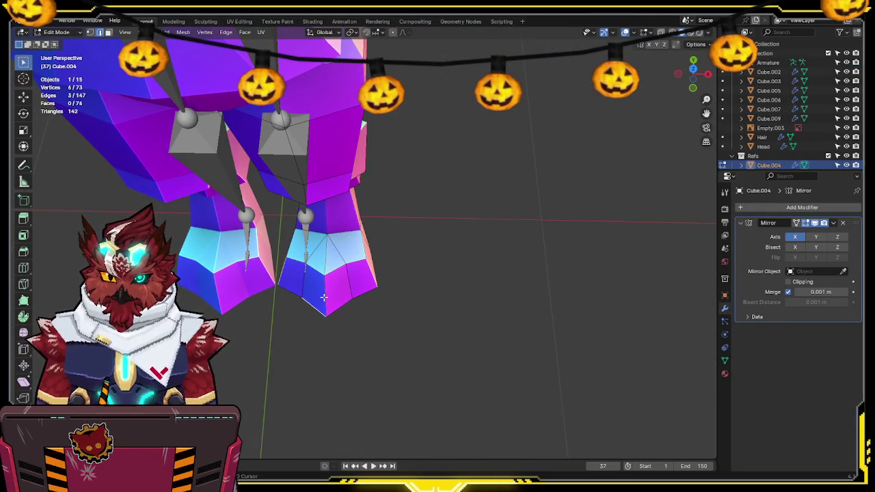
{"action": "key", "text": "ctrl+b"}
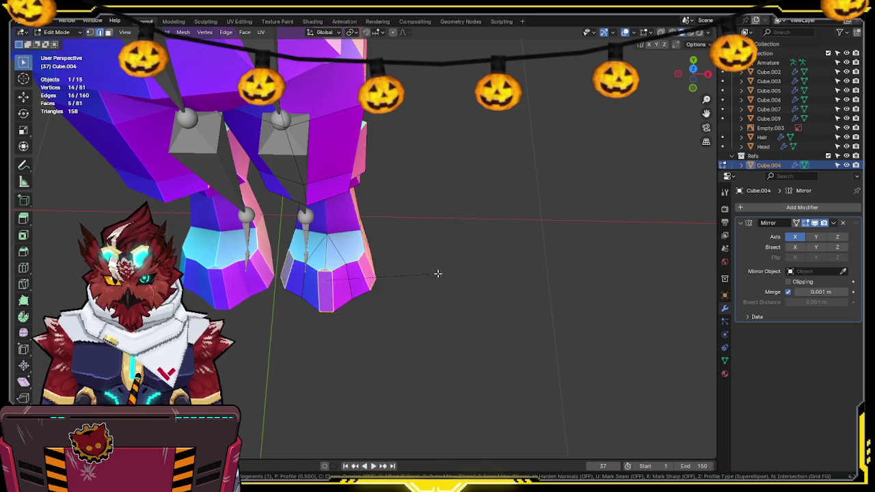
{"action": "left_click", "coordinate": [439, 272]}
{"action": "mouse_move", "coordinate": [437, 274]}
{"action": "middle_mouse_down"}
{"action": "mouse_move", "coordinate": [483, 239]}
{"action": "mouse_move", "coordinate": [460, 225]}
{"action": "mouse_move", "coordinate": [538, 155]}
{"action": "mouse_move", "coordinate": [541, 189]}
{"action": "mouse_move", "coordinate": [351, 283]}
{"action": "mouse_move", "coordinate": [592, 101]}
{"action": "middle_mouse_up"}
{"action": "key", "text": "ctrl+z"}
{"action": "key", "text": "ctrl+shift+z"}
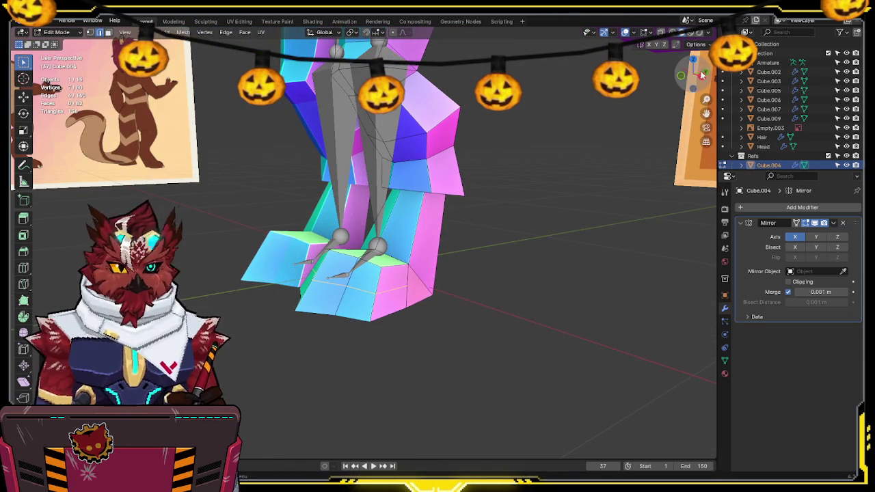
Step: Move the toe edge into place in side view using see-through display
{"action": "left_click", "coordinate": [702, 75]}
{"action": "key", "text": "alt+z"}
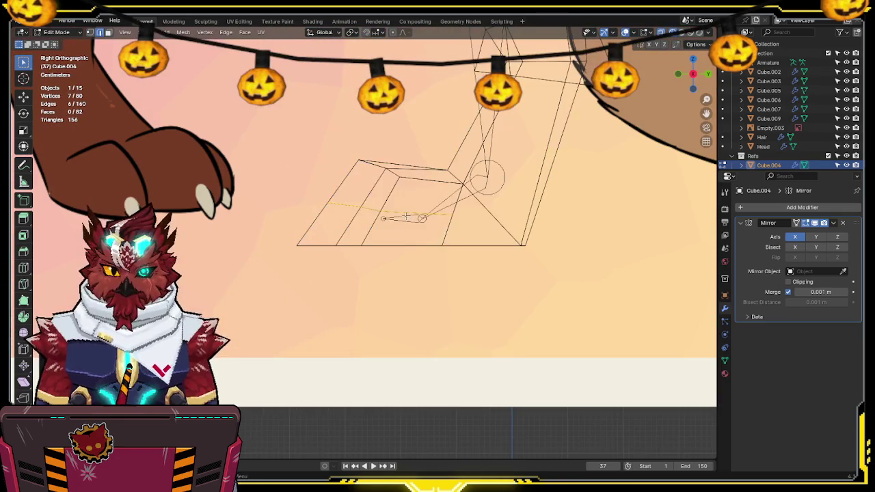
{"action": "key", "text": "g"}
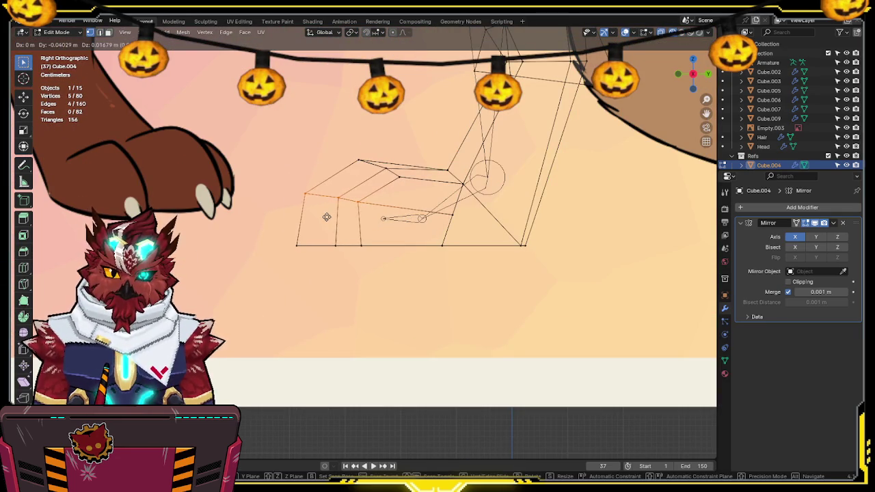
{"action": "left_click", "coordinate": [337, 216]}
{"action": "key", "text": "alt+z"}
Step: Narrow the selected foot geometry along the X axis in front view
{"action": "mouse_move", "coordinate": [412, 192]}
{"action": "middle_mouse_down"}
{"action": "mouse_move", "coordinate": [527, 236]}
{"action": "mouse_move", "coordinate": [498, 260]}
{"action": "mouse_move", "coordinate": [531, 244]}
{"action": "mouse_move", "coordinate": [349, 255]}
{"action": "middle_mouse_up"}
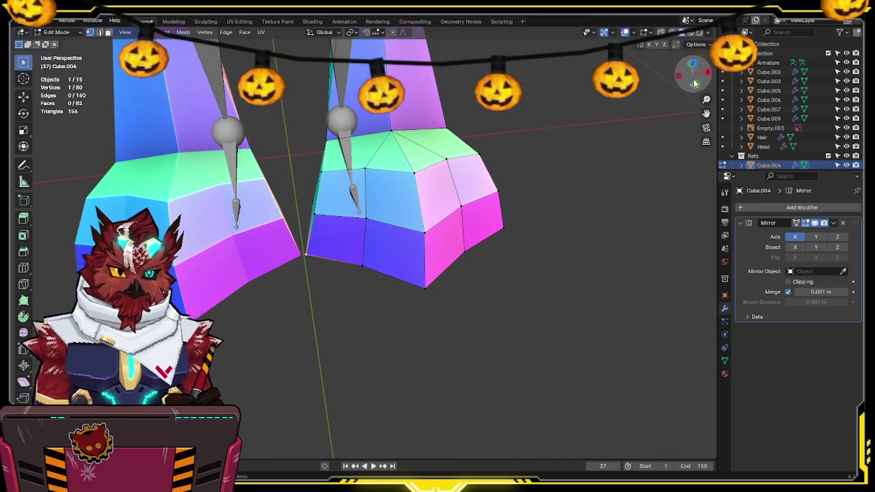
{"action": "left_click", "coordinate": [695, 84]}
{"action": "left_click", "coordinate": [693, 61]}
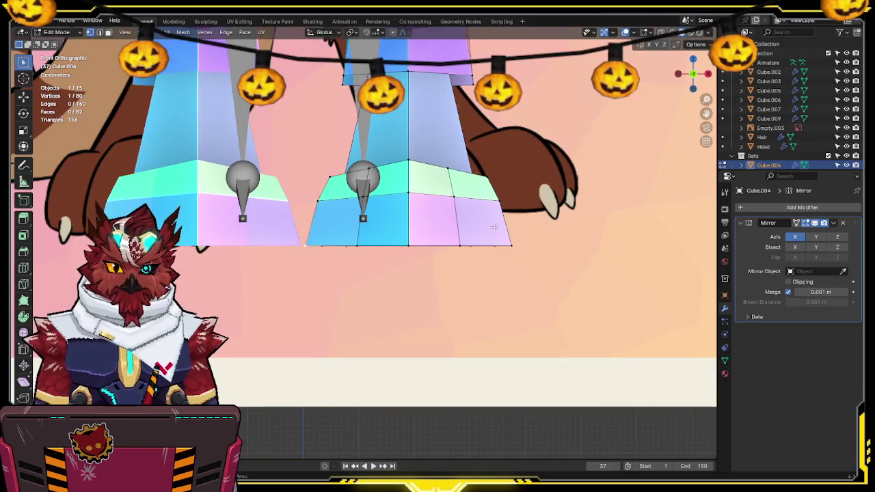
{"action": "key", "text": "period"}
{"action": "key", "text": "s"}
{"action": "key", "text": "x"}
{"action": "left_click", "coordinate": [593, 215]}
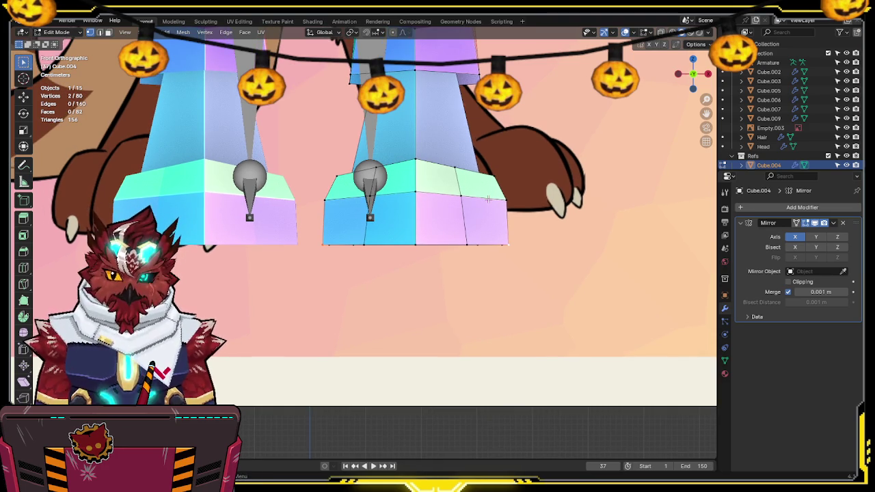
Step: Widen the toe edge loop of the foot by a factor of 1.09 along X
{"action": "key", "text": "shift+z"}
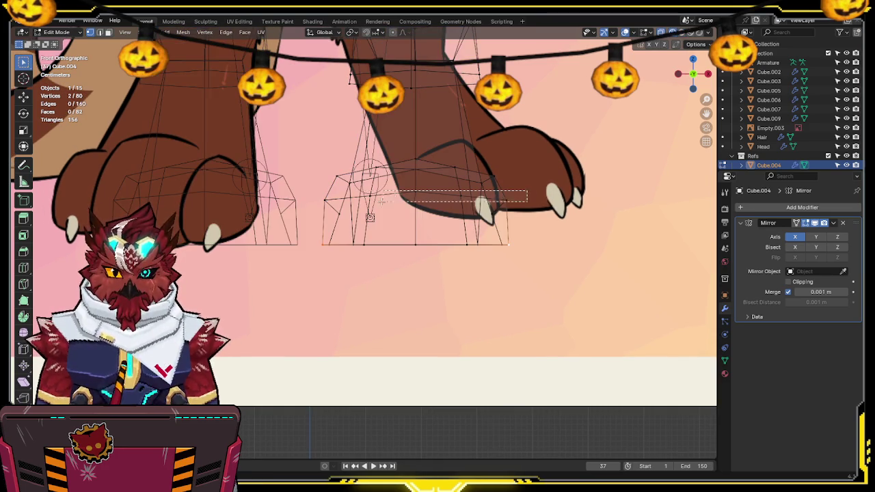
{"action": "left_click_drag", "start_coordinate": [316, 205], "coordinate": [316, 206]}
{"action": "key", "text": "s"}
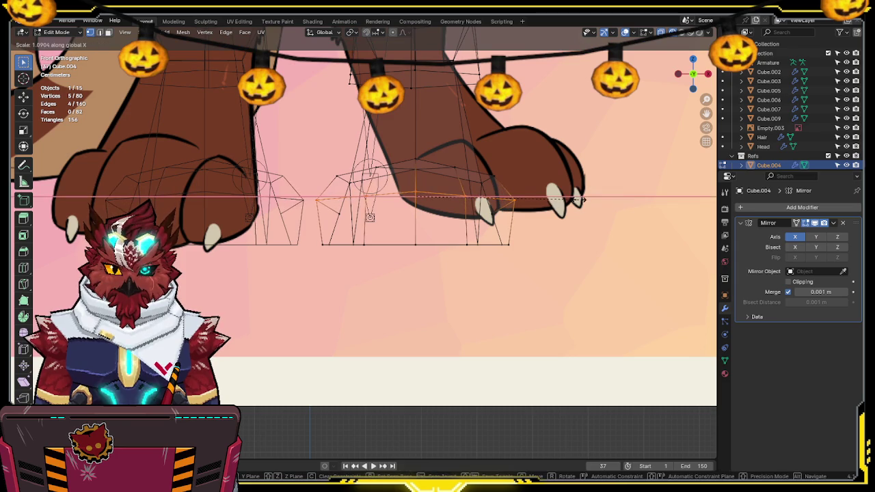
{"action": "left_click", "coordinate": [576, 198]}
{"action": "key", "text": "shift+z"}
Step: Orbit around the reshaped foot to inspect both mirrored feet from several angles
{"action": "mouse_move", "coordinate": [576, 199]}
{"action": "middle_mouse_down"}
{"action": "mouse_move", "coordinate": [437, 174]}
{"action": "mouse_move", "coordinate": [431, 190]}
{"action": "middle_mouse_up"}
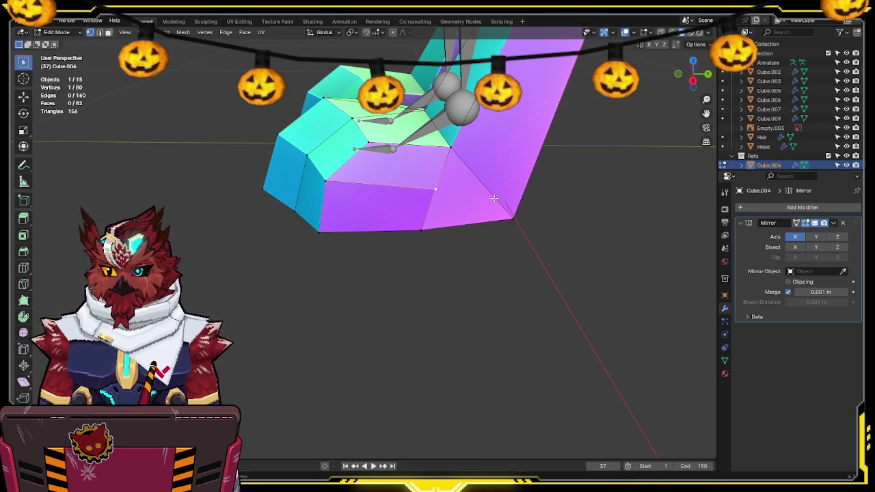
{"action": "mouse_move", "coordinate": [470, 164]}
{"action": "middle_mouse_down"}
{"action": "mouse_move", "coordinate": [462, 211]}
{"action": "mouse_move", "coordinate": [489, 261]}
{"action": "middle_mouse_up"}
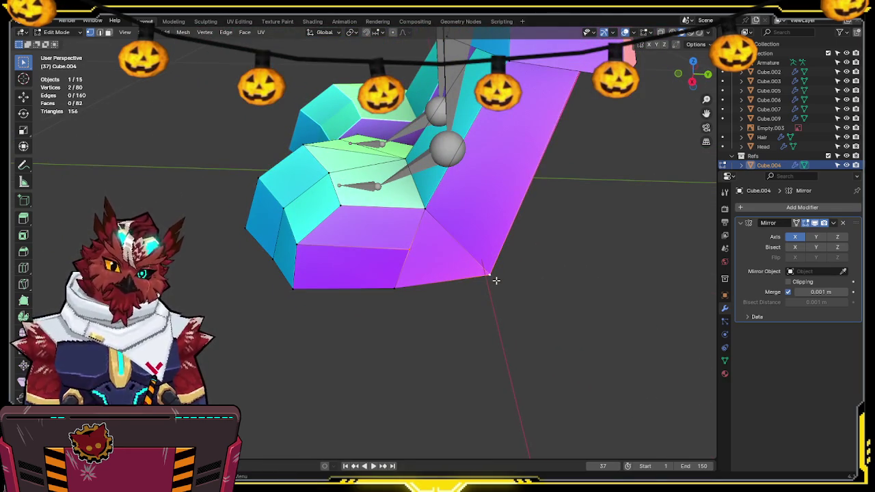
{"action": "middle_click_drag", "start_coordinate": [298, 182], "coordinate": [354, 202]}
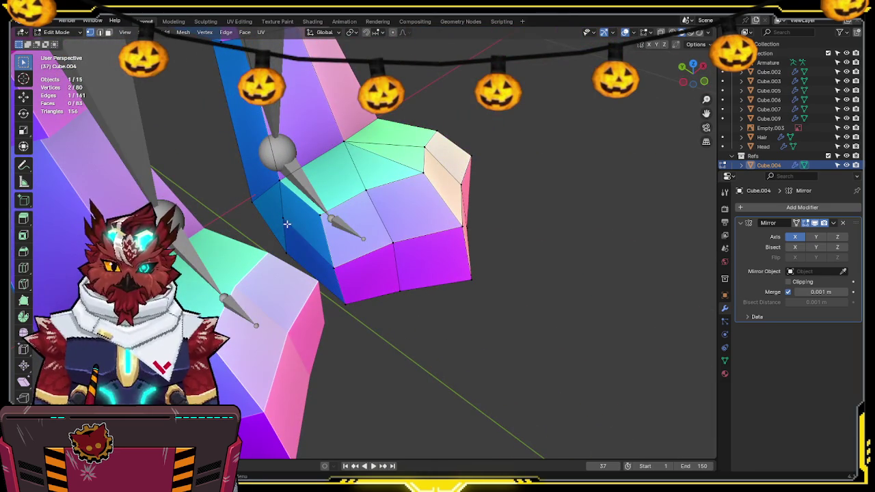
{"action": "mouse_move", "coordinate": [505, 201]}
{"action": "middle_mouse_down"}
{"action": "mouse_move", "coordinate": [553, 170]}
{"action": "mouse_move", "coordinate": [483, 162]}
{"action": "mouse_move", "coordinate": [452, 184]}
{"action": "mouse_move", "coordinate": [452, 152]}
{"action": "middle_mouse_up"}
{"action": "key", "text": "Tab"}
{"action": "key", "text": "Tab"}
{"action": "left_click", "coordinate": [424, 176]}
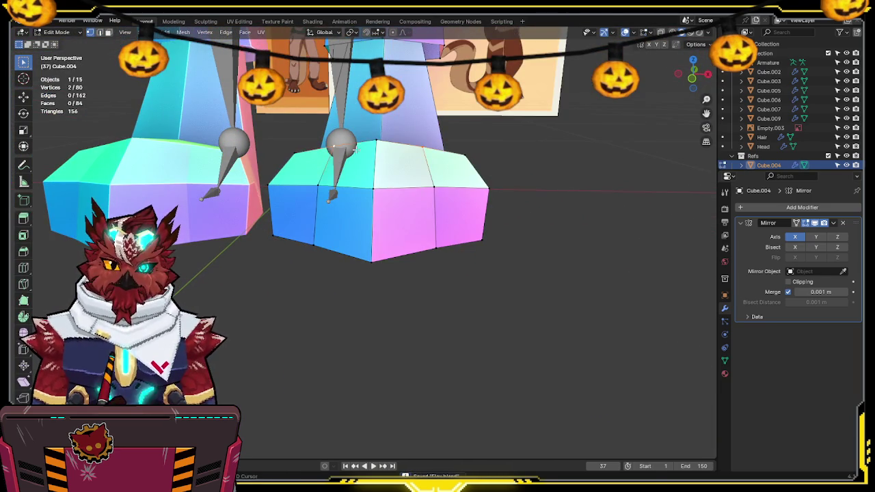
Step: Check the feet from above, the side, the front and below
{"action": "mouse_move", "coordinate": [331, 148]}
{"action": "middle_mouse_down"}
{"action": "mouse_move", "coordinate": [360, 177]}
{"action": "mouse_move", "coordinate": [554, 146]}
{"action": "mouse_move", "coordinate": [358, 167]}
{"action": "mouse_move", "coordinate": [395, 199]}
{"action": "middle_mouse_up"}
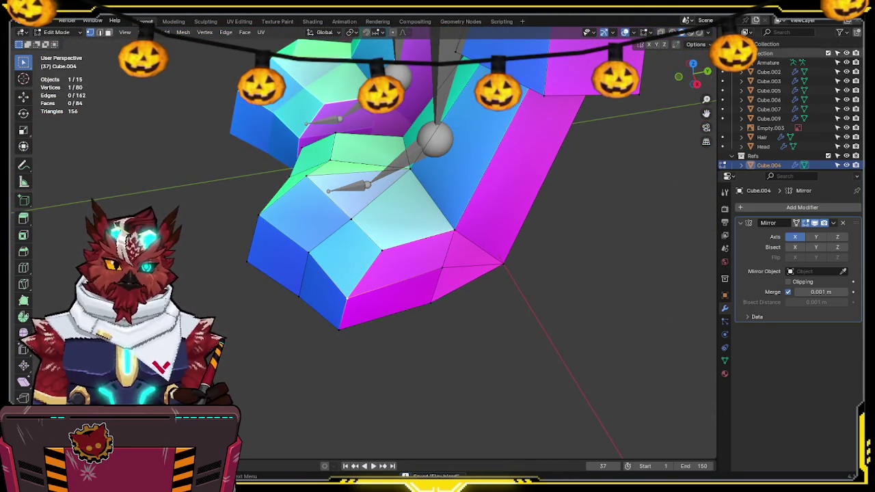
{"action": "left_click", "coordinate": [696, 75]}
{"action": "left_click_drag", "start_coordinate": [704, 77], "coordinate": [707, 79]}
{"action": "left_click", "coordinate": [707, 76]}
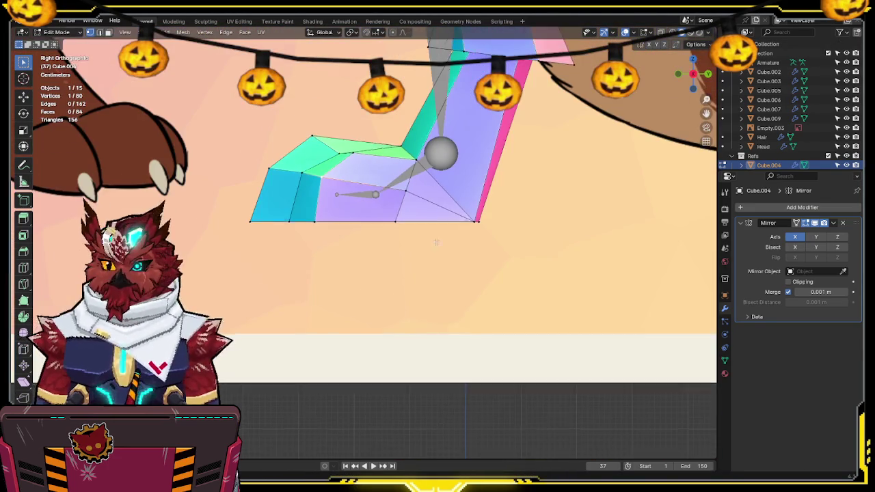
{"action": "key", "text": "shift+z"}
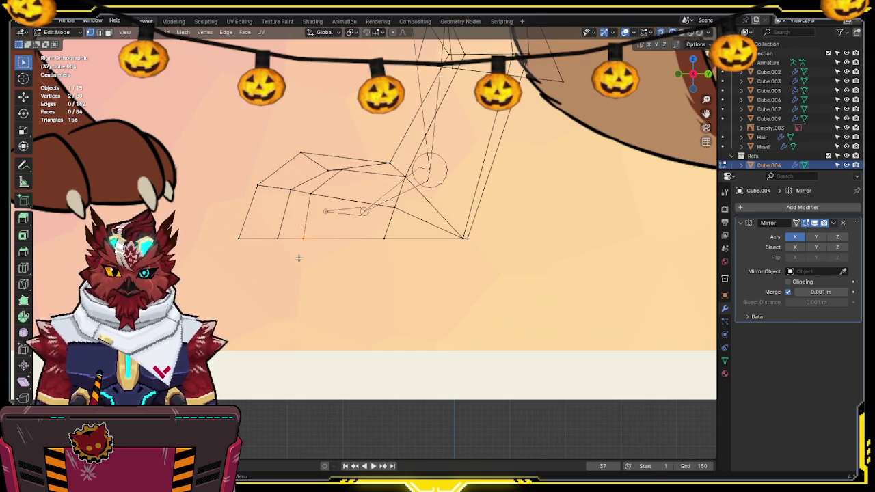
{"action": "key", "text": "shift+z"}
{"action": "mouse_move", "coordinate": [299, 258]}
{"action": "middle_mouse_down"}
{"action": "mouse_move", "coordinate": [394, 176]}
{"action": "mouse_move", "coordinate": [576, 137]}
{"action": "middle_mouse_up"}
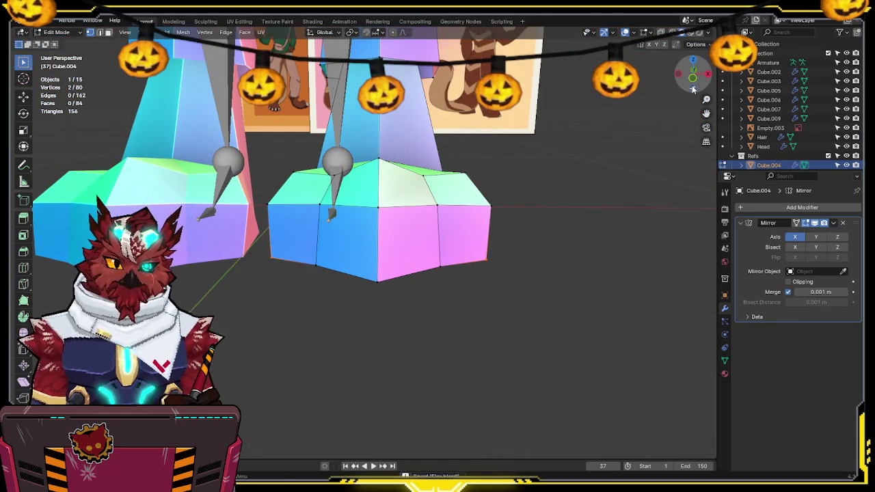
{"action": "left_click", "coordinate": [694, 79]}
{"action": "mouse_move", "coordinate": [483, 178]}
{"action": "middle_mouse_down"}
{"action": "mouse_move", "coordinate": [480, 158]}
{"action": "mouse_move", "coordinate": [402, 183]}
{"action": "mouse_move", "coordinate": [394, 276]}
{"action": "middle_mouse_up"}
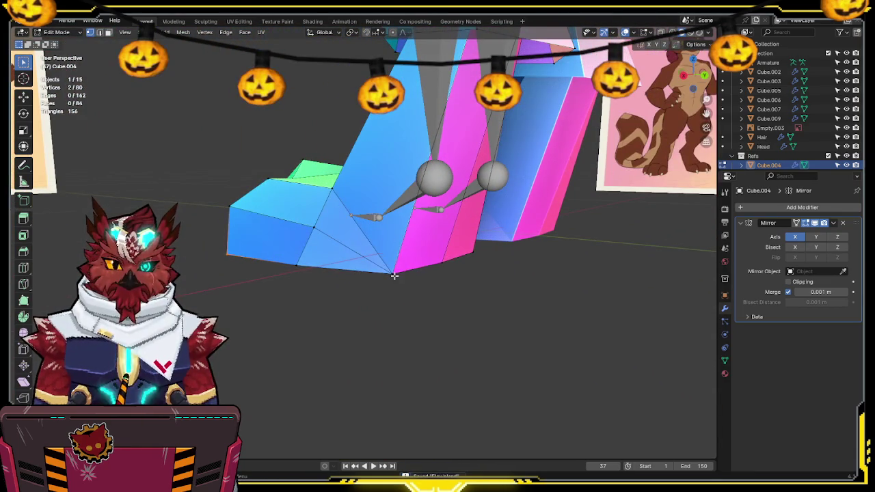
{"action": "mouse_move", "coordinate": [489, 254]}
{"action": "middle_mouse_down"}
{"action": "mouse_move", "coordinate": [485, 212]}
{"action": "mouse_move", "coordinate": [525, 162]}
{"action": "mouse_move", "coordinate": [515, 195]}
{"action": "middle_mouse_up"}
Step: Switch back to Object Mode and view the legs from a low front angle
{"action": "key", "text": "ctrl+Tab"}
{"action": "left_click", "coordinate": [453, 192]}
{"action": "scroll", "coordinate": [383, 215], "scroll_direction": "up", "scroll_amount": 3}
{"action": "mouse_move", "coordinate": [384, 215]}
{"action": "middle_mouse_down"}
{"action": "mouse_move", "coordinate": [557, 228]}
{"action": "mouse_move", "coordinate": [531, 232]}
{"action": "mouse_move", "coordinate": [561, 194]}
{"action": "mouse_move", "coordinate": [551, 185]}
{"action": "mouse_move", "coordinate": [533, 218]}
{"action": "mouse_move", "coordinate": [445, 185]}
{"action": "mouse_move", "coordinate": [447, 195]}
{"action": "middle_mouse_up"}
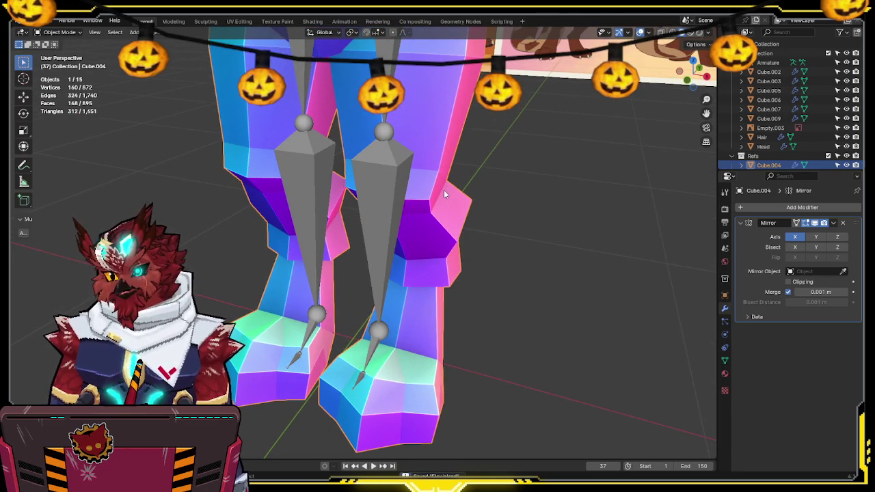
Step: Select the Armature, enter its Edit Mode in front view and bring the arms into view
{"action": "left_click", "coordinate": [382, 194]}
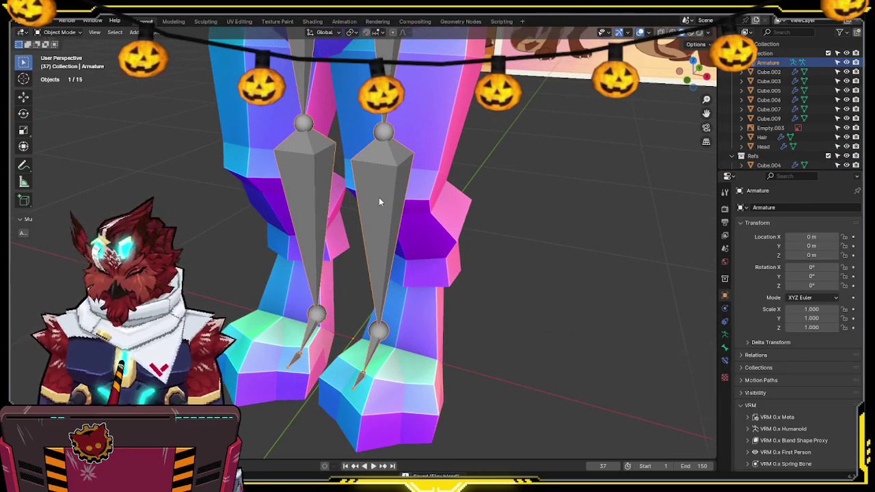
{"action": "key", "text": "KP_1"}
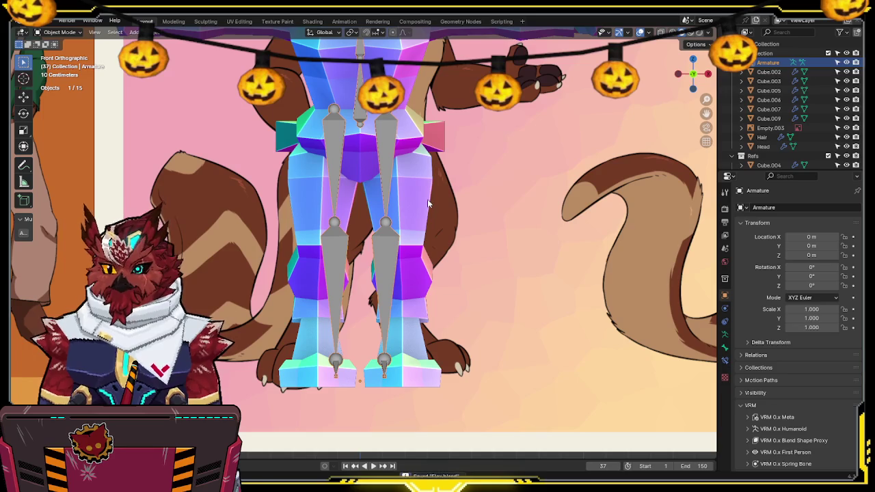
{"action": "key", "text": "Tab"}
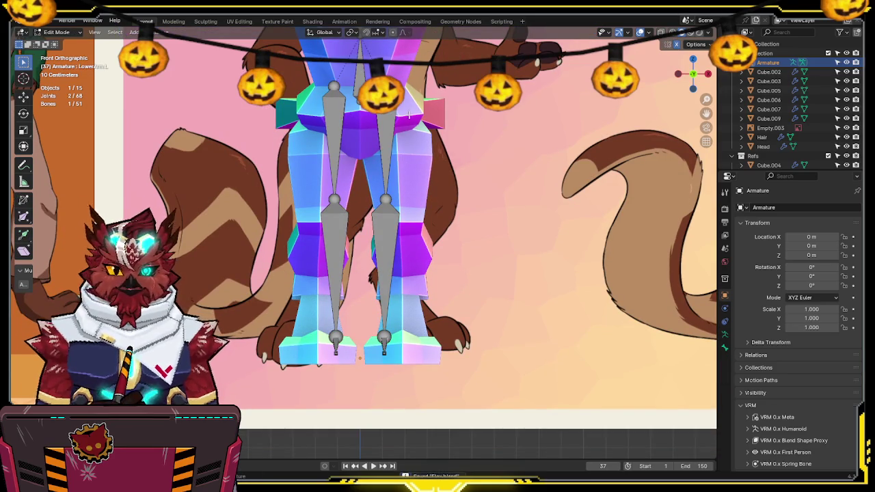
{"action": "middle_click_drag", "start_coordinate": [392, 120], "coordinate": [396, 264], "text": "shift"}
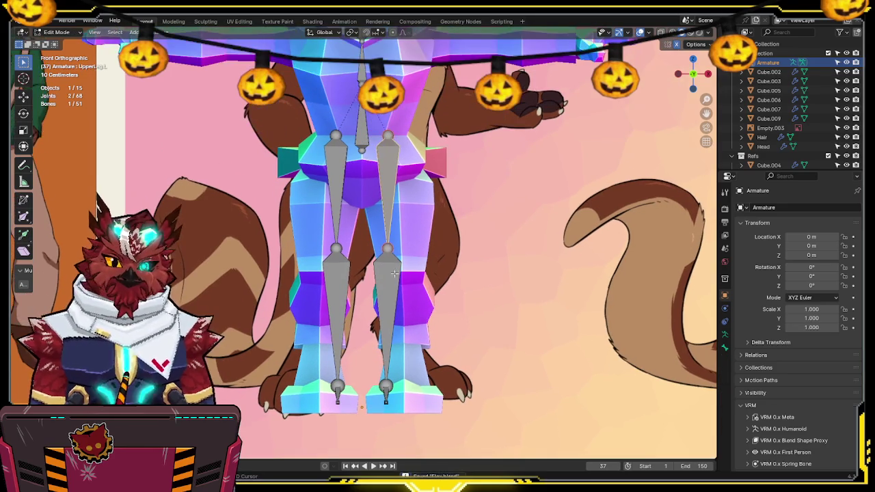
{"action": "middle_click_drag", "start_coordinate": [408, 194], "coordinate": [409, 255], "text": "shift"}
{"action": "middle_click_drag", "start_coordinate": [415, 226], "coordinate": [404, 335], "text": "shift"}
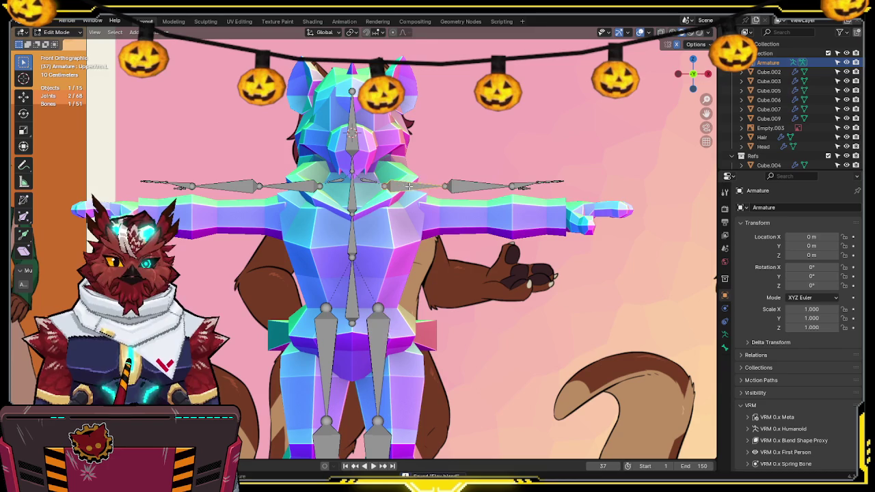
Step: Lower both arm bone chains to line up with the arm mesh
{"action": "key", "text": "shift+z"}
{"action": "left_click_drag", "start_coordinate": [613, 140], "coordinate": [446, 237]}
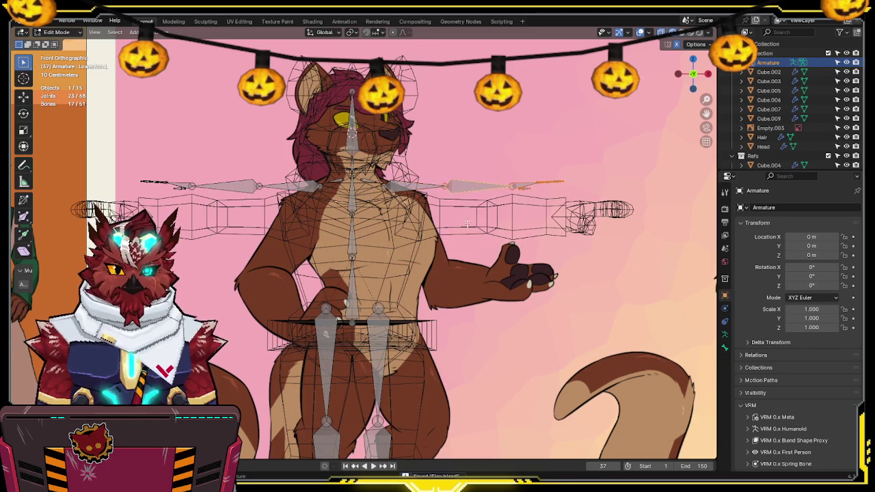
{"action": "left_click", "coordinate": [418, 181], "text": "shift"}
{"action": "key", "text": "g"}
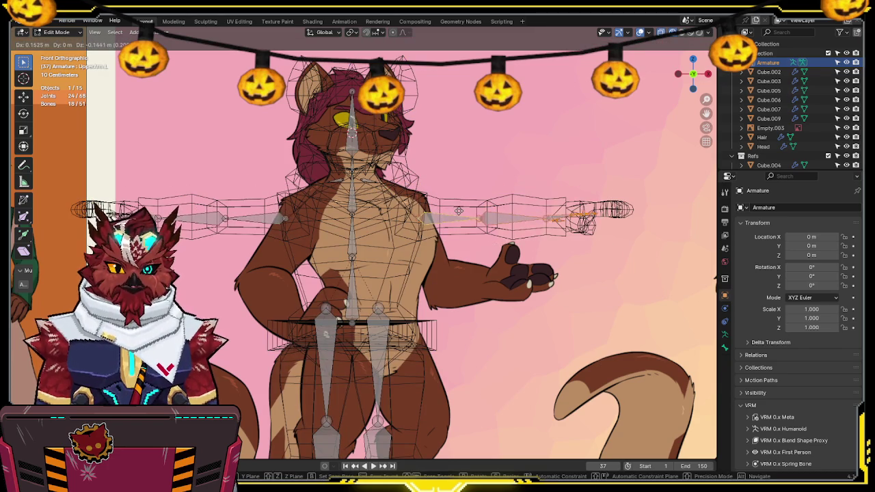
{"action": "left_click", "coordinate": [470, 215]}
{"action": "scroll", "coordinate": [470, 215], "scroll_direction": "up", "scroll_amount": 2}
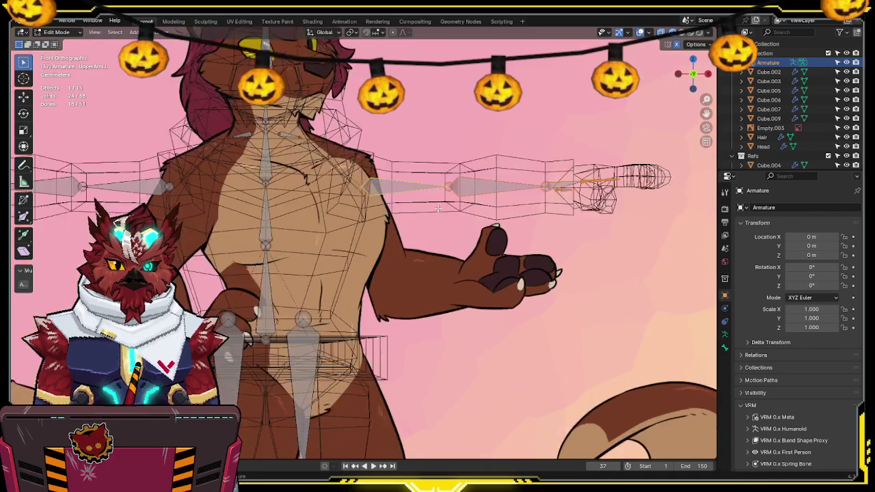
{"action": "scroll", "coordinate": [438, 205], "scroll_direction": "up", "scroll_amount": 2}
{"action": "scroll", "coordinate": [387, 184], "scroll_direction": "up", "scroll_amount": 2}
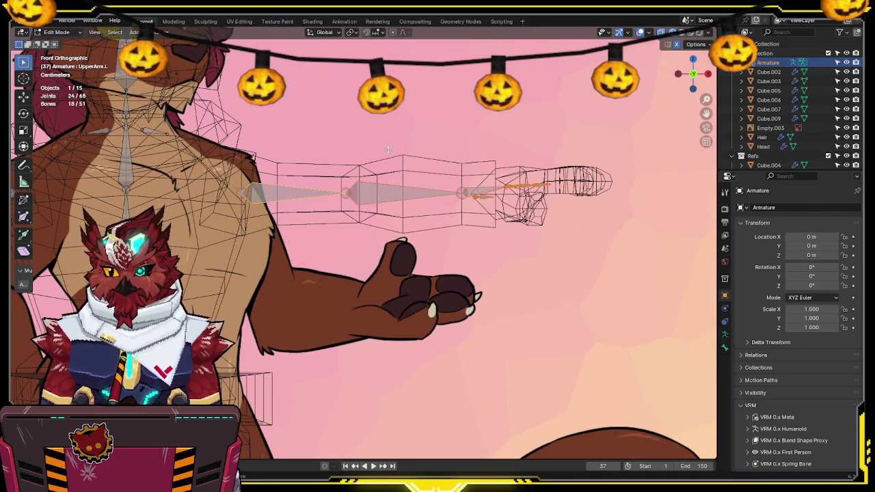
Step: Slide the left arm and hand joints along X to sit inside the arm mesh
{"action": "left_click_drag", "start_coordinate": [328, 223], "coordinate": [328, 223]}
{"action": "key", "text": "g"}
{"action": "key", "text": "x"}
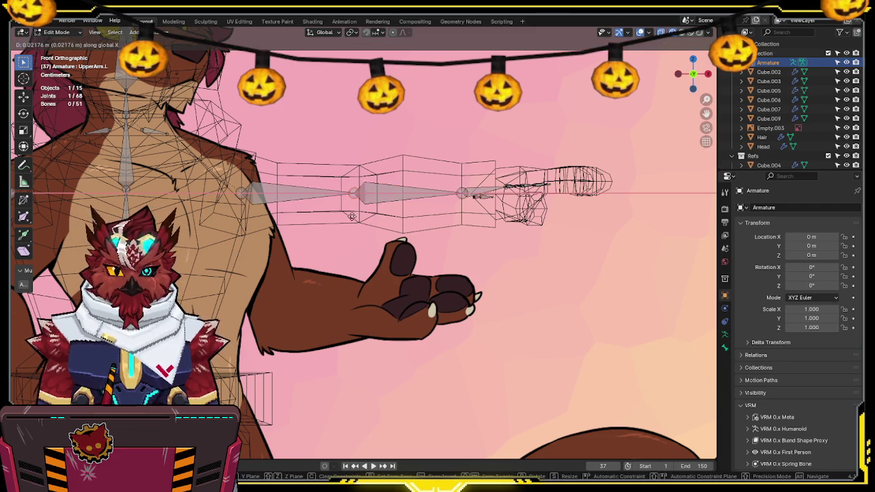
{"action": "left_click", "coordinate": [319, 214]}
{"action": "scroll", "coordinate": [494, 125], "scroll_direction": "down", "scroll_amount": 3, "text": "ctrl"}
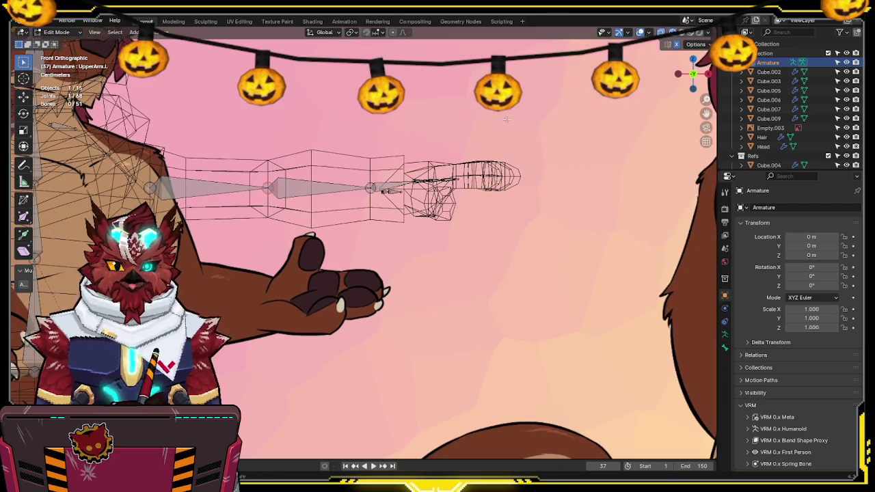
{"action": "key", "text": "g"}
{"action": "key", "text": "x"}
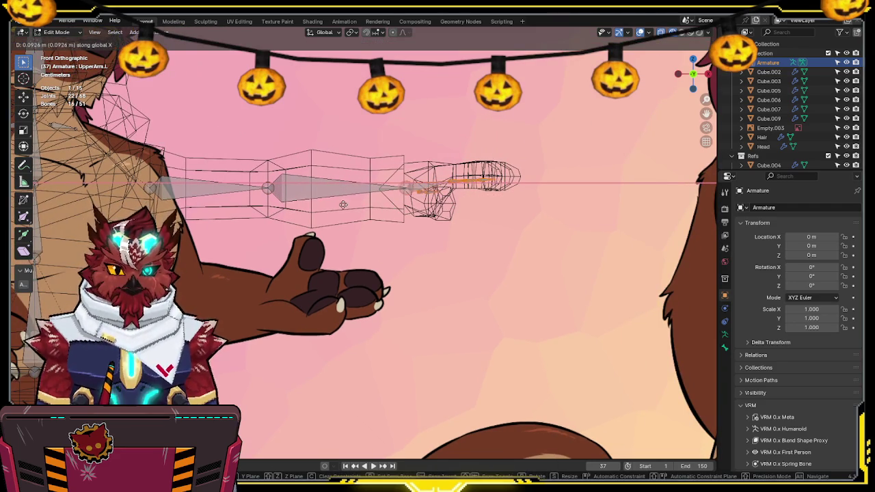
{"action": "left_click", "coordinate": [322, 201]}
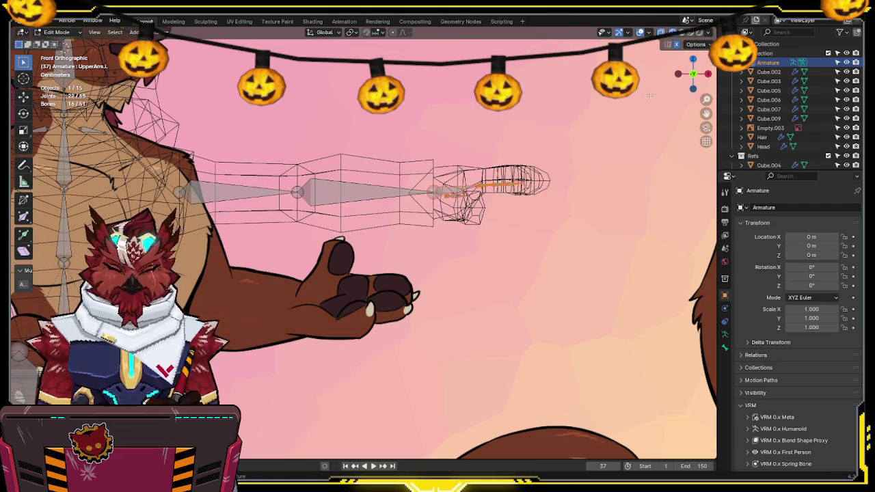
{"action": "left_click", "coordinate": [692, 59]}
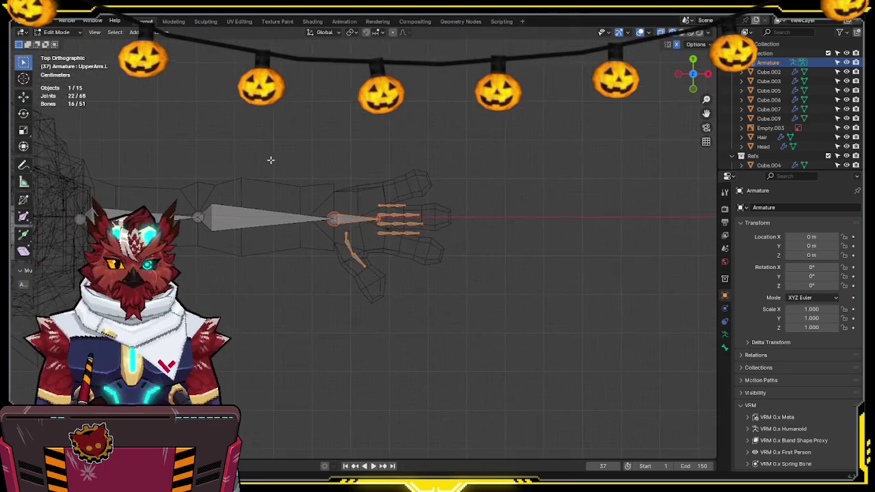
Step: Move all the finger bones into the hand, then shift the top finger row separately
{"action": "scroll", "coordinate": [315, 160], "scroll_direction": "up", "scroll_amount": 4}
{"action": "left_click", "coordinate": [393, 193]}
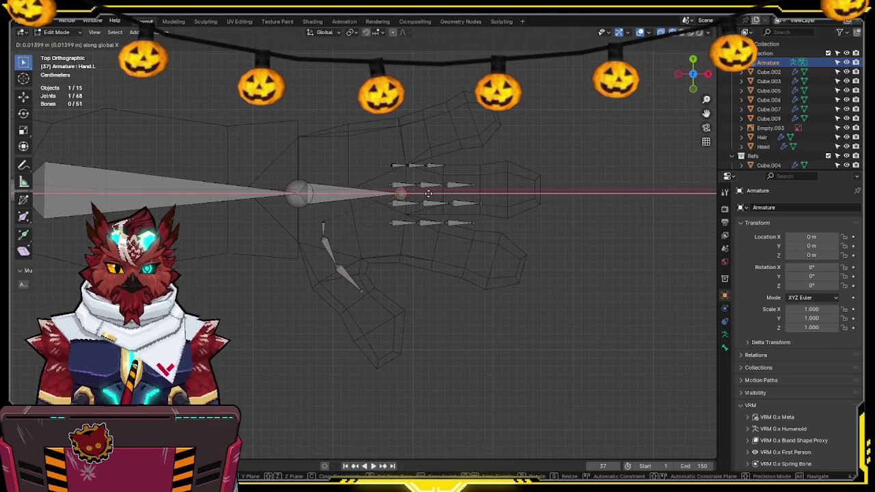
{"action": "left_click_drag", "start_coordinate": [470, 141], "coordinate": [383, 188]}
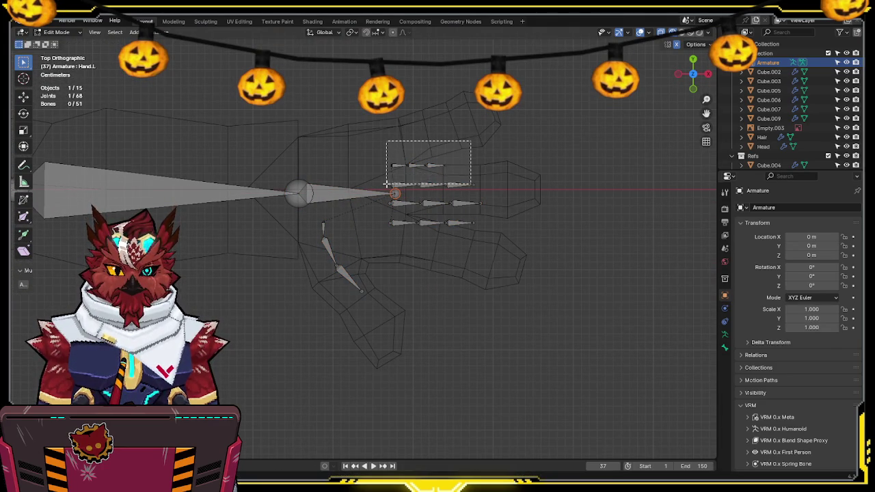
{"action": "left_click_drag", "start_coordinate": [490, 196], "coordinate": [372, 268], "text": "shift"}
{"action": "key", "text": "g"}
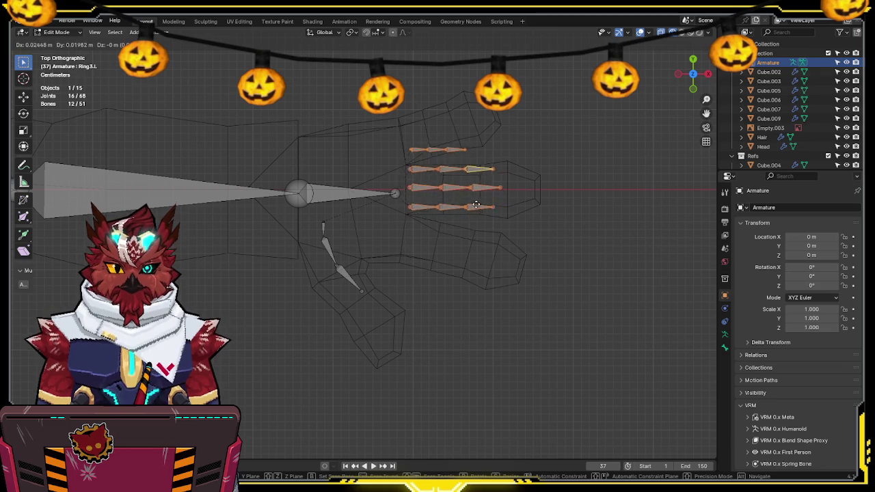
{"action": "left_click", "coordinate": [477, 207]}
{"action": "left_click_drag", "start_coordinate": [481, 132], "coordinate": [403, 157]}
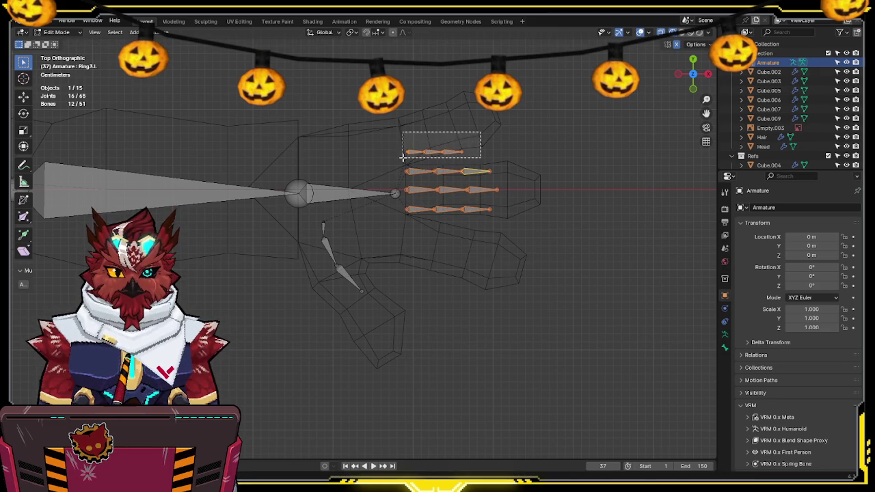
{"action": "key", "text": "g"}
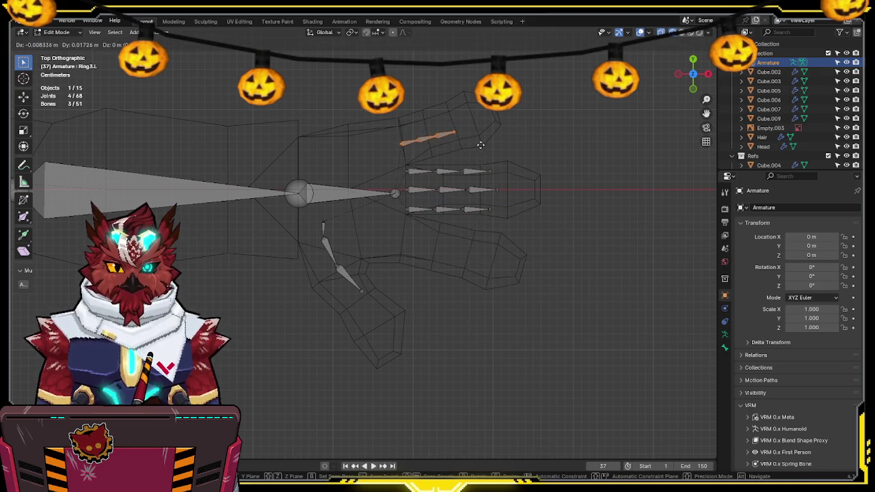
{"action": "left_click", "coordinate": [480, 145]}
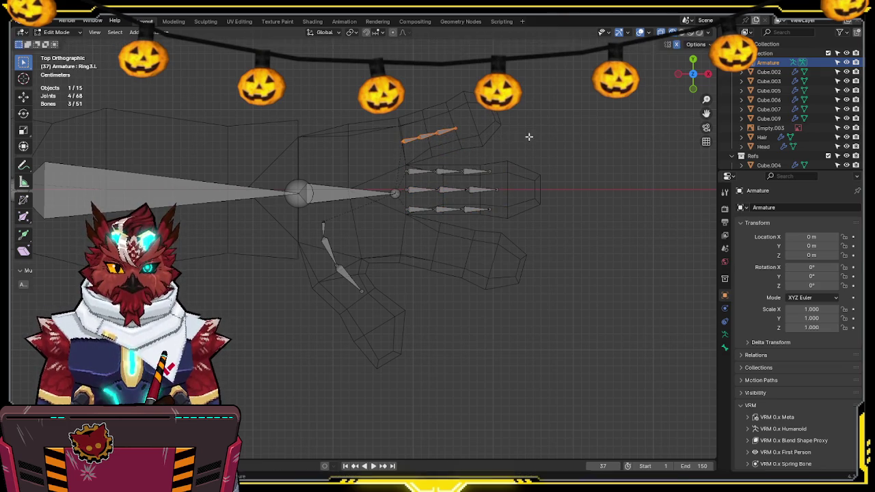
Step: Scale the small upper finger bone to fit its finger
{"action": "key", "text": "shift+s"}
{"action": "key", "text": "Escape"}
{"action": "left_click", "coordinate": [424, 134]}
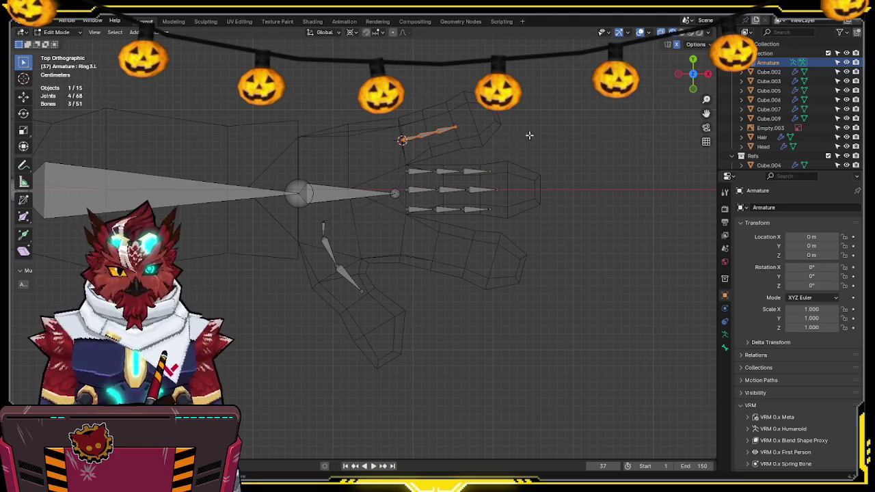
{"action": "key", "text": "s"}
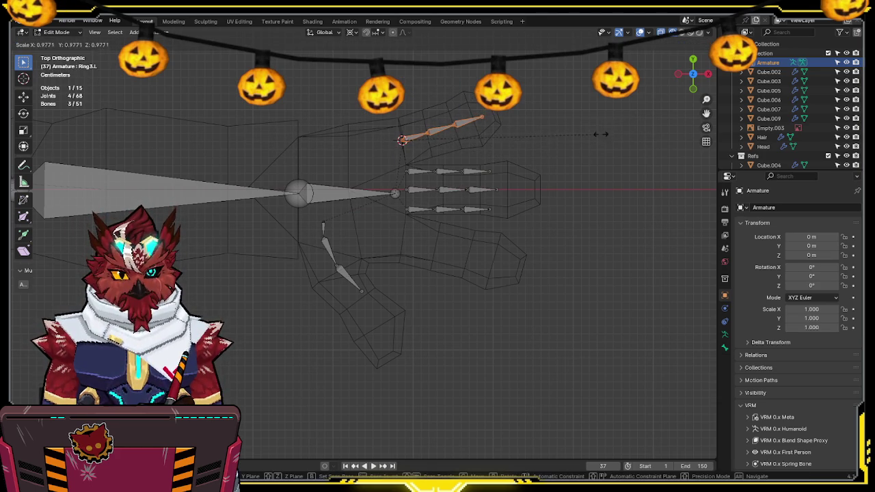
{"action": "left_click", "coordinate": [605, 130]}
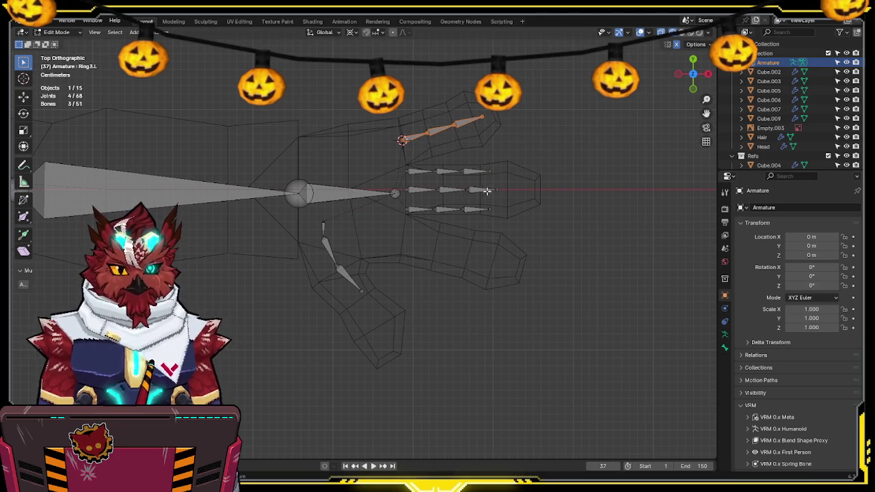
Step: Place the 3D cursor on the middle chain's base joint and select the middle finger bones
{"action": "left_click", "coordinate": [407, 192]}
{"action": "left_click", "coordinate": [406, 193]}
{"action": "key", "text": "shift+s"}
{"action": "left_click", "coordinate": [401, 248]}
{"action": "left_click_drag", "start_coordinate": [508, 184], "coordinate": [399, 201]}
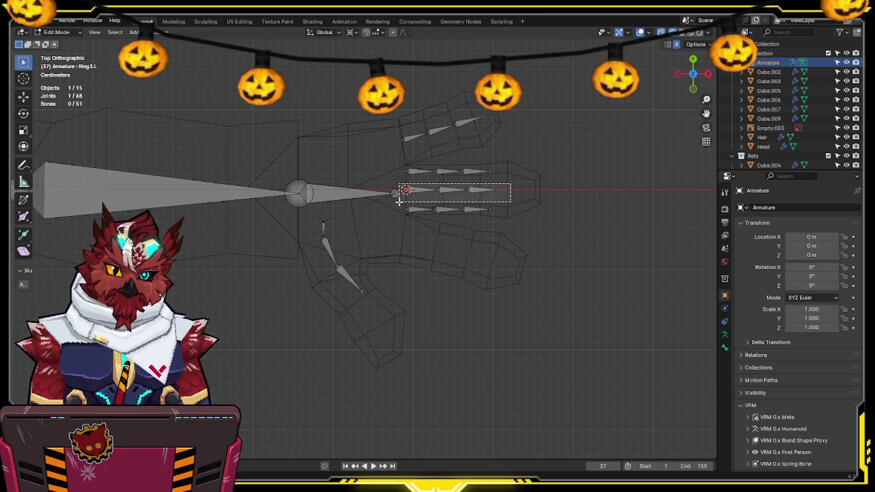
Step: Lengthen the middle finger chain, then move the lower finger chain down into the lower finger
{"action": "key", "text": "s"}
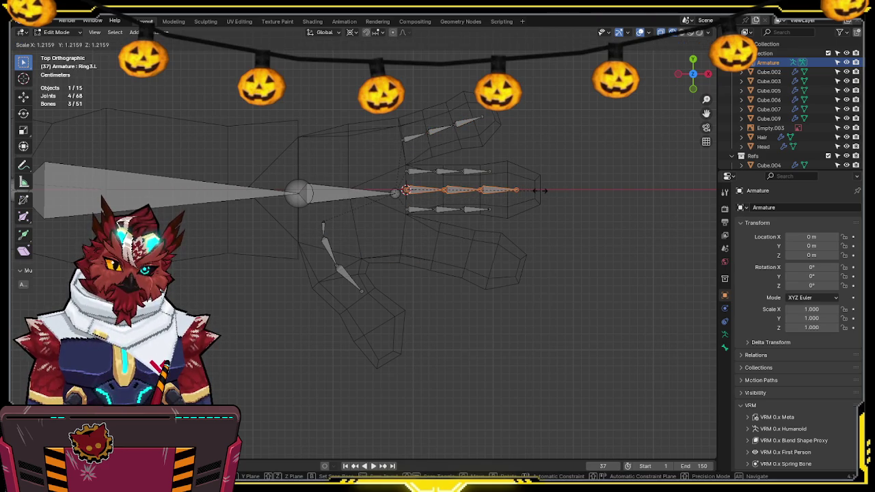
{"action": "left_click", "coordinate": [540, 191]}
{"action": "middle_click_drag", "start_coordinate": [540, 191], "coordinate": [562, 155], "text": "shift"}
{"action": "left_click_drag", "start_coordinate": [528, 166], "coordinate": [406, 196]}
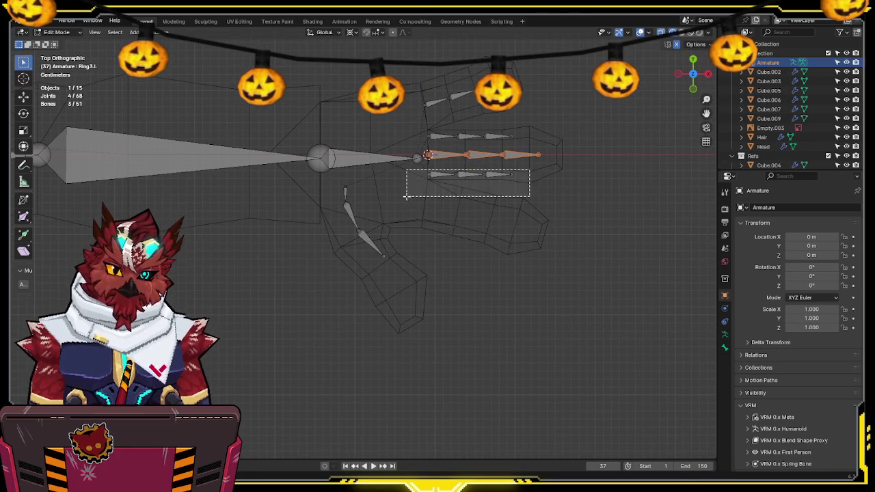
{"action": "key", "text": "g"}
{"action": "left_click", "coordinate": [470, 206]}
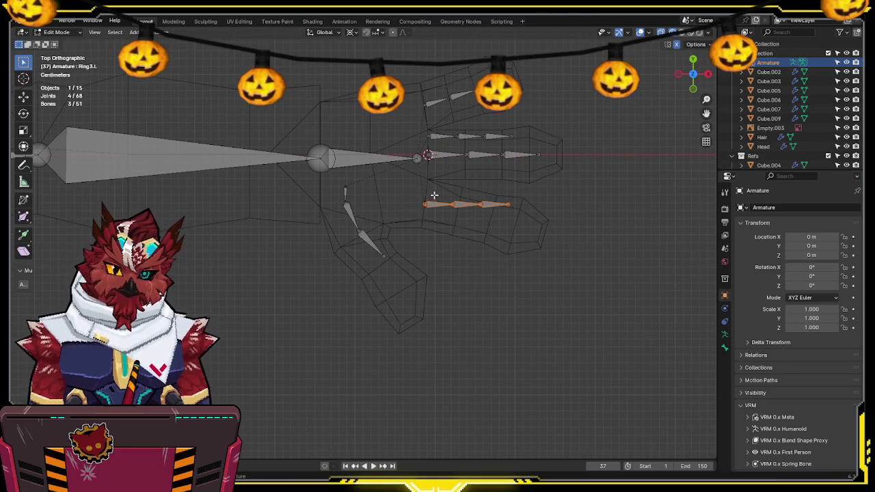
Step: Rotate the lower finger chain about its base joint and lengthen it to follow the finger
{"action": "left_click", "coordinate": [419, 206]}
{"action": "key", "text": "shift+s"}
{"action": "left_click", "coordinate": [418, 260]}
{"action": "left_click_drag", "start_coordinate": [556, 182], "coordinate": [406, 217]}
{"action": "key", "text": "r"}
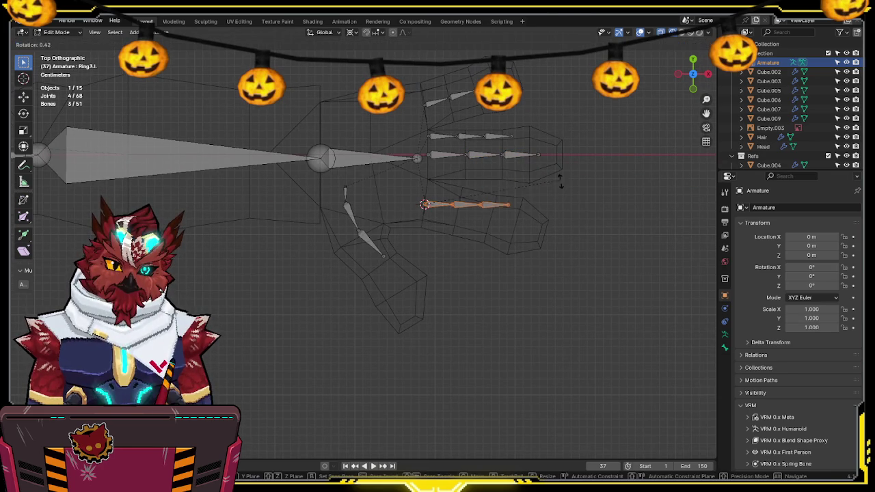
{"action": "left_click", "coordinate": [569, 215]}
{"action": "key", "text": "s"}
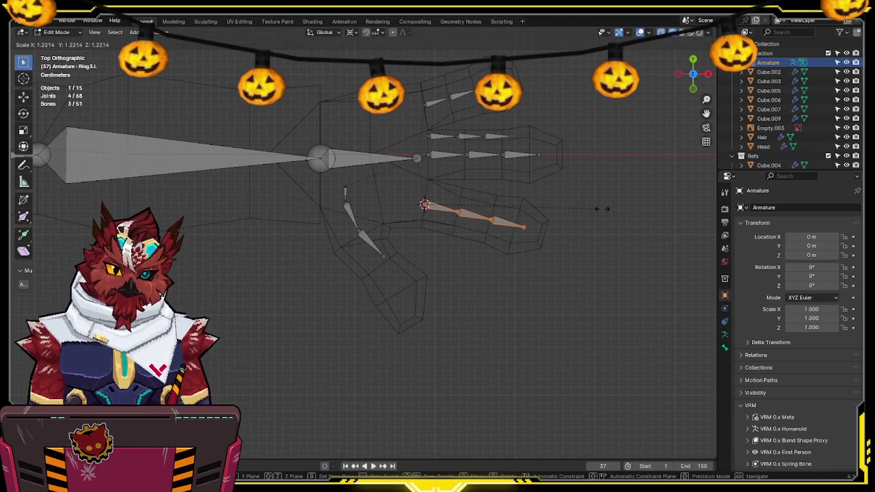
{"action": "left_click", "coordinate": [595, 207]}
Step: Extend the Pinky3.L tip about 0.0085 m toward the fingertip, then select the thumb bones
{"action": "left_click", "coordinate": [530, 223]}
{"action": "left_click_drag", "start_coordinate": [565, 135], "coordinate": [534, 161]}
{"action": "key", "text": "g"}
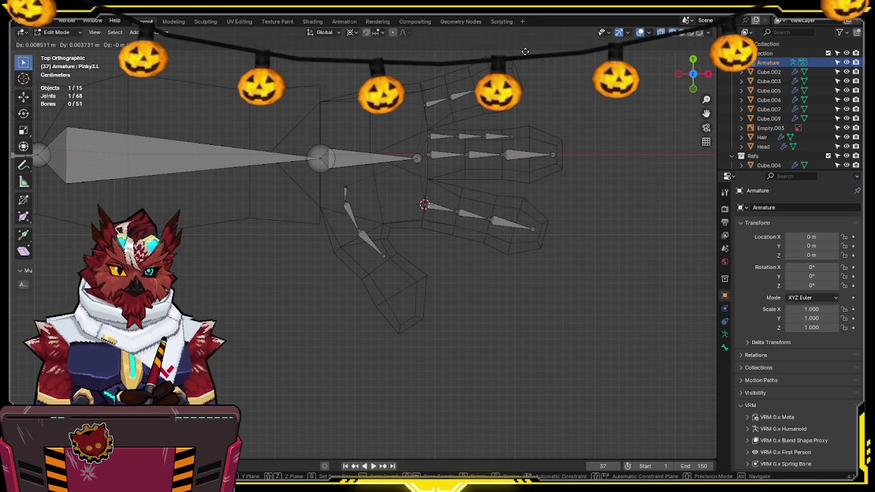
{"action": "left_click", "coordinate": [525, 51]}
{"action": "key", "text": "l"}
{"action": "middle_click_drag", "start_coordinate": [358, 249], "coordinate": [407, 156], "text": "shift"}
{"action": "mouse_move", "coordinate": [417, 177]}
{"action": "left_mouse_down"}
{"action": "mouse_move", "coordinate": [396, 192]}
{"action": "mouse_move", "coordinate": [345, 282]}
{"action": "left_mouse_up"}
Step: Move the selected thumb bones down and right into the hand mesh's thumb
{"action": "key", "text": "g"}
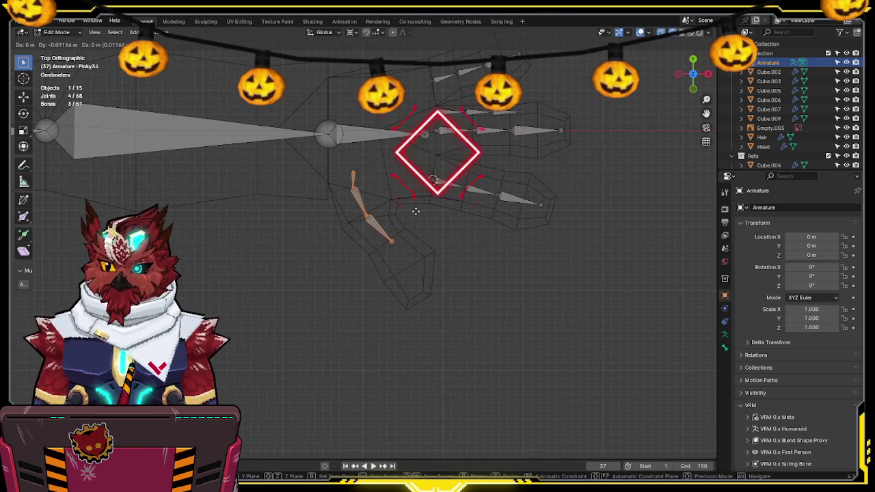
{"action": "left_click", "coordinate": [417, 210]}
{"action": "middle_click_drag", "start_coordinate": [422, 209], "coordinate": [422, 204], "text": "shift"}
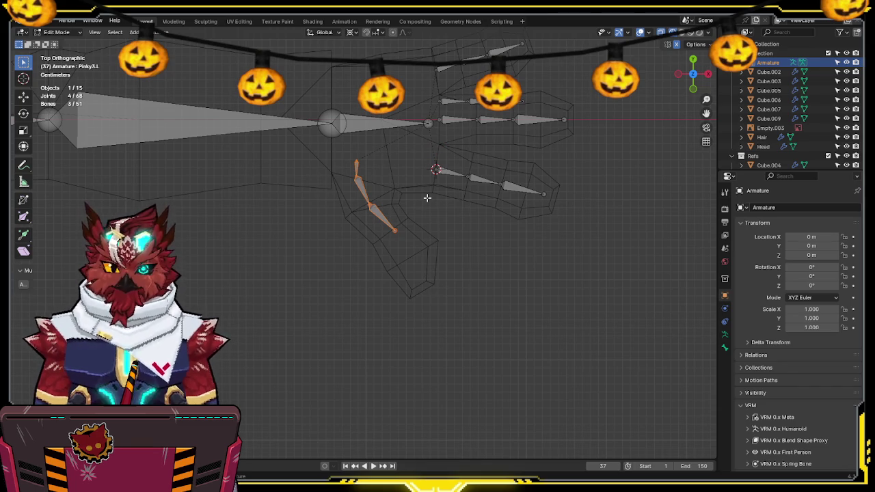
{"action": "key", "text": "g"}
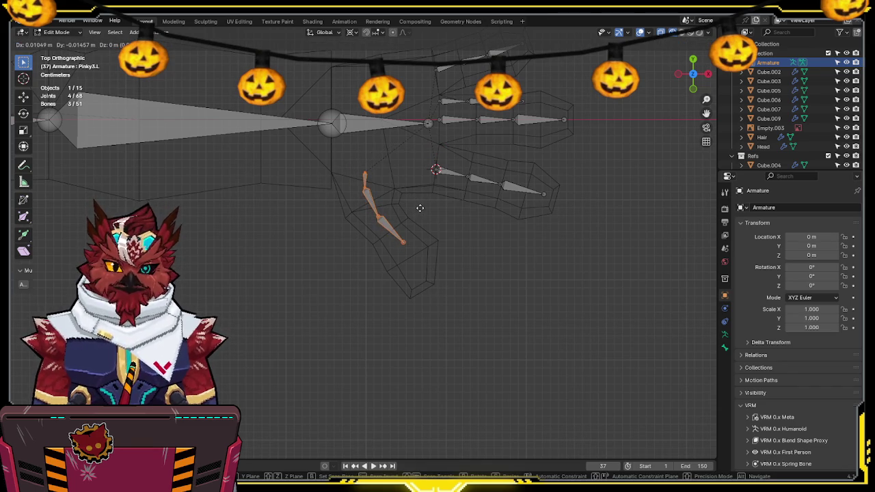
{"action": "left_click", "coordinate": [419, 208]}
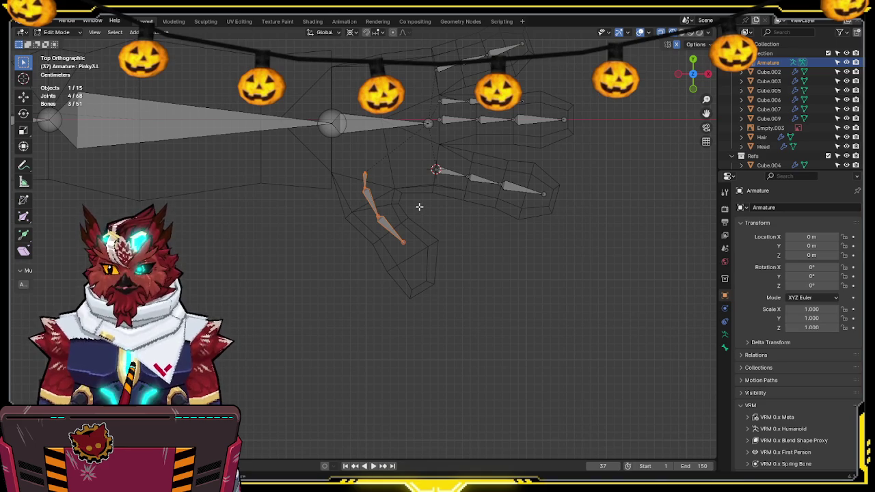
{"action": "scroll", "coordinate": [410, 198], "scroll_direction": "up", "scroll_amount": 1, "text": "ctrl"}
{"action": "scroll", "coordinate": [403, 193], "scroll_direction": "up", "scroll_amount": 1, "text": "ctrl"}
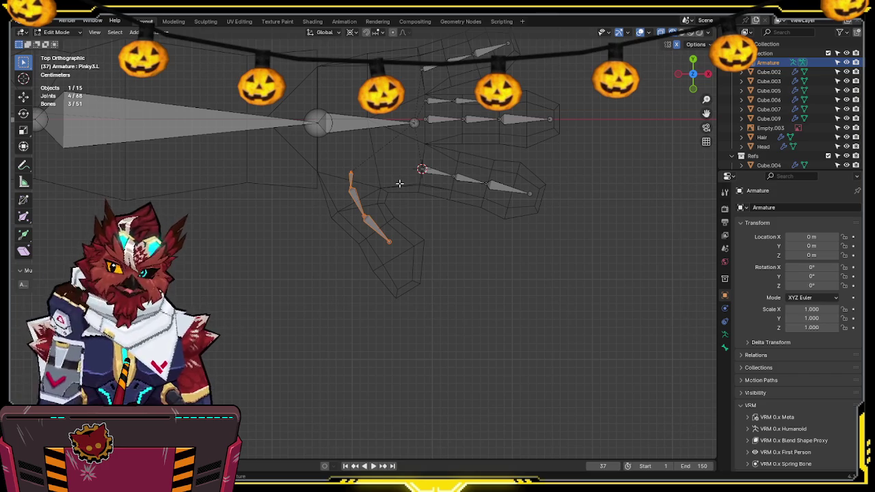
Step: Drag the thumb's tip joint down to the end of the thumb, then check it from the front
{"action": "left_click", "coordinate": [354, 201]}
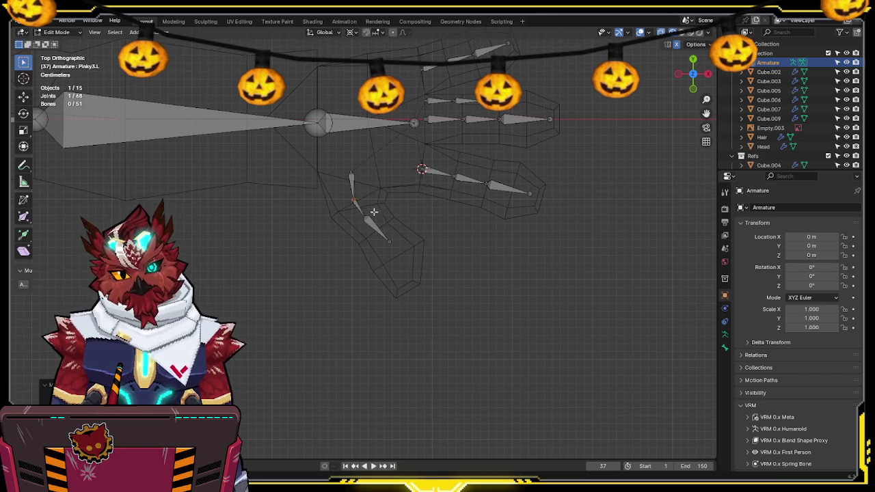
{"action": "key", "text": "g"}
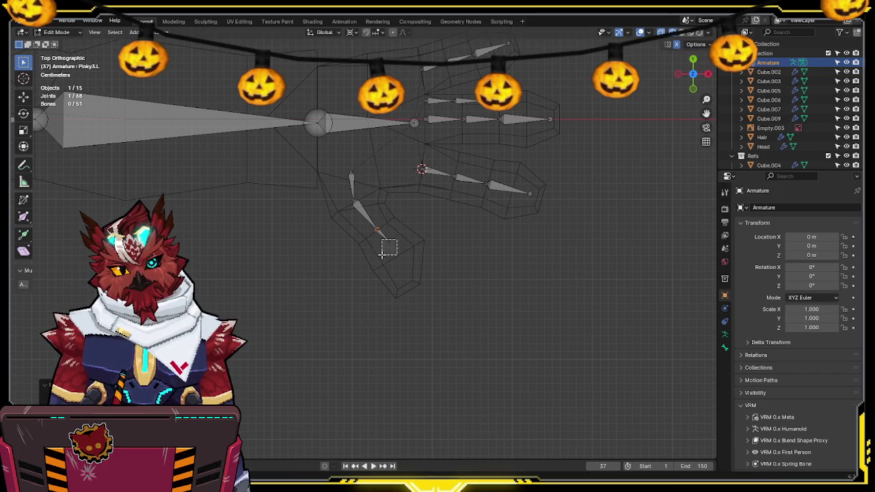
{"action": "left_click", "coordinate": [419, 290]}
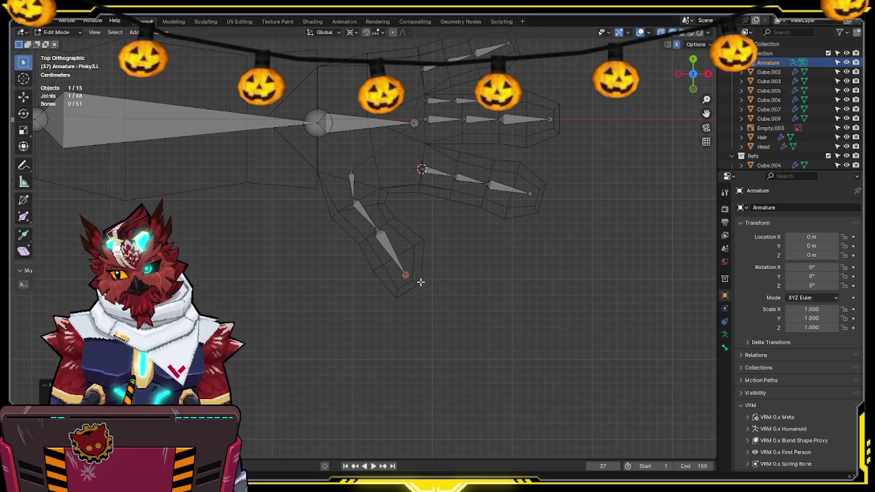
{"action": "key", "text": "KP_1"}
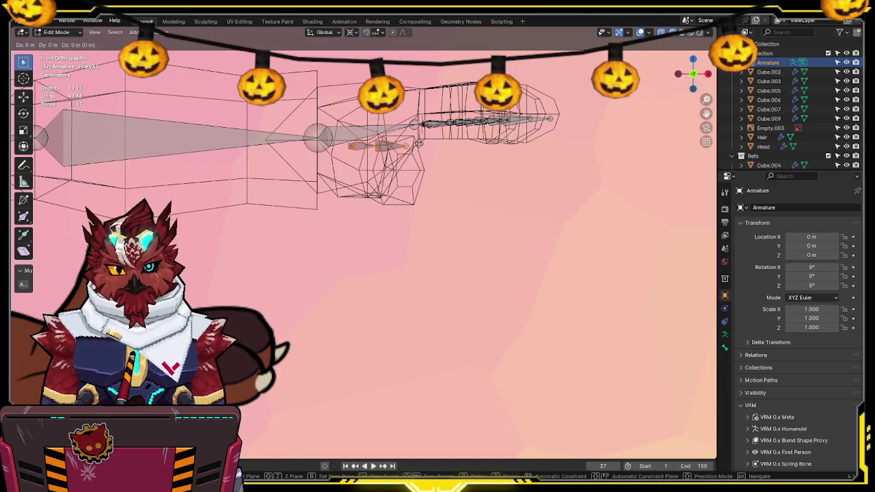
{"action": "middle_click_drag", "start_coordinate": [390, 175], "coordinate": [396, 166]}
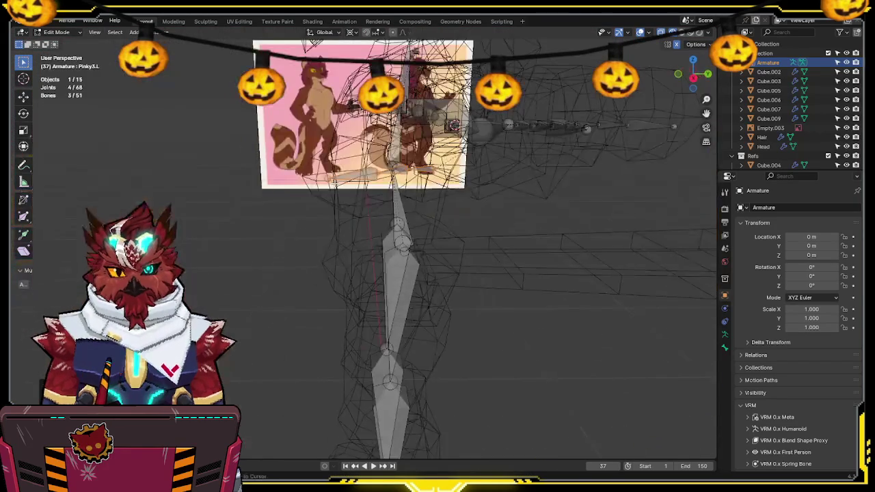
Step: Return to Object Mode with solid shading and start editing the hand mesh Cube.007
{"action": "key", "text": "Tab"}
{"action": "key", "text": "shift+z"}
{"action": "left_click", "coordinate": [400, 161]}
{"action": "key", "text": "KP_Divide"}
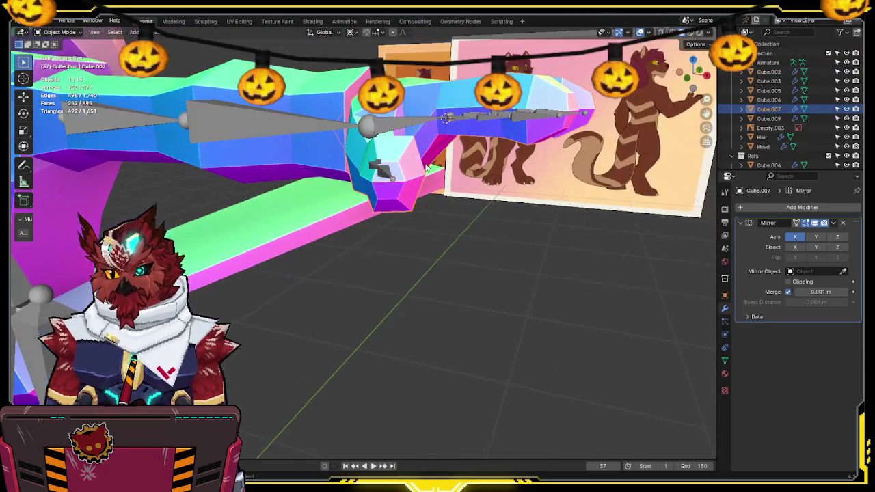
{"action": "key", "text": "Tab"}
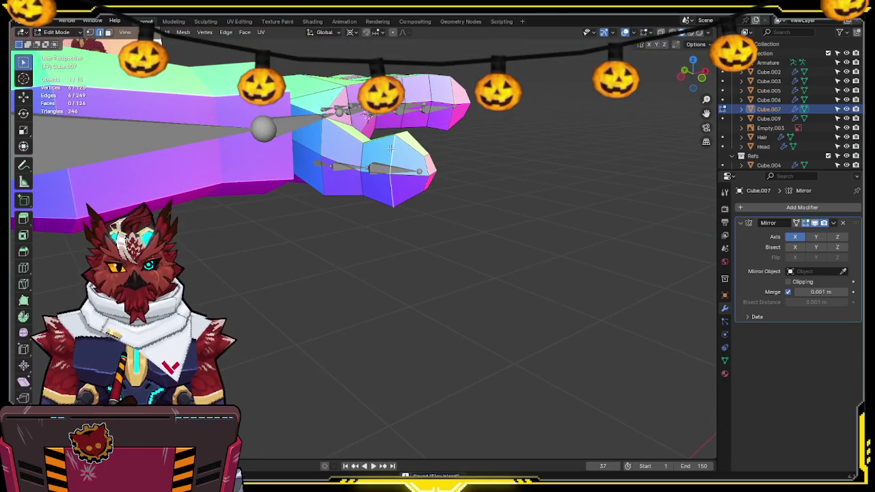
{"action": "key", "text": "KP_Divide"}
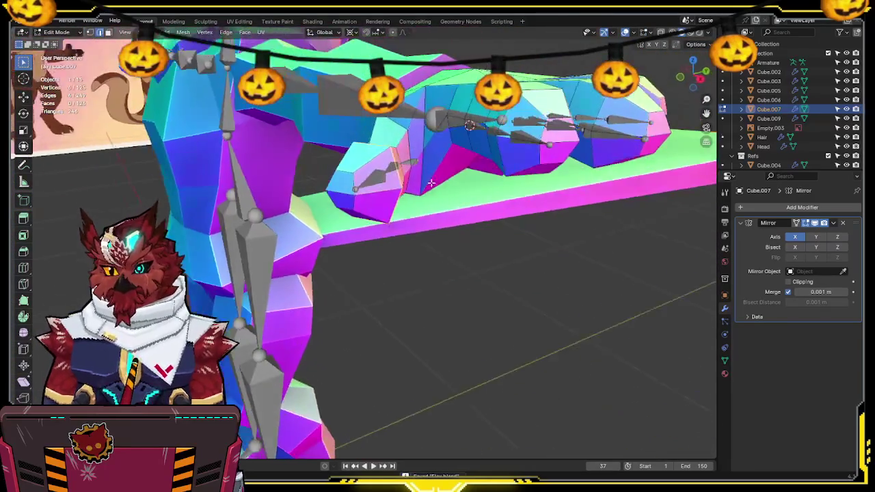
Step: Scale the lower finger to 0.745 along Z so it wraps the finger bones
{"action": "mouse_move", "coordinate": [321, 149]}
{"action": "middle_mouse_down"}
{"action": "mouse_move", "coordinate": [477, 207]}
{"action": "mouse_move", "coordinate": [423, 178]}
{"action": "mouse_move", "coordinate": [370, 123]}
{"action": "middle_mouse_up"}
{"action": "key", "text": "g"}
{"action": "key", "text": "z"}
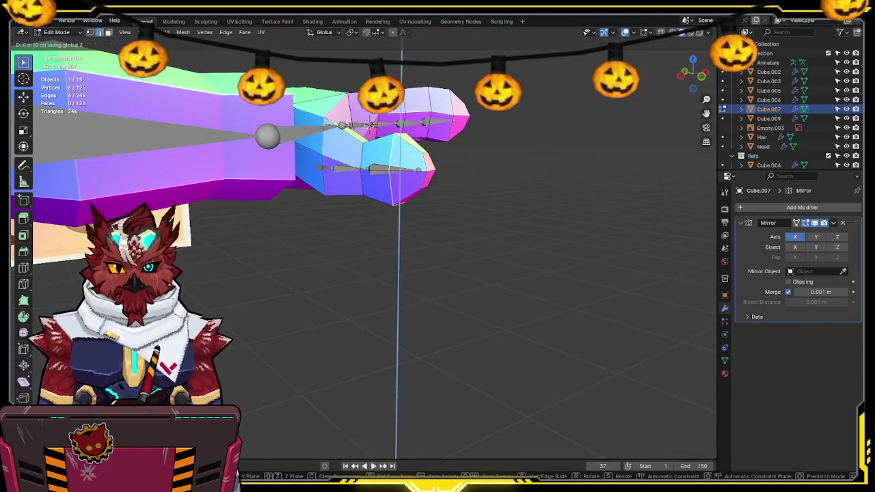
{"action": "key", "text": "s"}
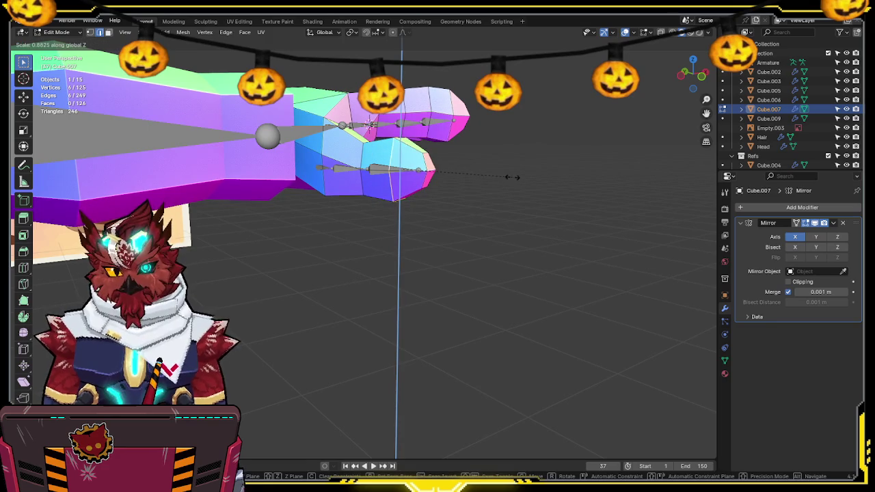
{"action": "left_click", "coordinate": [512, 177]}
Step: Check the fit from the right side, return to Object Mode and select the Armature
{"action": "left_click", "coordinate": [707, 75]}
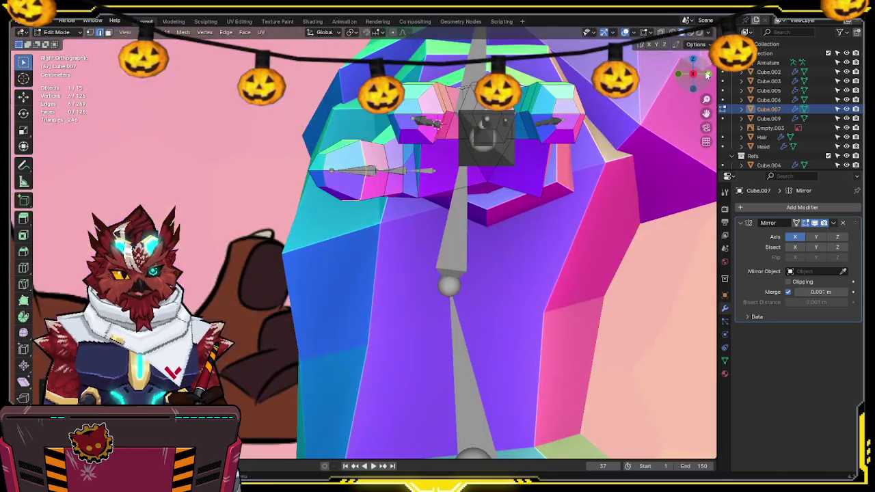
{"action": "mouse_move", "coordinate": [437, 130]}
{"action": "middle_mouse_down", "text": "shift"}
{"action": "mouse_move", "coordinate": [437, 149]}
{"action": "mouse_move", "coordinate": [409, 130]}
{"action": "middle_mouse_up", "text": "shift"}
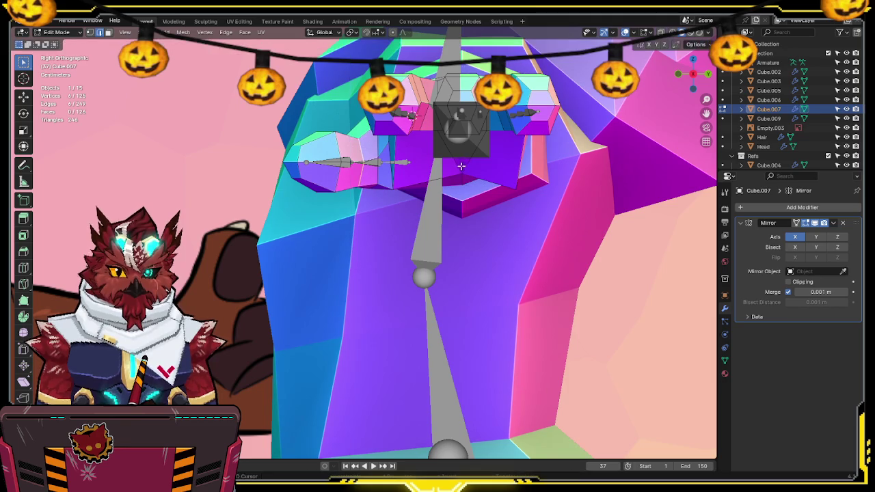
{"action": "mouse_move", "coordinate": [456, 169]}
{"action": "middle_mouse_down"}
{"action": "mouse_move", "coordinate": [436, 178]}
{"action": "mouse_move", "coordinate": [500, 188]}
{"action": "mouse_move", "coordinate": [490, 180]}
{"action": "mouse_move", "coordinate": [497, 178]}
{"action": "mouse_move", "coordinate": [412, 200]}
{"action": "mouse_move", "coordinate": [326, 166]}
{"action": "mouse_move", "coordinate": [403, 188]}
{"action": "middle_mouse_up"}
{"action": "key", "text": "ctrl+Tab"}
{"action": "left_click", "coordinate": [455, 191]}
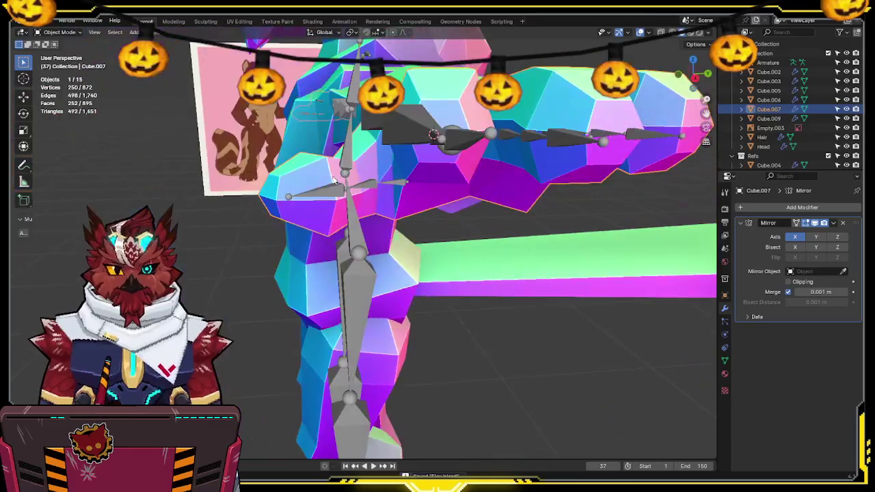
{"action": "left_click", "coordinate": [403, 186]}
{"action": "left_click", "coordinate": [695, 78]}
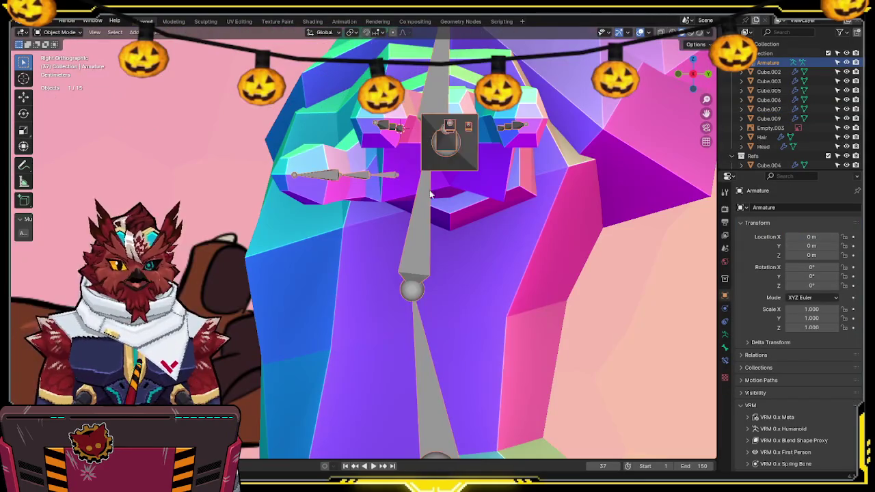
Step: In wireframe Edit Mode, nudge the Thumb1.L tip slightly upward along Z
{"action": "key", "text": "Tab"}
{"action": "key", "text": "shift+z"}
{"action": "key", "text": "g"}
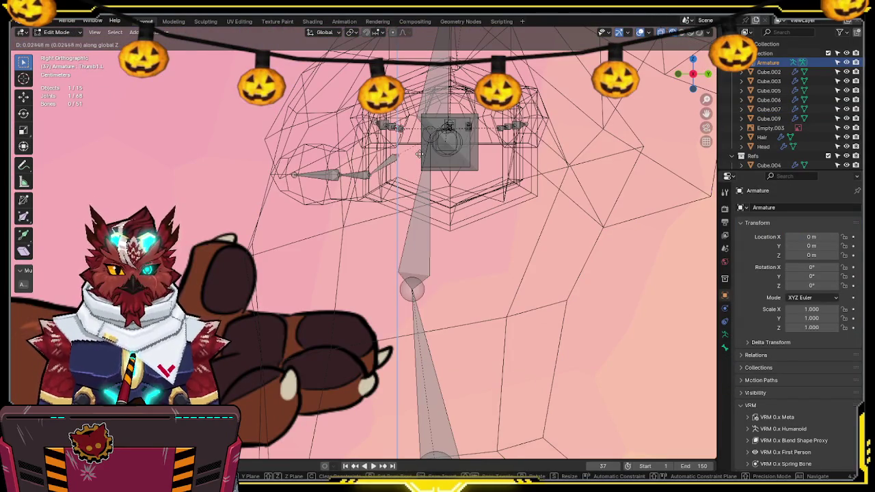
{"action": "left_click", "coordinate": [419, 159]}
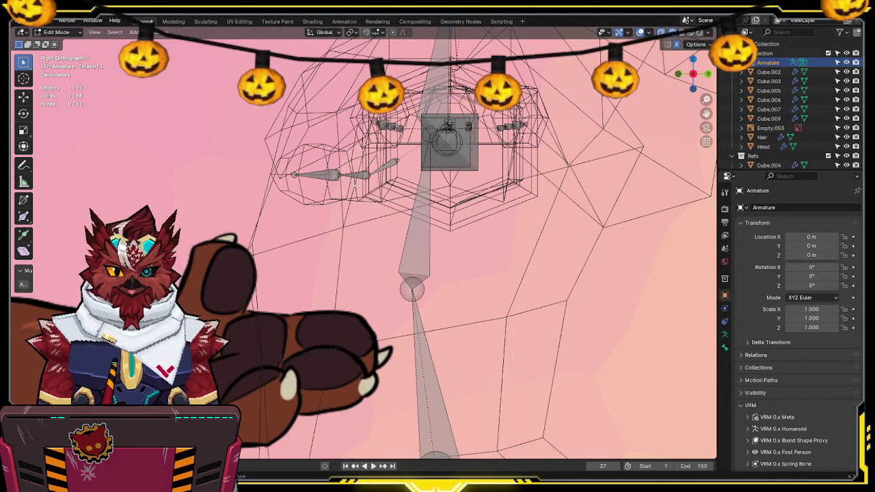
{"action": "key", "text": "g"}
{"action": "key", "text": "z"}
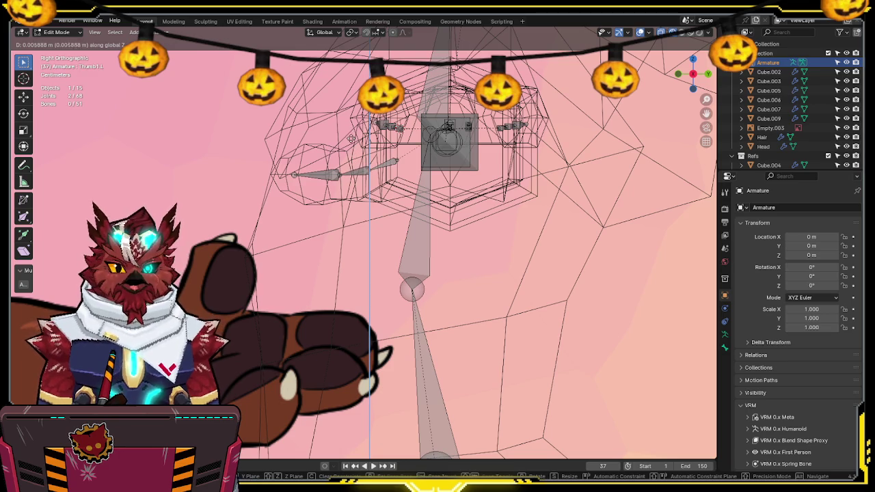
{"action": "left_click", "coordinate": [350, 139]}
Step: Return the armature to Object Mode in solid shading and show the VRM sidebar panel
{"action": "key", "text": "shift+z"}
{"action": "middle_click_drag", "start_coordinate": [340, 190], "coordinate": [469, 168]}
{"action": "key", "text": "ctrl+Tab"}
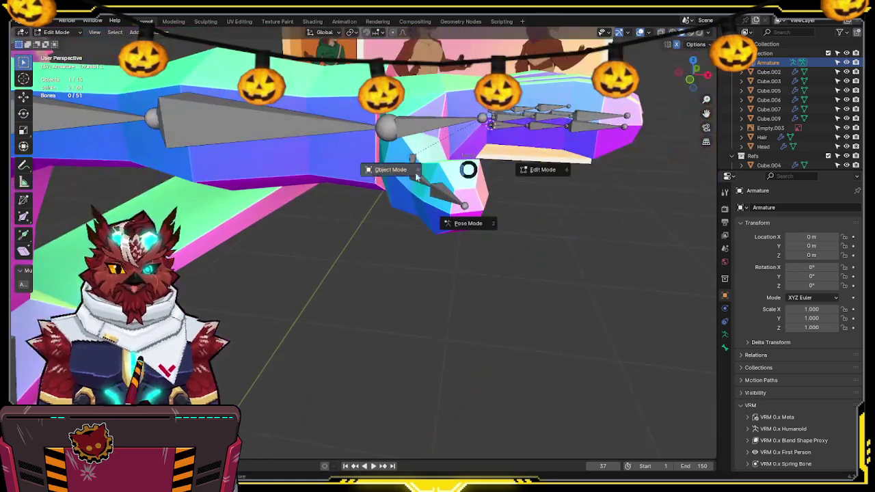
{"action": "left_click", "coordinate": [389, 174]}
{"action": "middle_click_drag", "start_coordinate": [405, 161], "coordinate": [483, 179]}
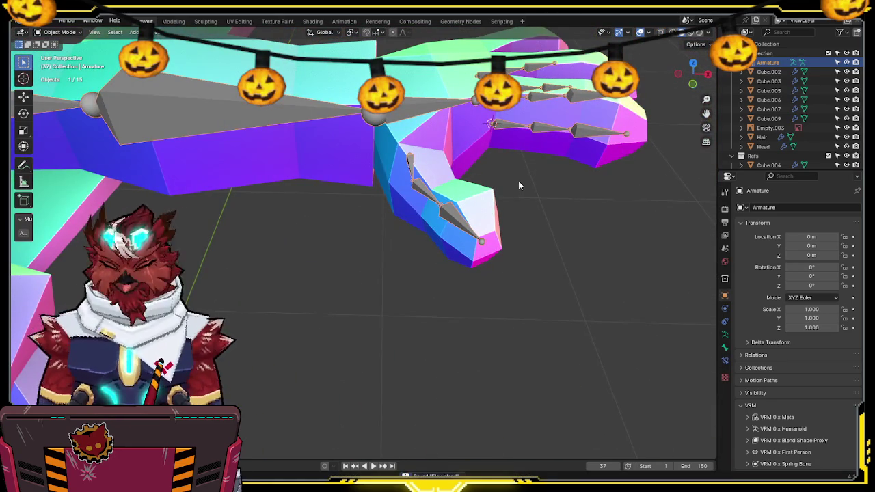
{"action": "key", "text": "n"}
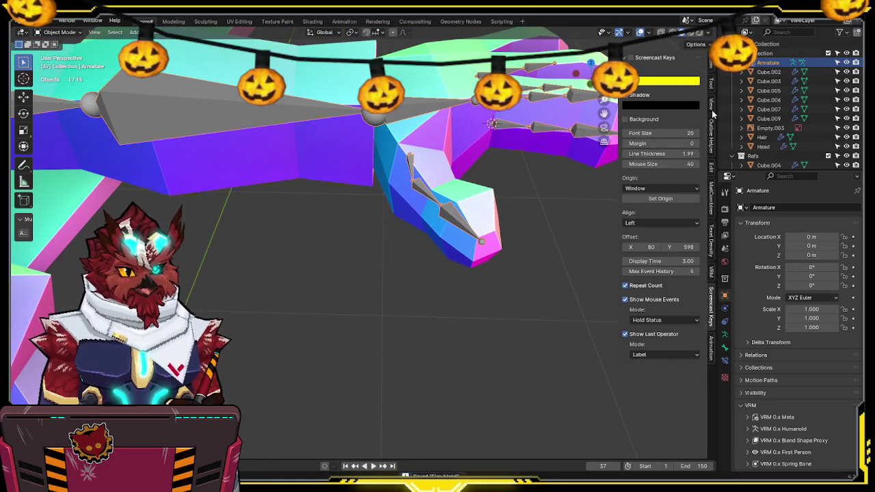
{"action": "left_click", "coordinate": [711, 278]}
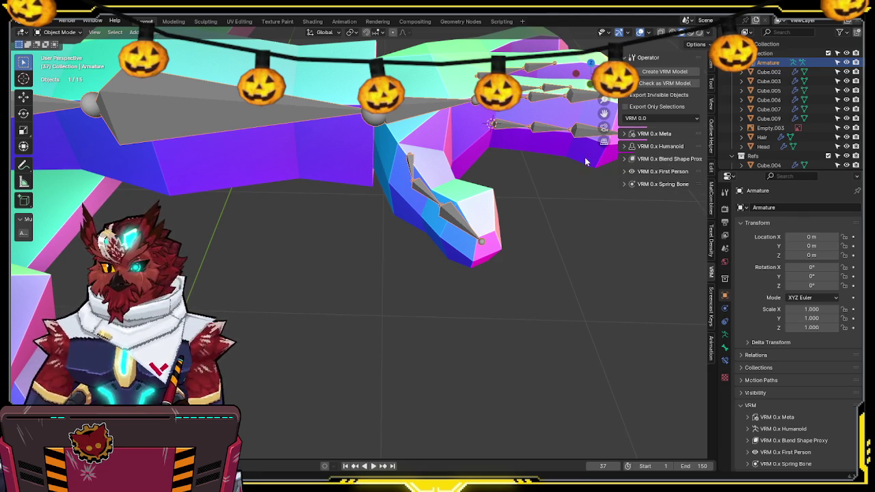
Step: Hide the N sidebar and orbit and zoom in on the low-poly hand
{"action": "key", "text": "n"}
{"action": "mouse_move", "coordinate": [483, 171]}
{"action": "middle_mouse_down"}
{"action": "mouse_move", "coordinate": [518, 158]}
{"action": "mouse_move", "coordinate": [552, 174]}
{"action": "mouse_move", "coordinate": [527, 172]}
{"action": "mouse_move", "coordinate": [615, 117]}
{"action": "middle_mouse_up"}
{"action": "scroll", "coordinate": [525, 169], "scroll_direction": "up", "scroll_amount": 3}
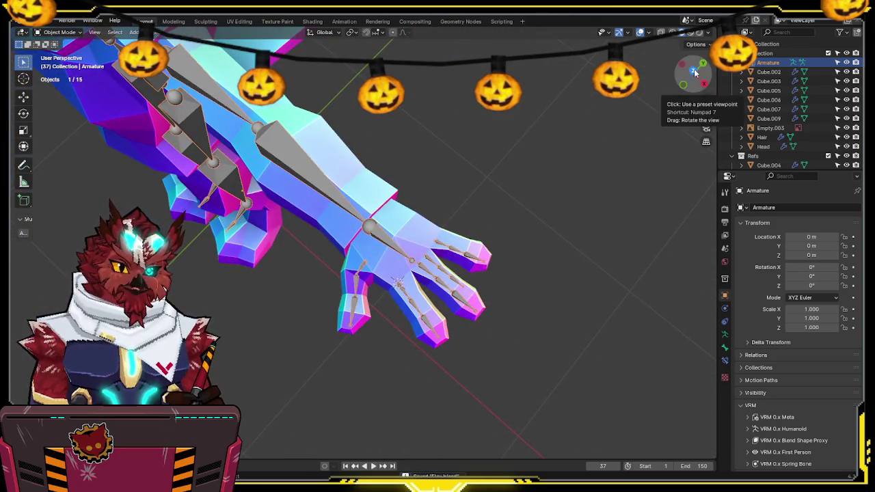
Step: From the top view, select the Ring1.L–Ring3.L bones and move them up out of the hand
{"action": "left_click", "coordinate": [691, 68]}
{"action": "scroll", "coordinate": [581, 148], "scroll_direction": "up", "scroll_amount": 1}
{"action": "scroll", "coordinate": [519, 156], "scroll_direction": "up", "scroll_amount": 2}
{"action": "scroll", "coordinate": [477, 164], "scroll_direction": "up", "scroll_amount": 1}
{"action": "key", "text": "Tab"}
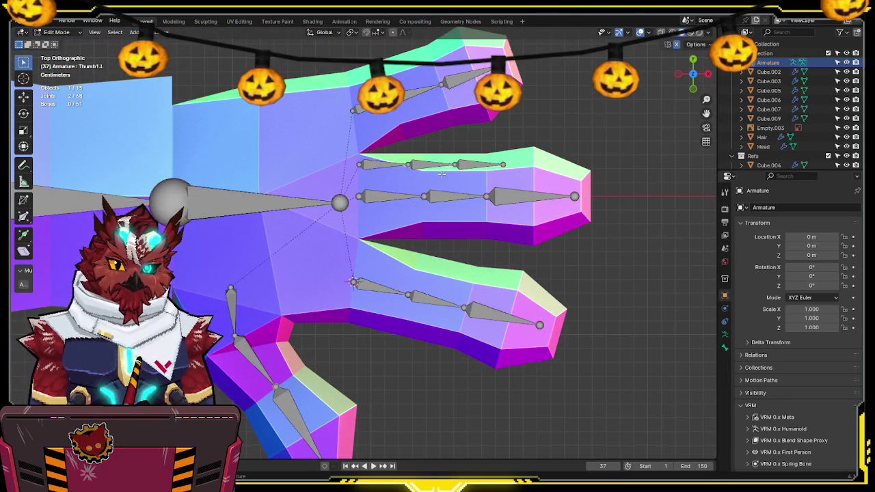
{"action": "left_click", "coordinate": [425, 166]}
{"action": "left_click", "coordinate": [401, 164], "text": "shift"}
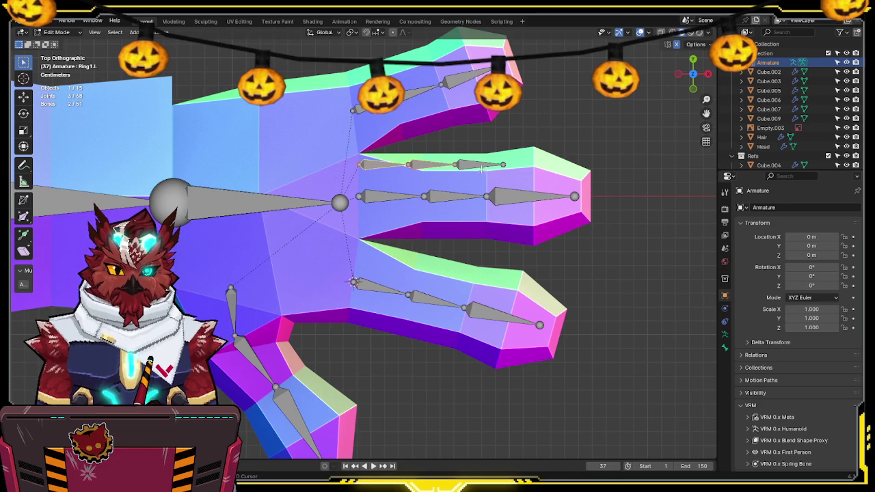
{"action": "left_click", "coordinate": [482, 166], "text": "shift"}
{"action": "key", "text": "g"}
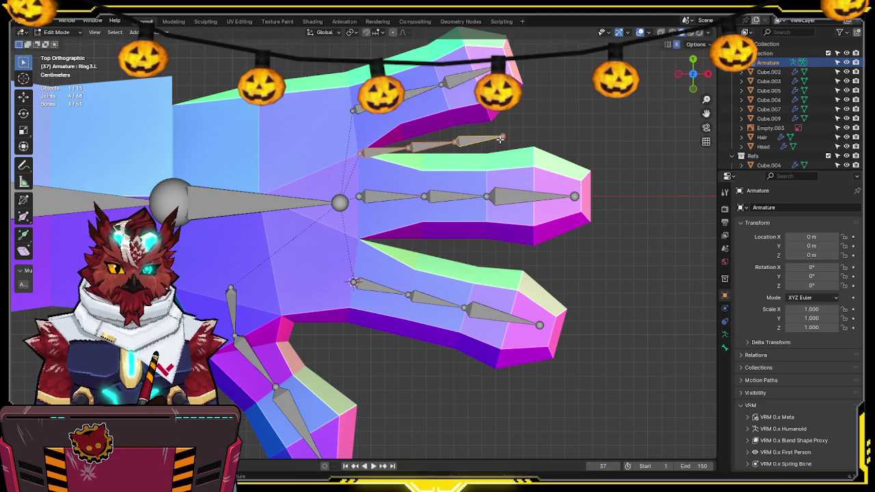
{"action": "key", "text": "g"}
{"action": "left_click", "coordinate": [522, 135]}
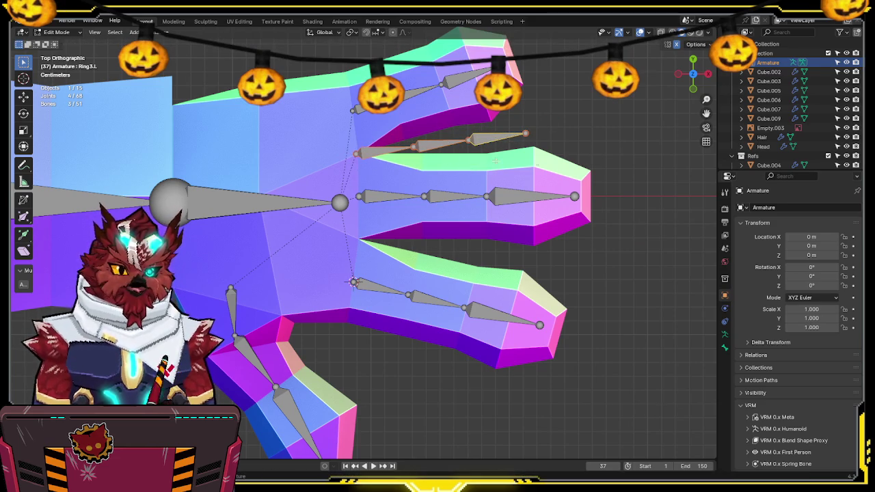
Step: Turn off Deform for the Ring2.L and Ring3.L bones in Bone Properties
{"action": "left_click", "coordinate": [395, 156]}
{"action": "left_click", "coordinate": [726, 347]}
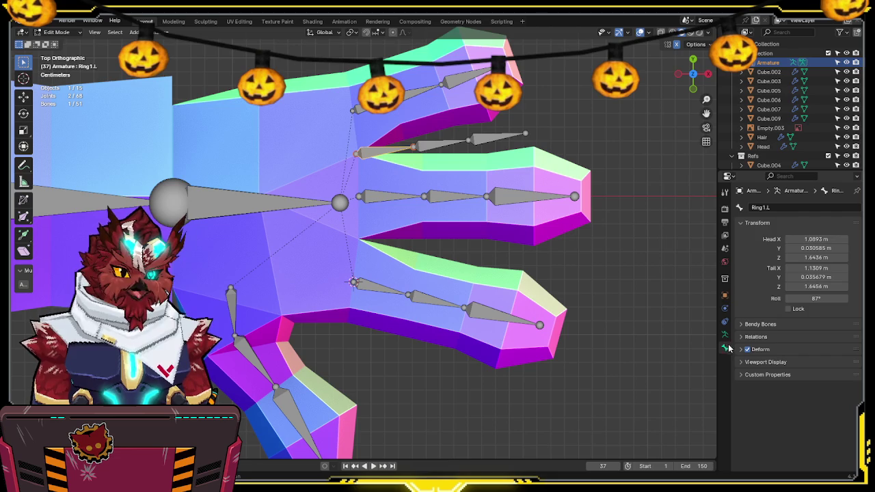
{"action": "left_click", "coordinate": [443, 144]}
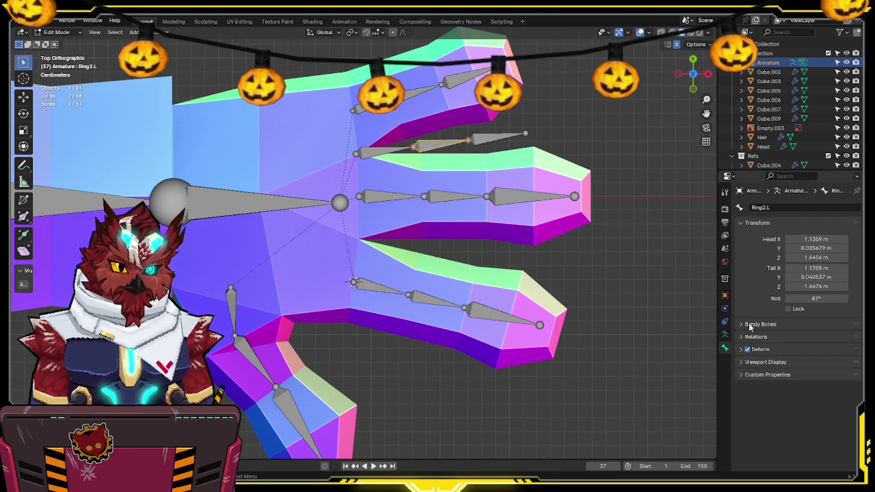
{"action": "left_click", "coordinate": [755, 350]}
{"action": "left_click", "coordinate": [745, 350]}
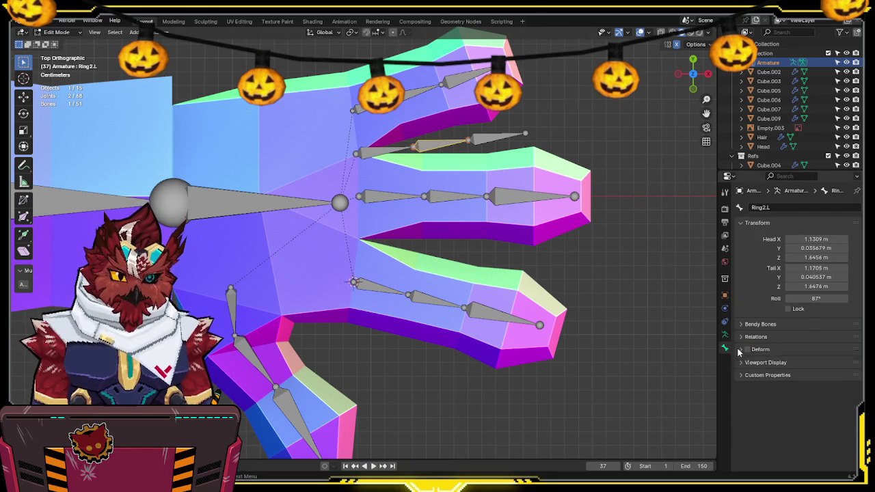
{"action": "left_click", "coordinate": [492, 136]}
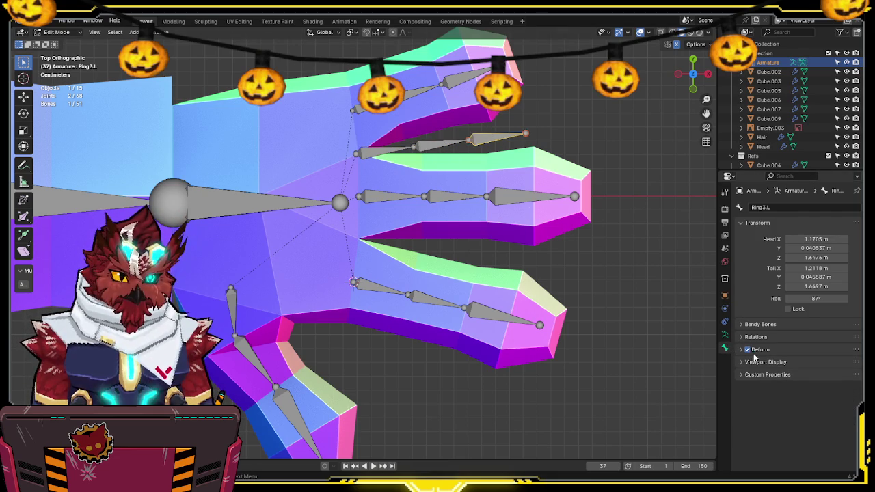
Step: Frame the whole arm from the top in X-ray and select the left upper arm's shoulder joint
{"action": "scroll", "coordinate": [383, 246], "scroll_direction": "down", "scroll_amount": 5}
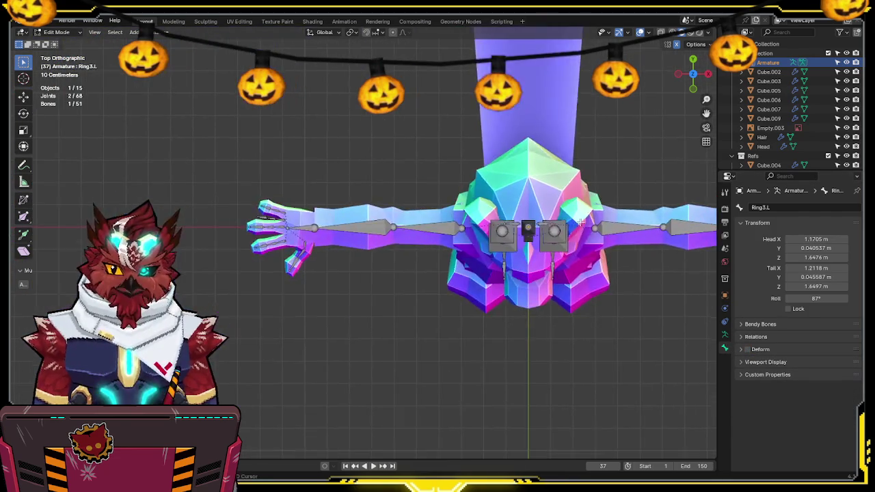
{"action": "middle_click_drag", "start_coordinate": [171, 218], "coordinate": [423, 212], "text": "shift"}
{"action": "scroll", "coordinate": [423, 213], "scroll_direction": "up", "scroll_amount": 5}
{"action": "left_click", "coordinate": [463, 215]}
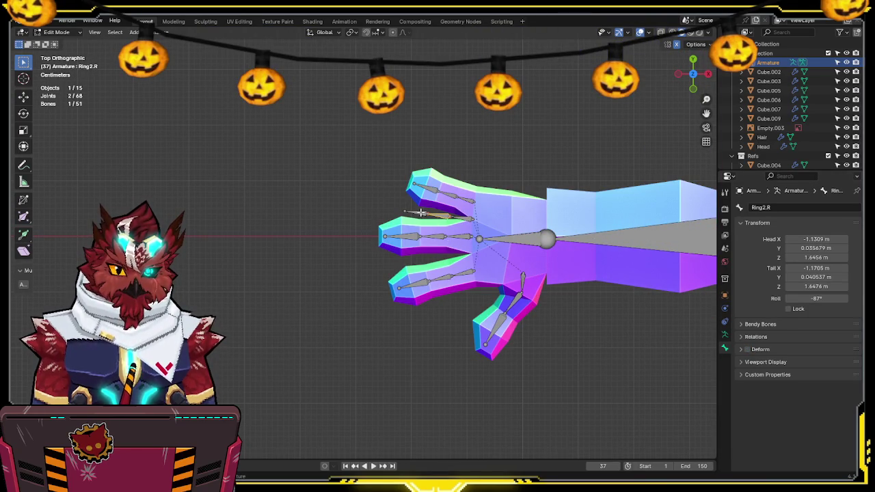
{"action": "mouse_move", "coordinate": [615, 260]}
{"action": "middle_mouse_down", "text": "shift"}
{"action": "mouse_move", "coordinate": [322, 256]}
{"action": "mouse_move", "coordinate": [537, 144]}
{"action": "middle_mouse_up", "text": "shift"}
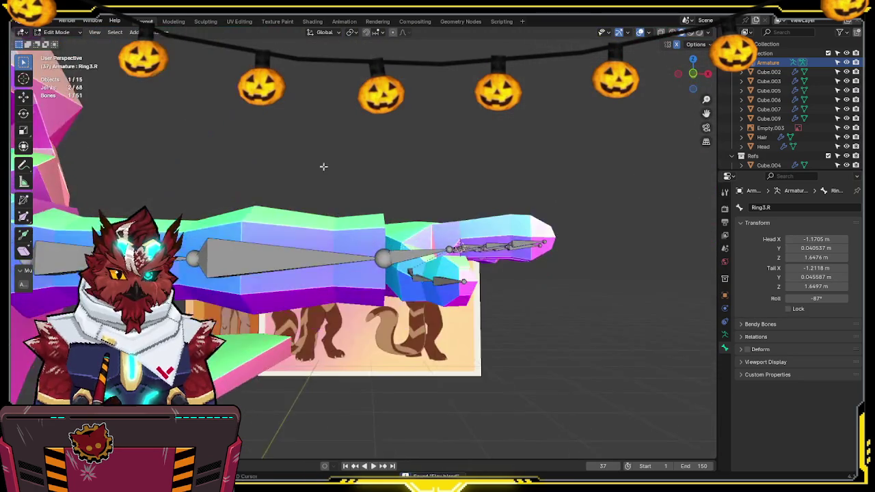
{"action": "left_click", "coordinate": [693, 74]}
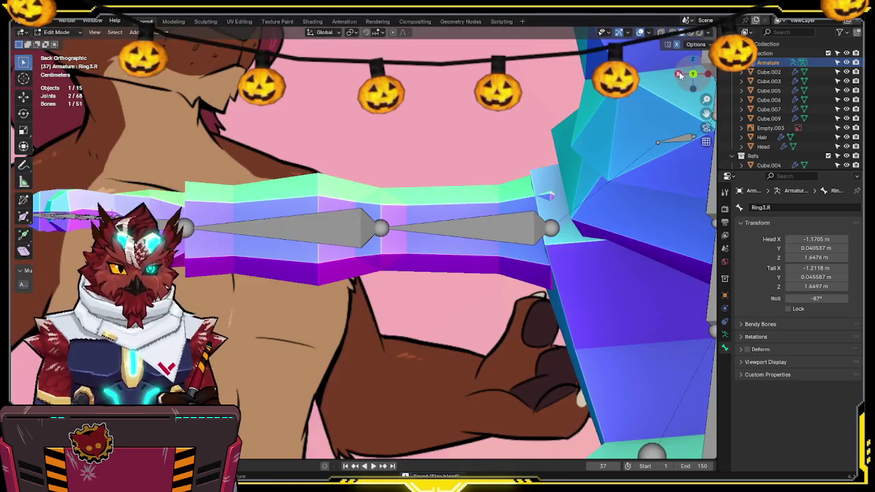
{"action": "left_click", "coordinate": [693, 62]}
{"action": "key", "text": "alt+z"}
{"action": "left_click", "coordinate": [372, 223]}
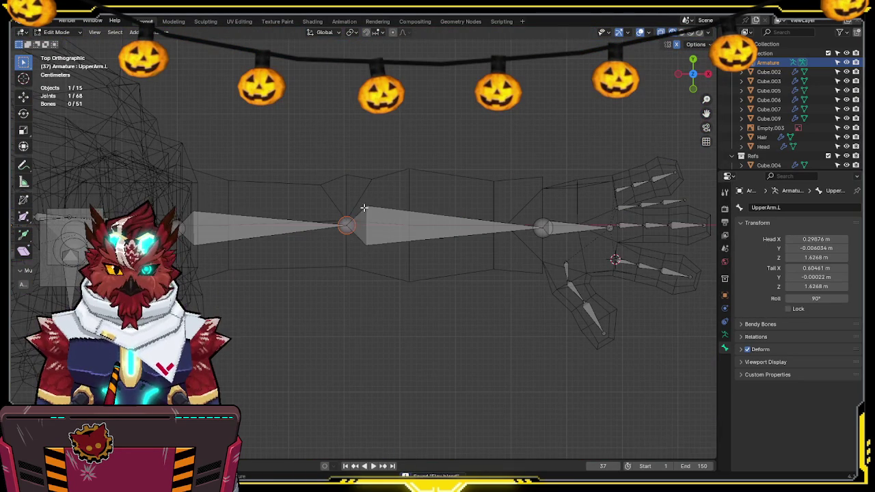
Step: Move the Hand.L bone and the elbow joint along Y to centre them in the arm mesh
{"action": "middle_click_drag", "start_coordinate": [390, 210], "coordinate": [334, 217], "text": "shift"}
{"action": "left_click", "coordinate": [560, 228]}
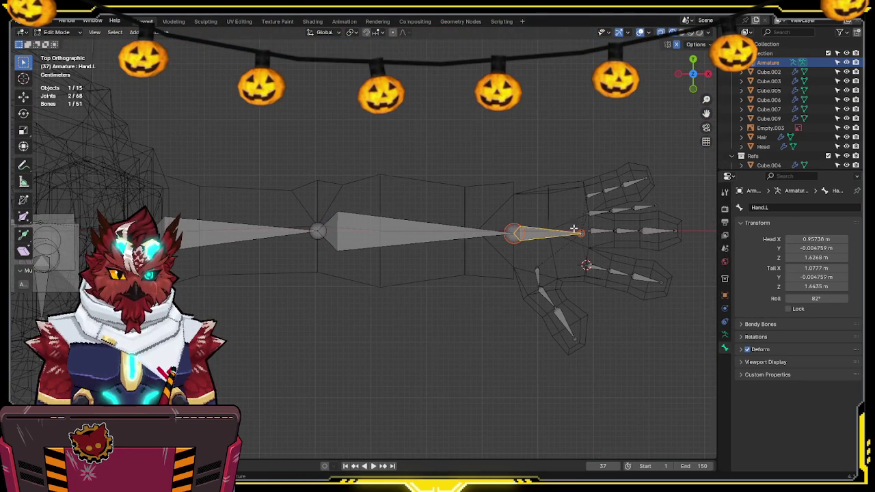
{"action": "key", "text": "g"}
{"action": "key", "text": "y"}
{"action": "left_click", "coordinate": [592, 162]}
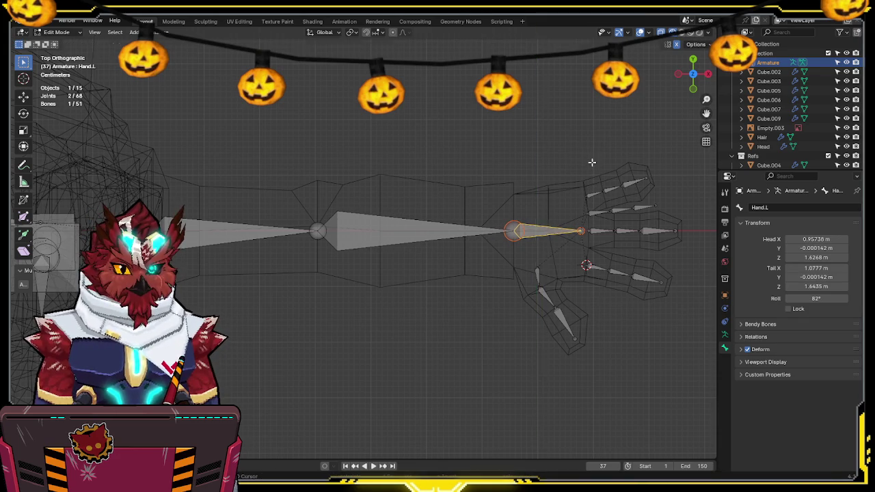
{"action": "left_click", "coordinate": [321, 225]}
{"action": "key", "text": "g"}
{"action": "key", "text": "y"}
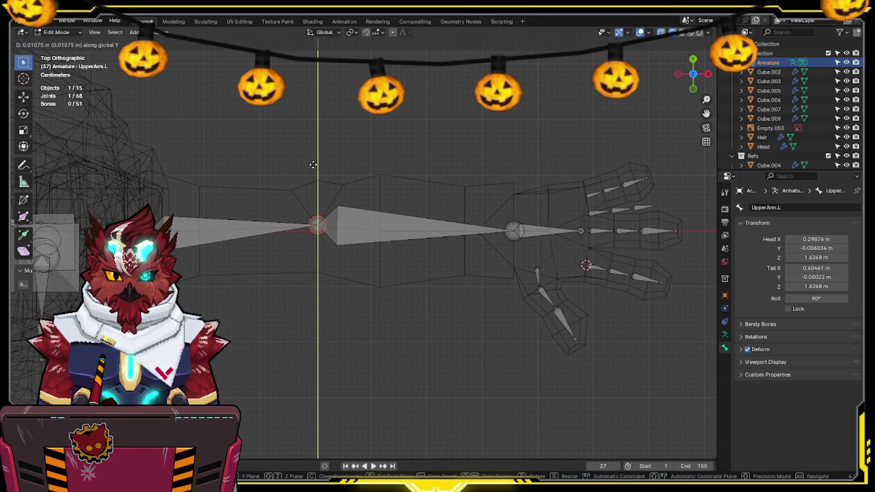
{"action": "left_click", "coordinate": [312, 164]}
Step: Inspect the shoulder edge of arm mesh Cube.005, then reselect the UpperArm.L head joint in Edit Mode
{"action": "scroll", "coordinate": [308, 193], "scroll_direction": "up", "scroll_amount": 2}
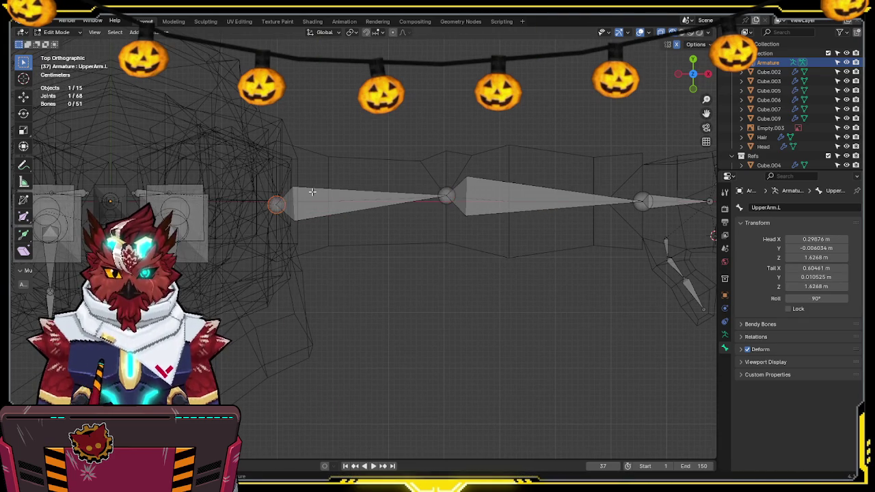
{"action": "key", "text": "Tab"}
{"action": "left_click", "coordinate": [274, 158]}
{"action": "left_click", "coordinate": [322, 152]}
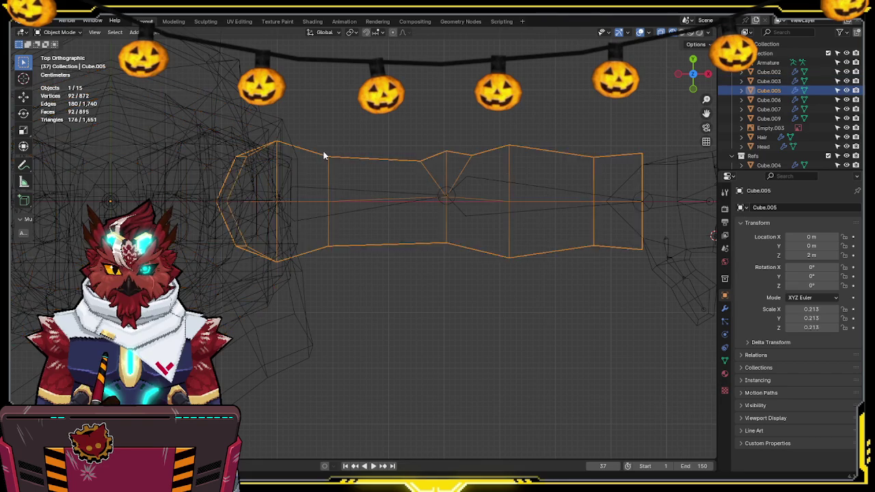
{"action": "key", "text": "Tab"}
{"action": "left_click", "coordinate": [282, 176]}
{"action": "key", "text": "Tab"}
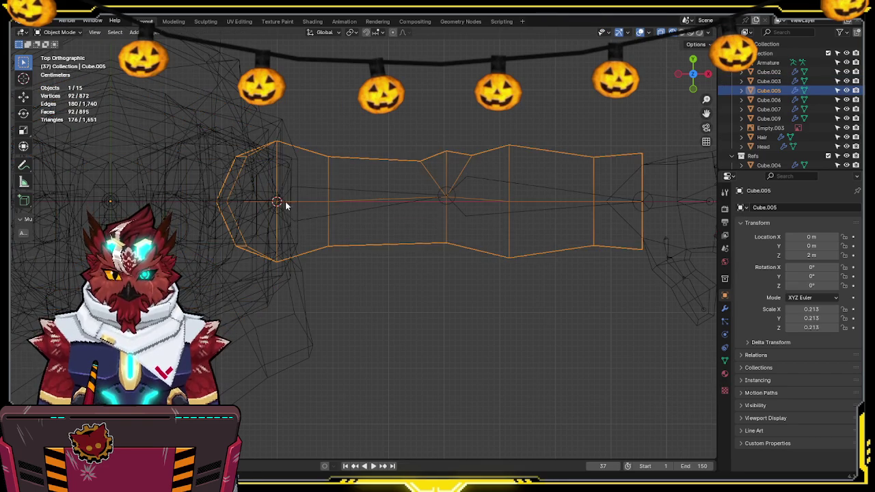
{"action": "left_click", "coordinate": [284, 201]}
{"action": "key", "text": "Tab"}
{"action": "key", "text": "shift+s"}
{"action": "left_click", "coordinate": [317, 185]}
Step: Return the Armature to Object Mode with solid shading and view it from the right
{"action": "key", "text": "KP_1"}
{"action": "scroll", "coordinate": [388, 180], "scroll_direction": "down", "scroll_amount": 2}
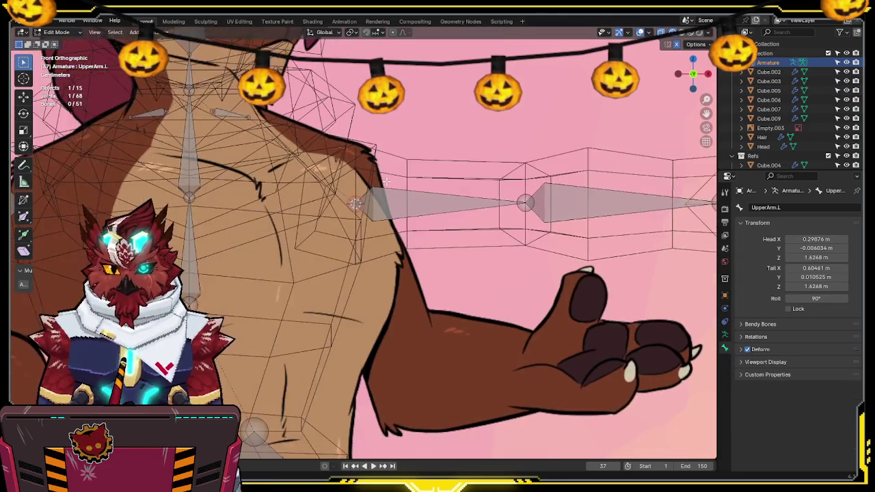
{"action": "key", "text": "shift+z"}
{"action": "key", "text": "ctrl+Tab"}
{"action": "left_click", "coordinate": [345, 198]}
{"action": "mouse_move", "coordinate": [350, 199]}
{"action": "middle_mouse_down", "text": "shift"}
{"action": "mouse_move", "coordinate": [422, 162]}
{"action": "mouse_move", "coordinate": [442, 141]}
{"action": "middle_mouse_up", "text": "shift"}
{"action": "scroll", "coordinate": [417, 161], "scroll_direction": "down", "scroll_amount": 4}
{"action": "key", "text": "KP_3"}
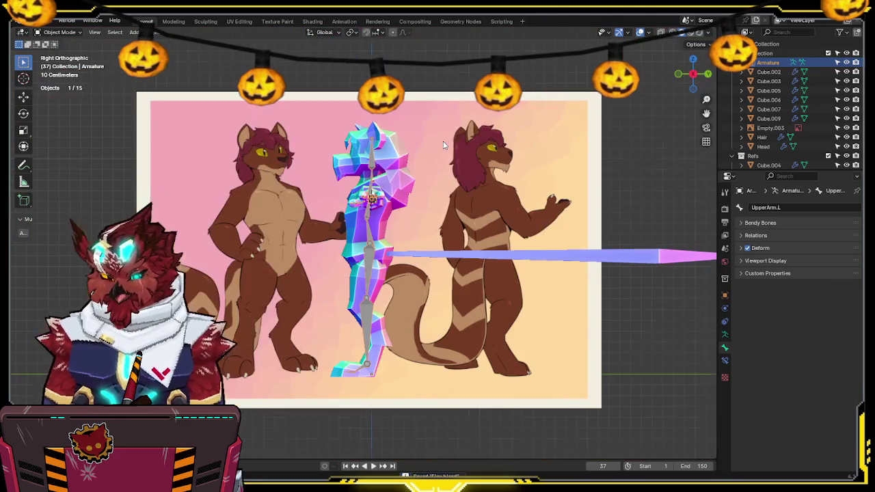
{"action": "middle_click_drag", "start_coordinate": [411, 165], "coordinate": [427, 155], "text": "shift"}
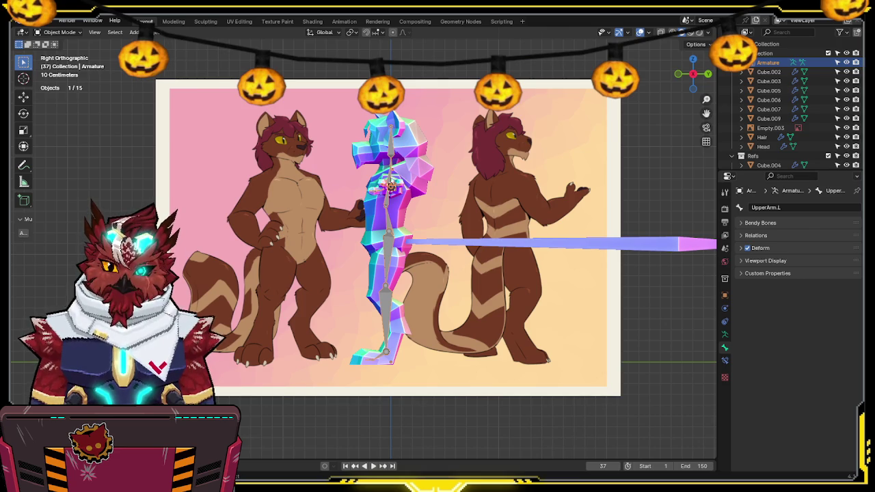
{"action": "mouse_move", "coordinate": [432, 332]}
{"action": "middle_mouse_down"}
{"action": "mouse_move", "coordinate": [522, 328]}
{"action": "mouse_move", "coordinate": [498, 332]}
{"action": "middle_mouse_up"}
{"action": "middle_click_drag", "start_coordinate": [463, 194], "coordinate": [441, 258]}
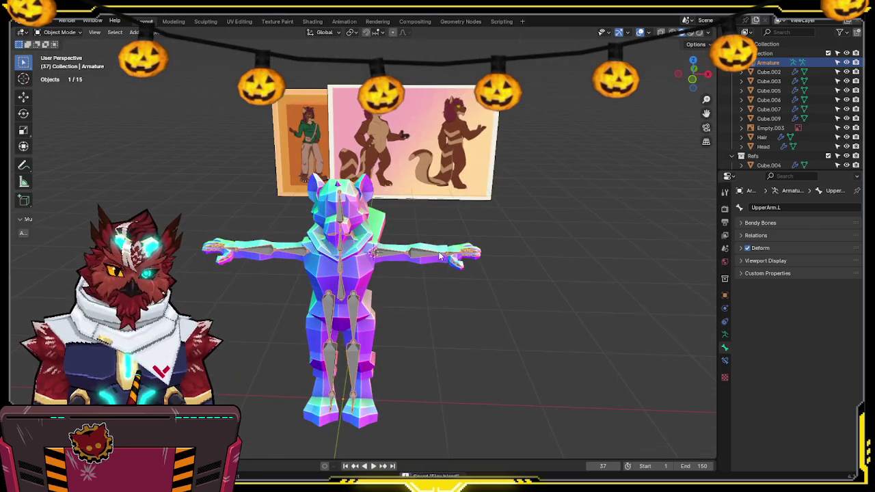
{"action": "key", "text": "KP_1"}
{"action": "scroll", "coordinate": [432, 238], "scroll_direction": "up", "scroll_amount": 3}
{"action": "scroll", "coordinate": [445, 154], "scroll_direction": "up", "scroll_amount": 1}
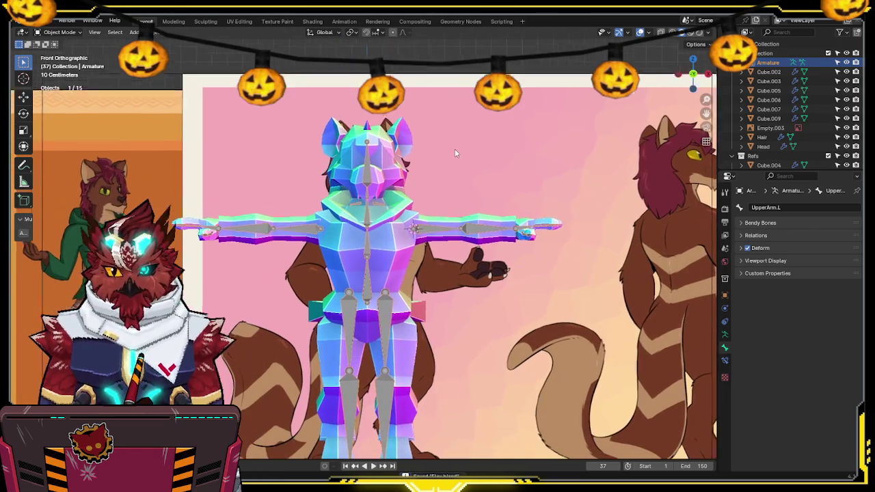
{"action": "middle_click_drag", "start_coordinate": [468, 130], "coordinate": [457, 201]}
{"action": "scroll", "coordinate": [457, 202], "scroll_direction": "up", "scroll_amount": 3}
{"action": "mouse_move", "coordinate": [463, 258]}
{"action": "middle_mouse_down"}
{"action": "mouse_move", "coordinate": [446, 234]}
{"action": "mouse_move", "coordinate": [344, 159]}
{"action": "middle_mouse_up"}
{"action": "scroll", "coordinate": [446, 234], "scroll_direction": "down", "scroll_amount": 4}
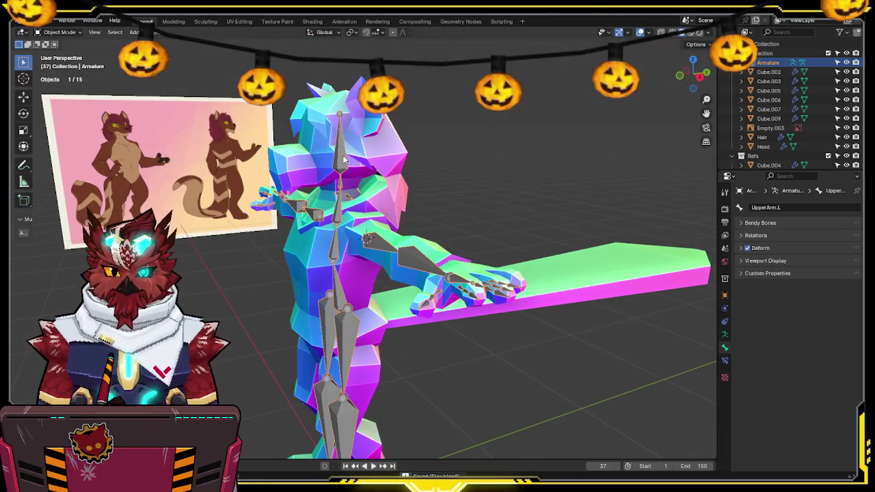
{"action": "key", "text": "KP_1"}
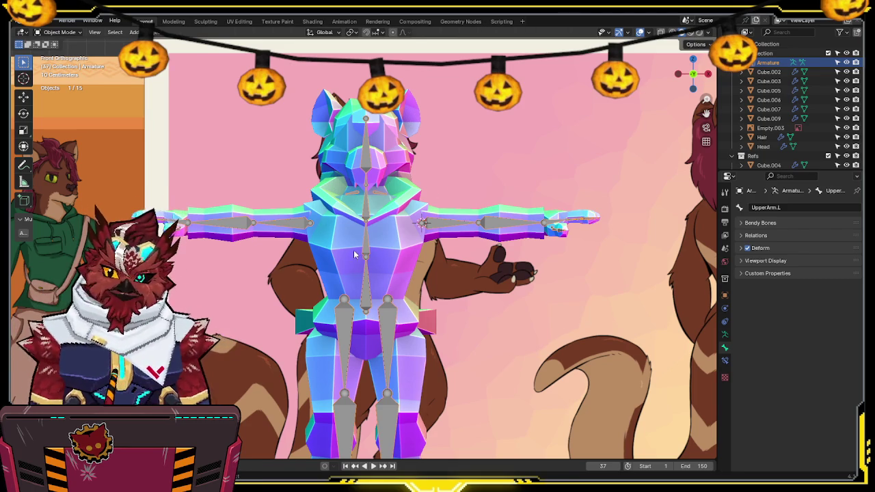
Step: Put the armature in Edit Mode with see-through shading, framing the chest area
{"action": "middle_click_drag", "start_coordinate": [461, 212], "coordinate": [463, 231], "text": "shift"}
{"action": "scroll", "coordinate": [417, 232], "scroll_direction": "down", "scroll_amount": 3, "text": "shift"}
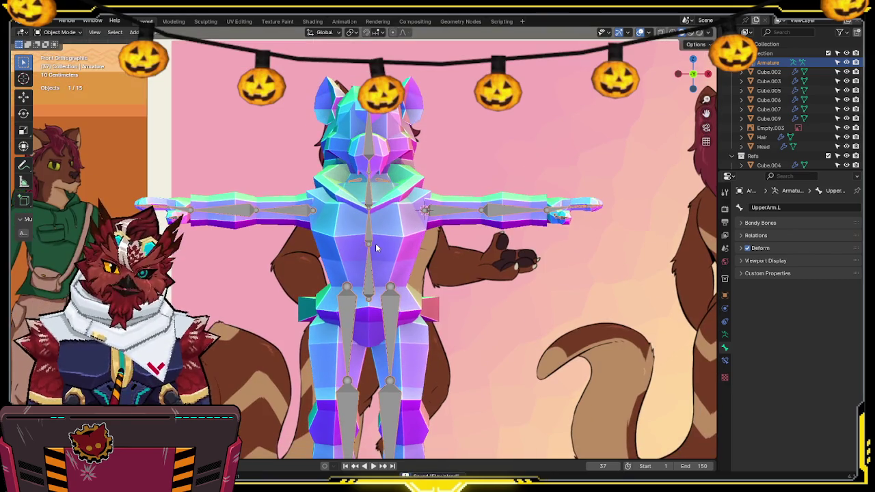
{"action": "key", "text": "KP_3"}
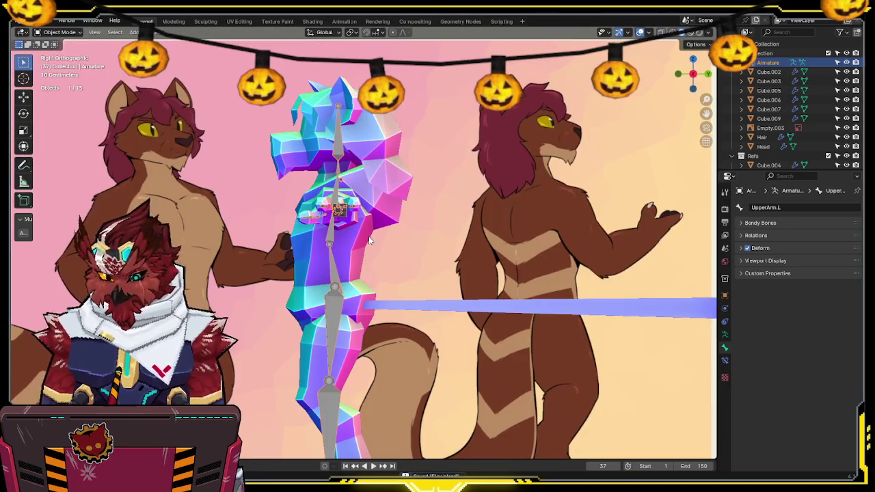
{"action": "key", "text": "KP_1"}
{"action": "key", "text": "Tab"}
{"action": "key", "text": "shift+z"}
{"action": "middle_click_drag", "start_coordinate": [405, 136], "coordinate": [419, 174], "text": "shift"}
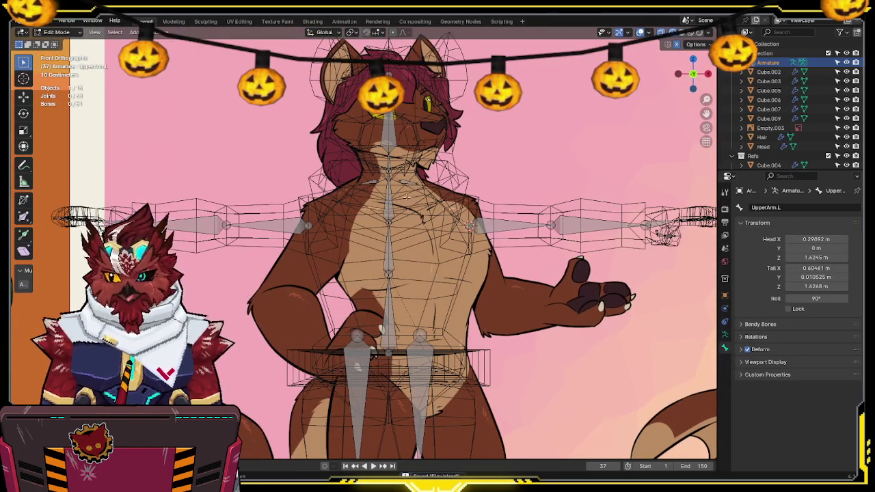
{"action": "scroll", "coordinate": [406, 197], "scroll_direction": "up", "scroll_amount": 1}
{"action": "scroll", "coordinate": [389, 177], "scroll_direction": "up", "scroll_amount": 1}
{"action": "mouse_move", "coordinate": [407, 155]}
{"action": "middle_mouse_down", "text": "shift"}
{"action": "mouse_move", "coordinate": [402, 173]}
{"action": "mouse_move", "coordinate": [403, 150]}
{"action": "middle_mouse_up", "text": "shift"}
Step: Move the Shoulder.L bone into place and raise the Chest bone tip along Z
{"action": "left_click", "coordinate": [389, 127]}
{"action": "key", "text": "g"}
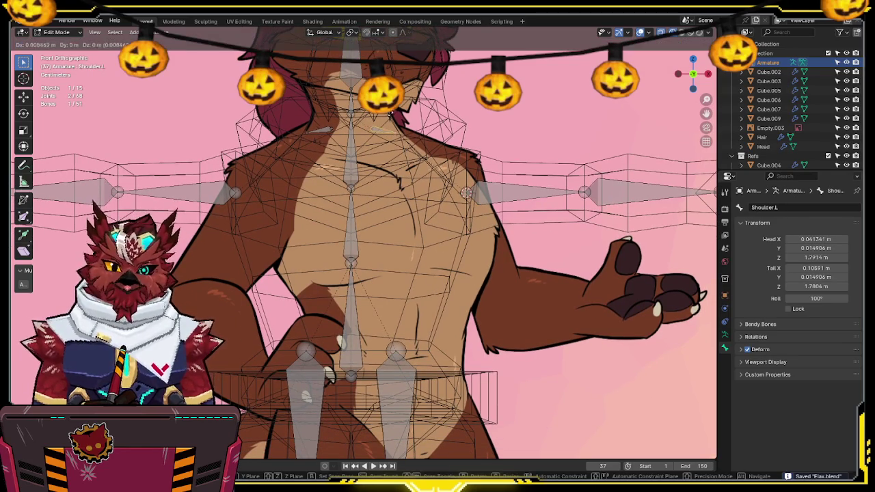
{"action": "left_click", "coordinate": [405, 142]}
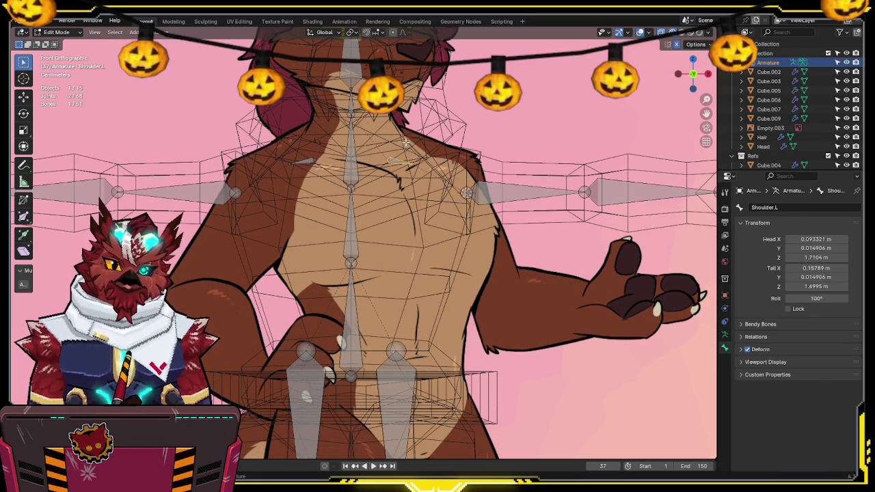
{"action": "left_click", "coordinate": [350, 109]}
{"action": "key", "text": "shift+z"}
{"action": "scroll", "coordinate": [406, 150], "scroll_direction": "up", "scroll_amount": 1}
{"action": "key", "text": "g"}
{"action": "key", "text": "z"}
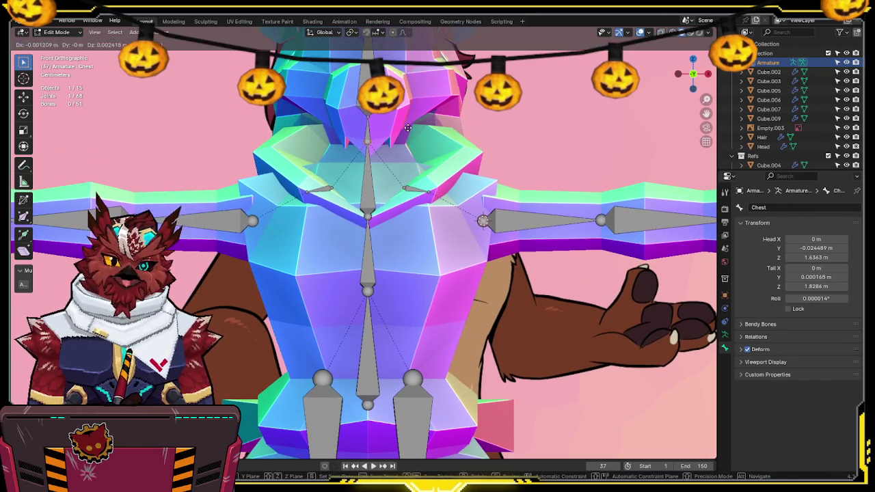
{"action": "left_click", "coordinate": [405, 150]}
Step: Adjust the neck joint and raise the Head bone tip along Z to fit the mesh
{"action": "middle_click_drag", "start_coordinate": [410, 153], "coordinate": [418, 187], "text": "shift"}
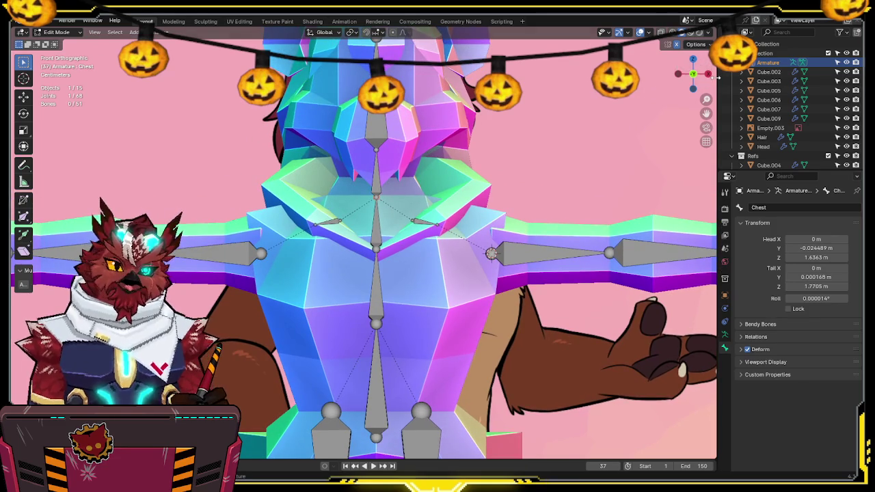
{"action": "left_click", "coordinate": [709, 75]}
{"action": "key", "text": "shift+z"}
{"action": "left_click", "coordinate": [312, 151]}
{"action": "key", "text": "g"}
{"action": "key", "text": "z"}
{"action": "left_click", "coordinate": [326, 152]}
{"action": "middle_click_drag", "start_coordinate": [326, 152], "coordinate": [359, 219], "text": "shift"}
{"action": "left_click", "coordinate": [344, 104]}
{"action": "key", "text": "g"}
{"action": "key", "text": "z"}
{"action": "left_click", "coordinate": [344, 103]}
Step: Narrow the hip joints along X and reposition them vertically along Z
{"action": "middle_click_drag", "start_coordinate": [349, 328], "coordinate": [357, 219], "text": "shift"}
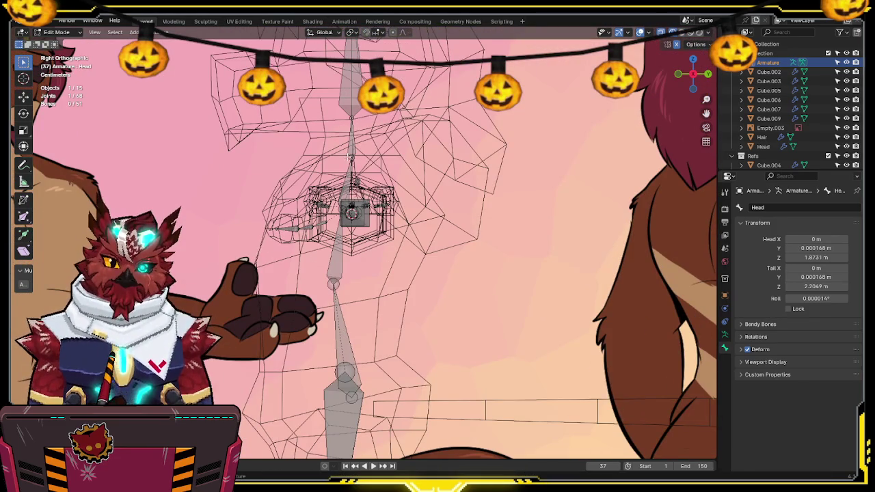
{"action": "left_click", "coordinate": [680, 76]}
{"action": "key", "text": "shift+z"}
{"action": "left_click", "coordinate": [400, 205]}
{"action": "scroll", "coordinate": [425, 201], "scroll_direction": "down", "scroll_amount": 3, "text": "shift"}
{"action": "scroll", "coordinate": [413, 230], "scroll_direction": "down", "scroll_amount": 2, "text": "shift"}
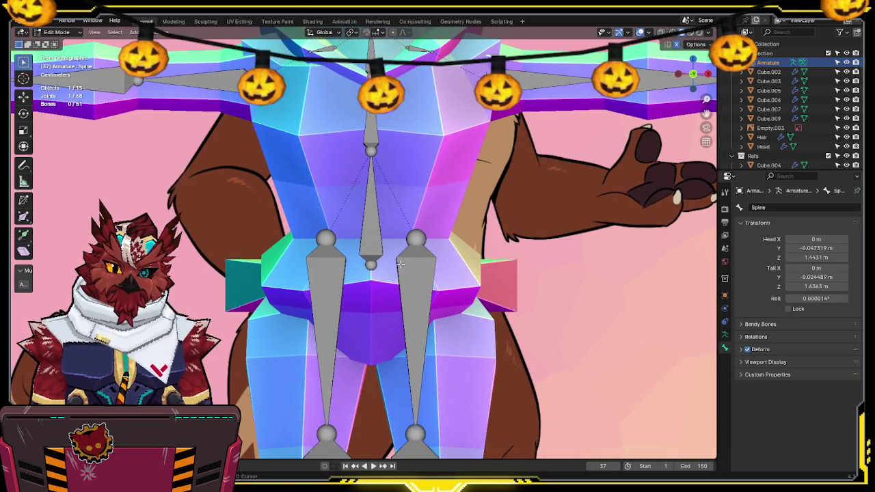
{"action": "key", "text": "shift+z"}
{"action": "key", "text": "shift+s"}
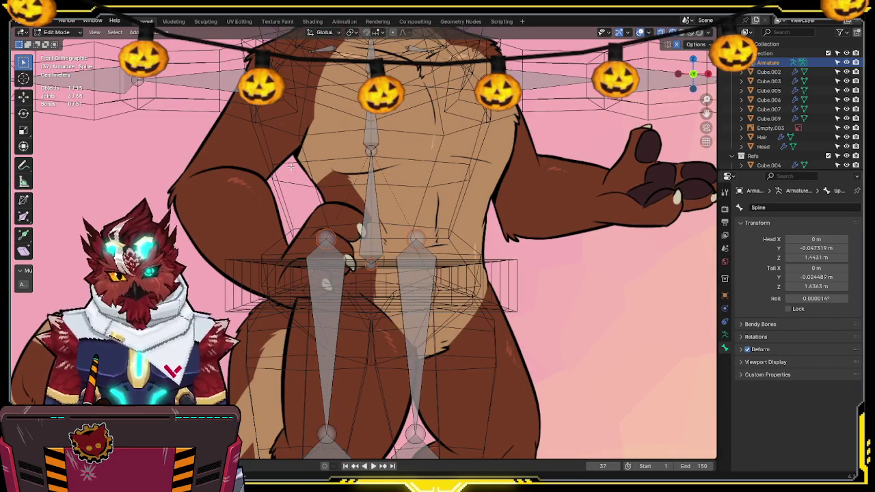
{"action": "key", "text": "s"}
{"action": "key", "text": "x"}
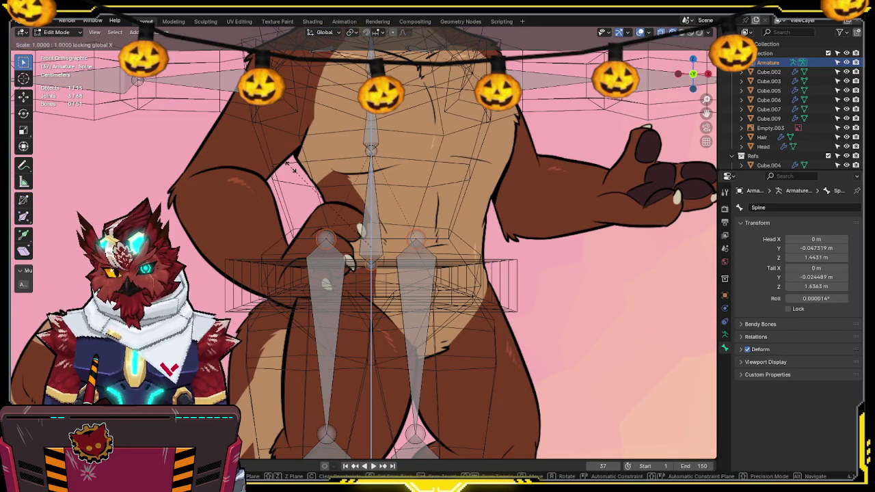
{"action": "key", "text": "Escape"}
{"action": "scroll", "coordinate": [291, 166], "scroll_direction": "down", "scroll_amount": 2, "text": "shift"}
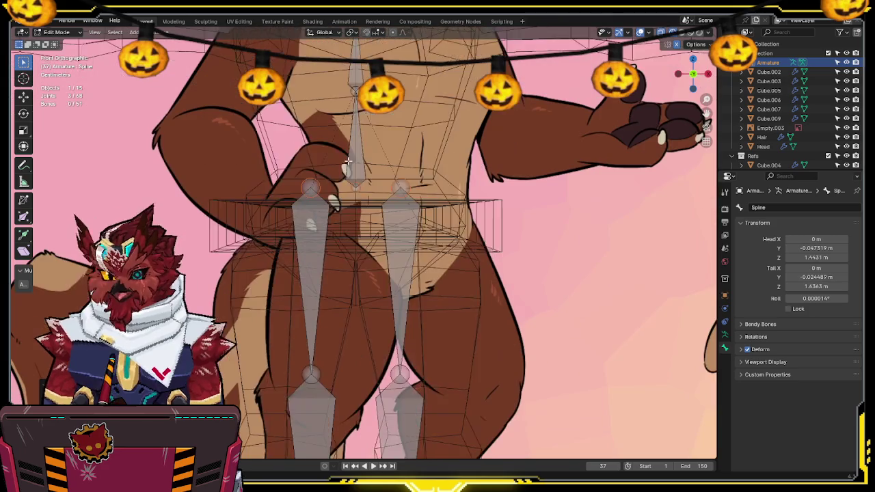
{"action": "key", "text": "shift+z"}
{"action": "key", "text": "g"}
{"action": "key", "text": "z"}
{"action": "left_click", "coordinate": [404, 178]}
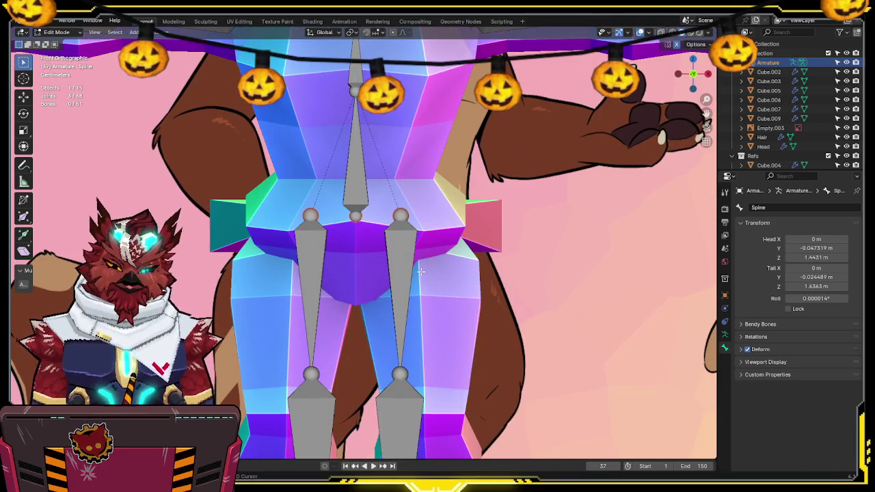
Step: Spread the leg bones along X and lower both knee joints about 0.096 m
{"action": "scroll", "coordinate": [404, 178], "scroll_direction": "down", "scroll_amount": 2, "text": "shift"}
{"action": "scroll", "coordinate": [423, 200], "scroll_direction": "down", "scroll_amount": 3}
{"action": "scroll", "coordinate": [424, 199], "scroll_direction": "down", "scroll_amount": 1, "text": "shift"}
{"action": "key", "text": "l"}
{"action": "key", "text": "g"}
{"action": "key", "text": "x"}
{"action": "left_click", "coordinate": [432, 296]}
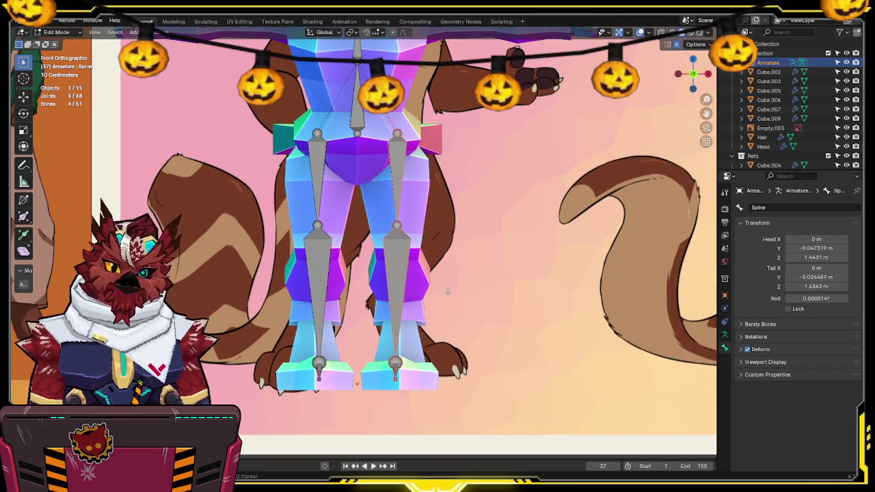
{"action": "key", "text": "shift+z"}
{"action": "left_click", "coordinate": [383, 242]}
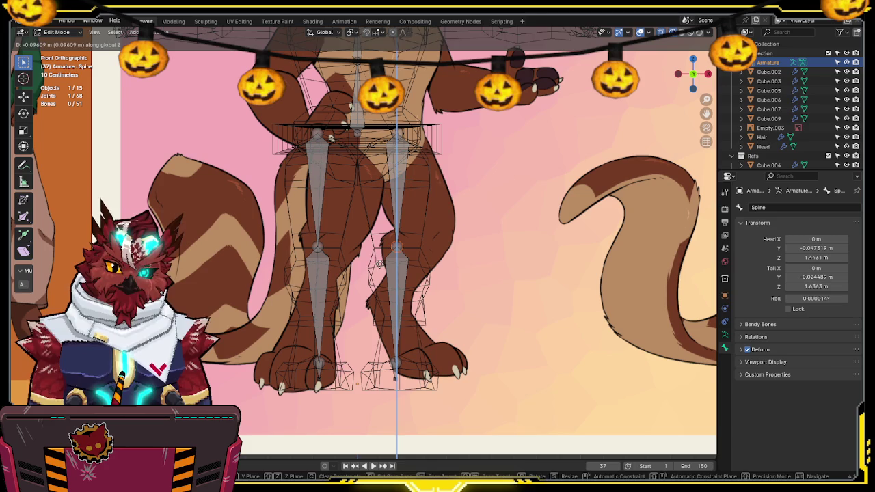
{"action": "left_click", "coordinate": [384, 264]}
{"action": "left_click_drag", "start_coordinate": [422, 316], "coordinate": [380, 388]}
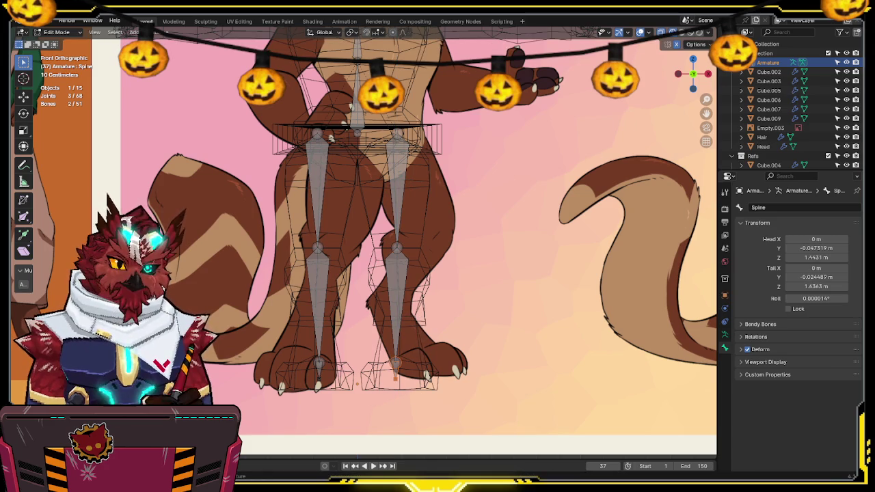
{"action": "left_click", "coordinate": [709, 74]}
{"action": "scroll", "coordinate": [414, 181], "scroll_direction": "up", "scroll_amount": 3}
{"action": "scroll", "coordinate": [413, 181], "scroll_direction": "up", "scroll_amount": 2}
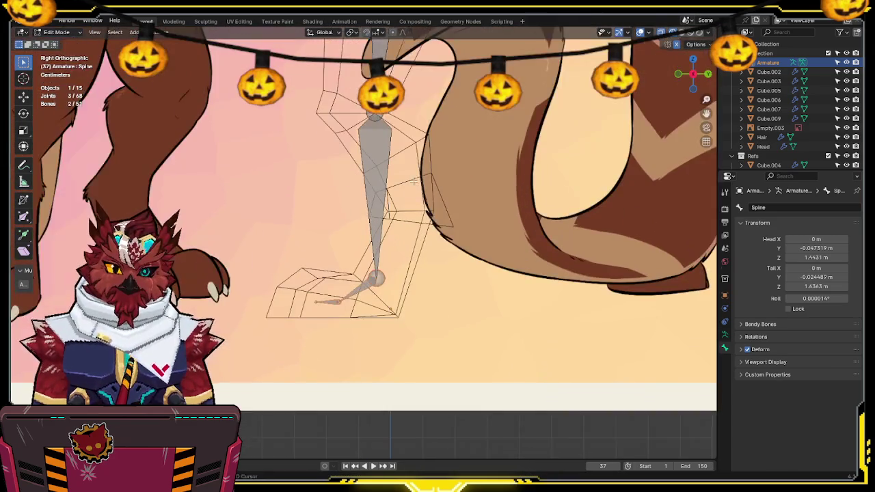
Step: In side view, shift the knee joint along Y to bend the leg and raise the ankle
{"action": "middle_click_drag", "start_coordinate": [414, 181], "coordinate": [414, 248], "text": "shift"}
{"action": "left_click", "coordinate": [376, 173]}
{"action": "key", "text": "g"}
{"action": "key", "text": "y"}
{"action": "left_click", "coordinate": [353, 177]}
{"action": "middle_click_drag", "start_coordinate": [381, 358], "coordinate": [394, 306], "text": "shift"}
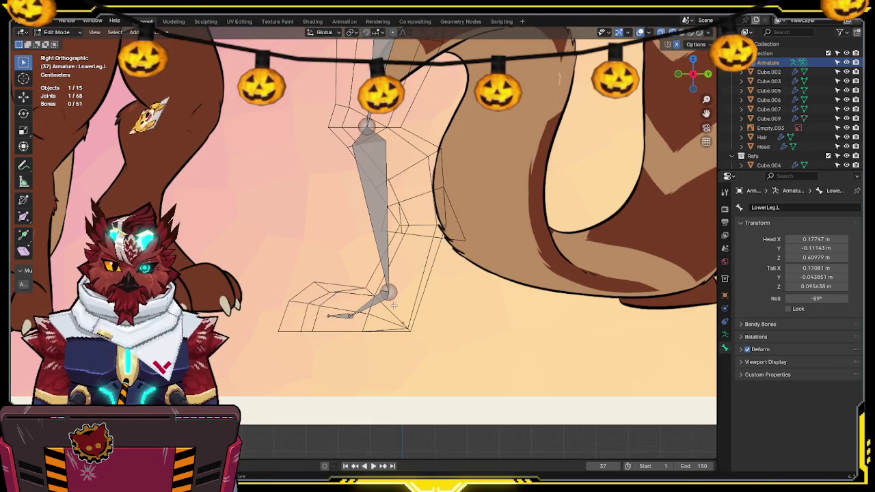
{"action": "key", "text": "g"}
{"action": "left_click", "coordinate": [371, 318]}
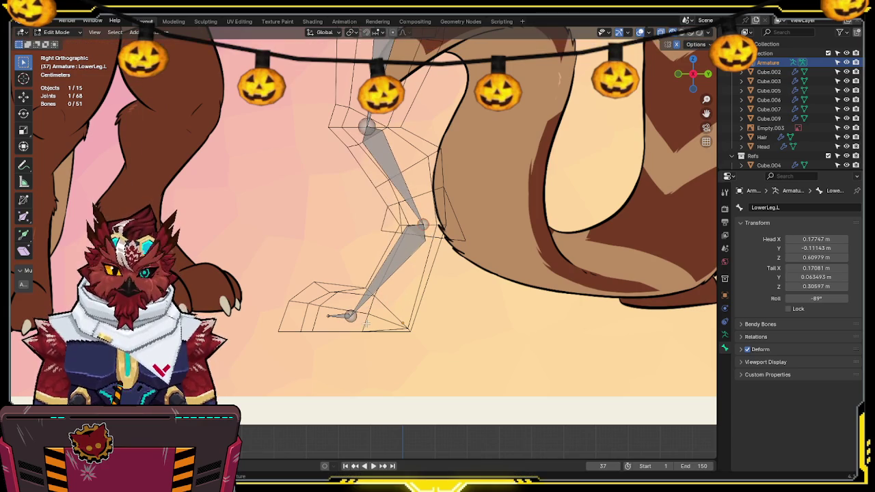
{"action": "key", "text": "g"}
{"action": "left_click", "coordinate": [389, 308]}
Step: Place the Foot.L bone and extend Toe.L into the foot, head at Y -0.047648, Z 0.040775
{"action": "left_click", "coordinate": [391, 307]}
{"action": "key", "text": "g"}
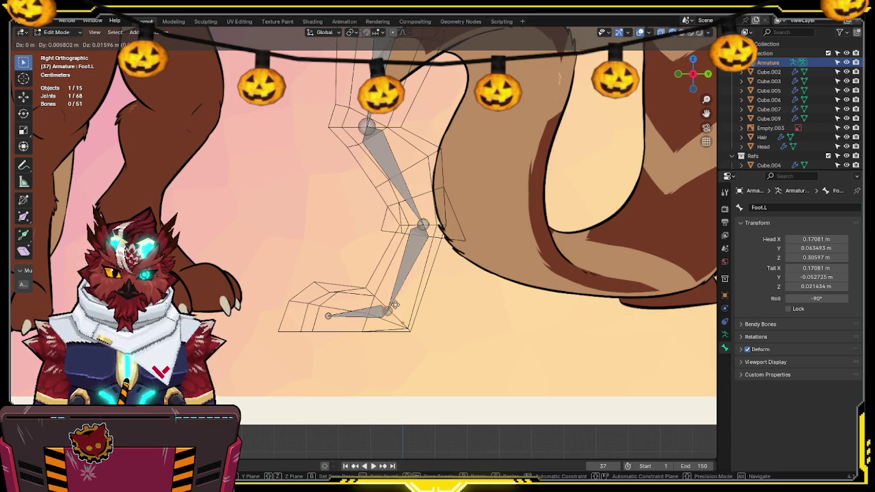
{"action": "left_click", "coordinate": [393, 306]}
{"action": "left_click", "coordinate": [346, 307]}
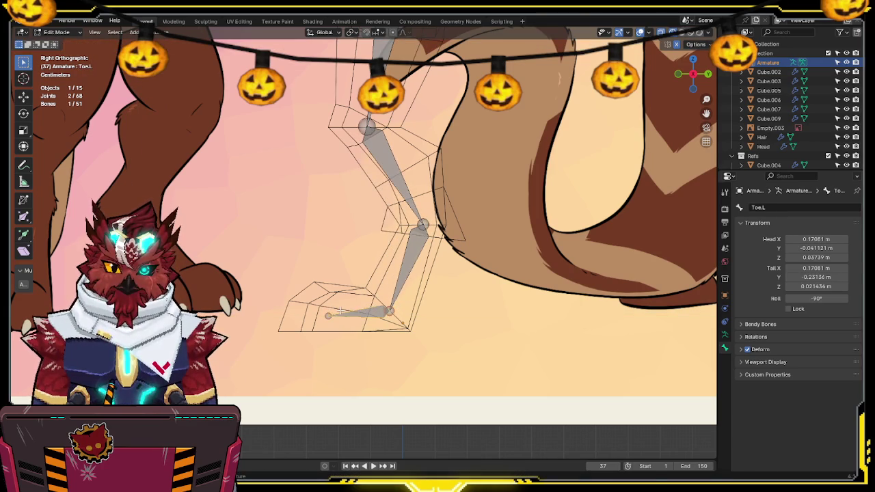
{"action": "left_click", "coordinate": [348, 300]}
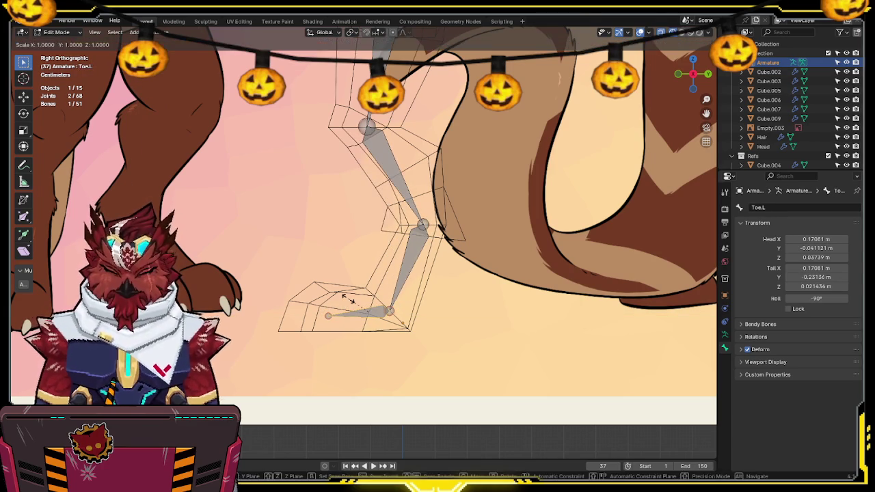
{"action": "key", "text": "g"}
{"action": "left_click", "coordinate": [262, 335]}
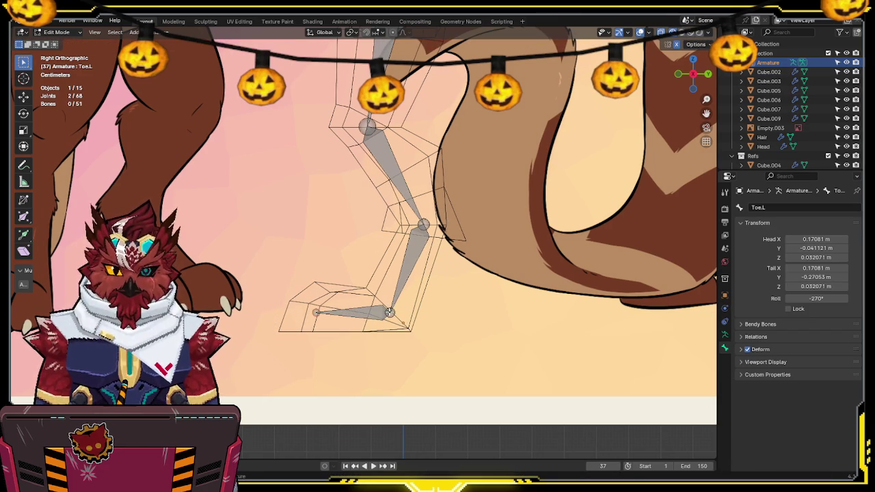
{"action": "key", "text": "g"}
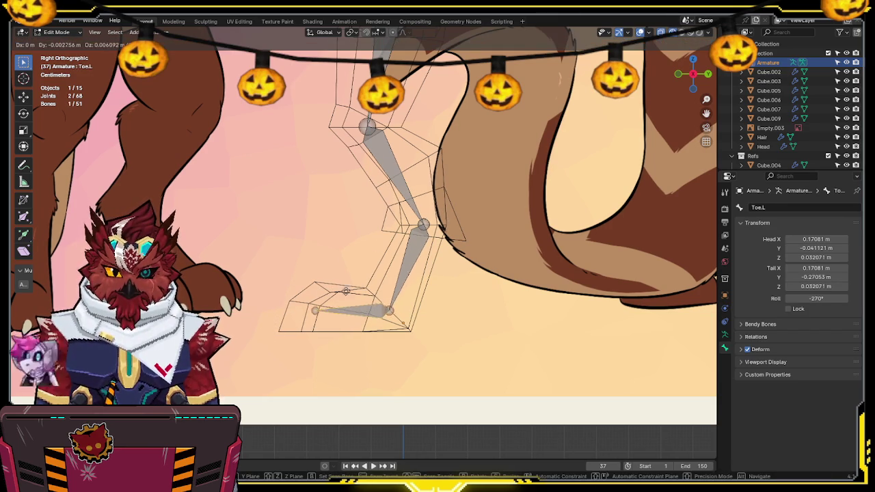
{"action": "left_click", "coordinate": [338, 281]}
Step: Save the file, then lower a joint of the other leg and return to front view
{"action": "key", "text": "shift+z"}
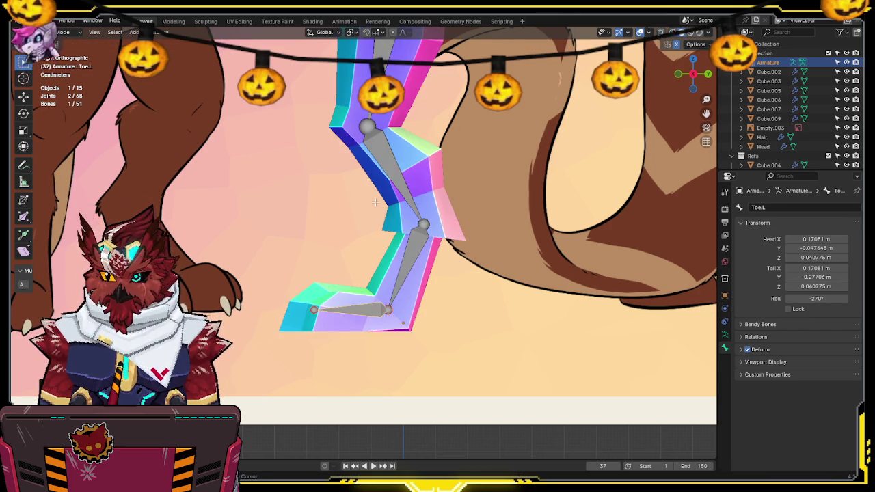
{"action": "key", "text": "ctrl+s"}
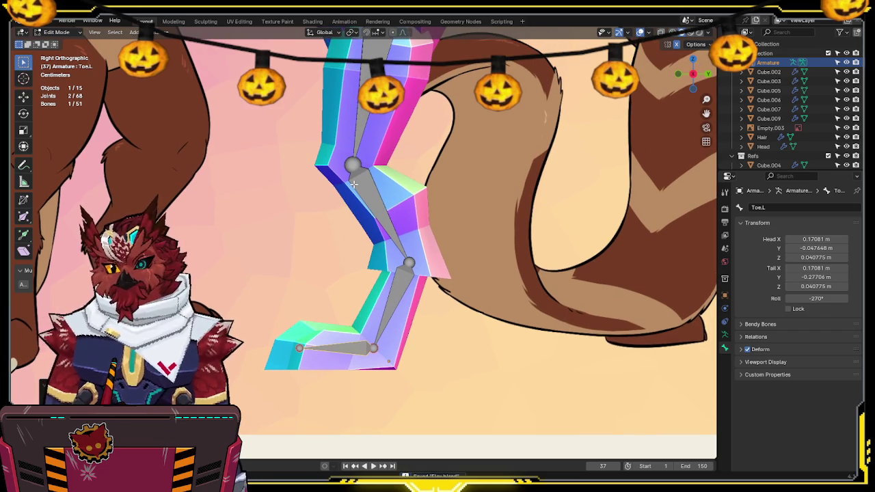
{"action": "key", "text": "shift+z"}
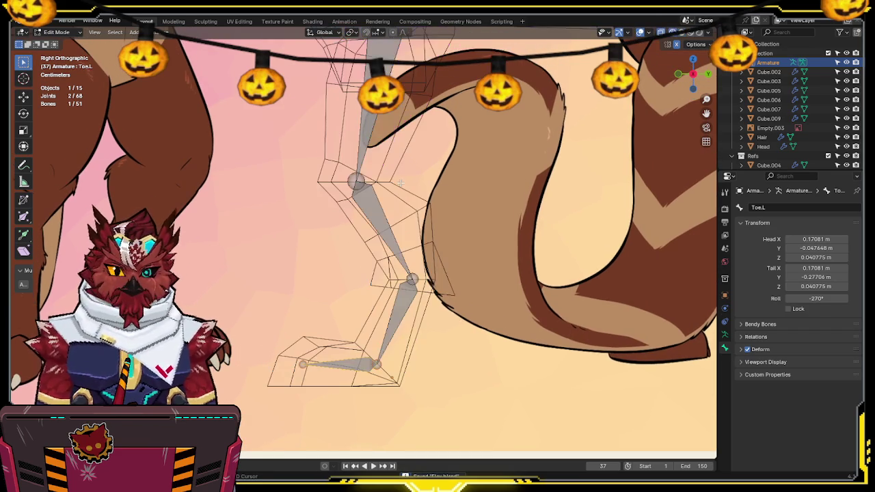
{"action": "key", "text": "ctrl+z"}
{"action": "left_click", "coordinate": [355, 175]}
{"action": "key", "text": "g"}
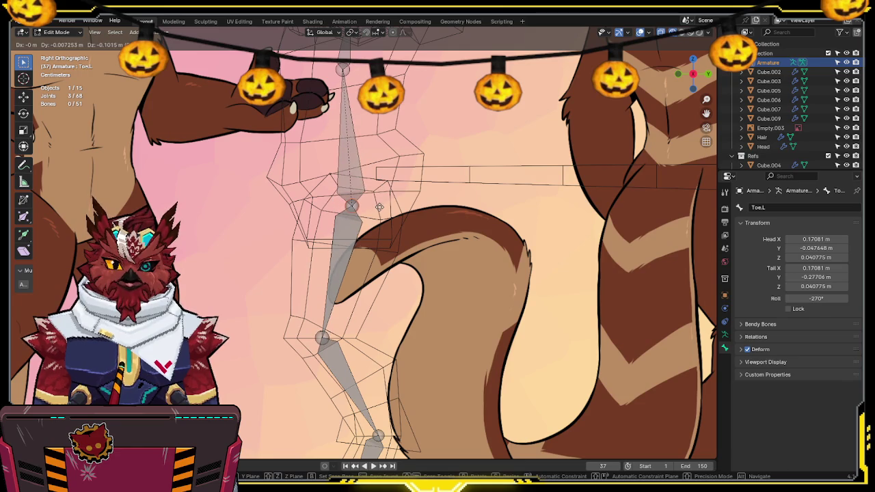
{"action": "left_click", "coordinate": [380, 207]}
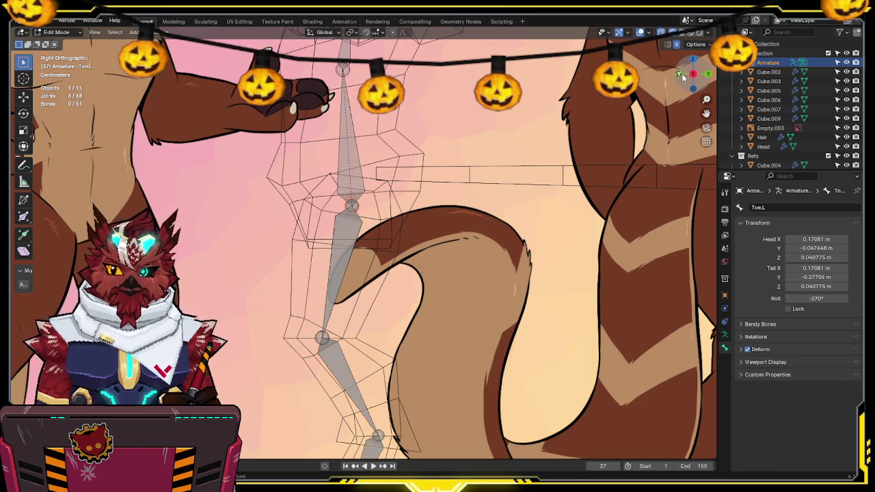
{"action": "left_click", "coordinate": [680, 74]}
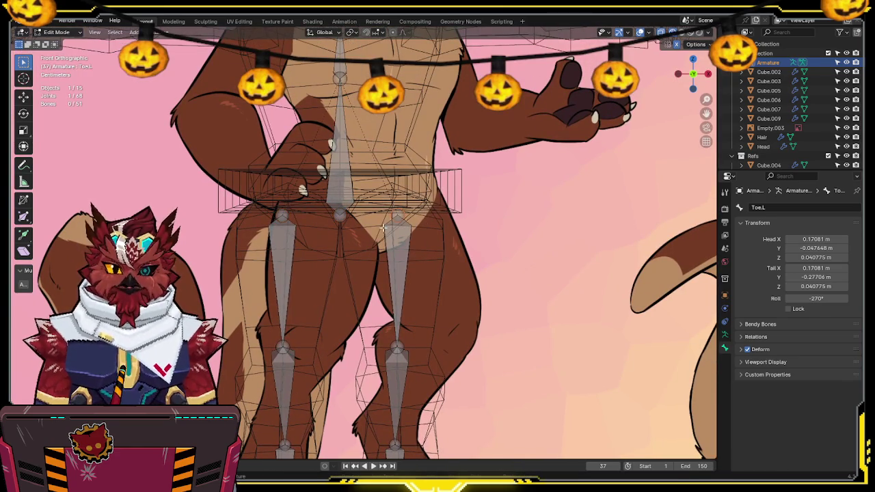
Step: Scale the upper leg joints slightly inward and save the file
{"action": "key", "text": "s"}
{"action": "left_click", "coordinate": [342, 214]}
{"action": "key", "text": "shift+z"}
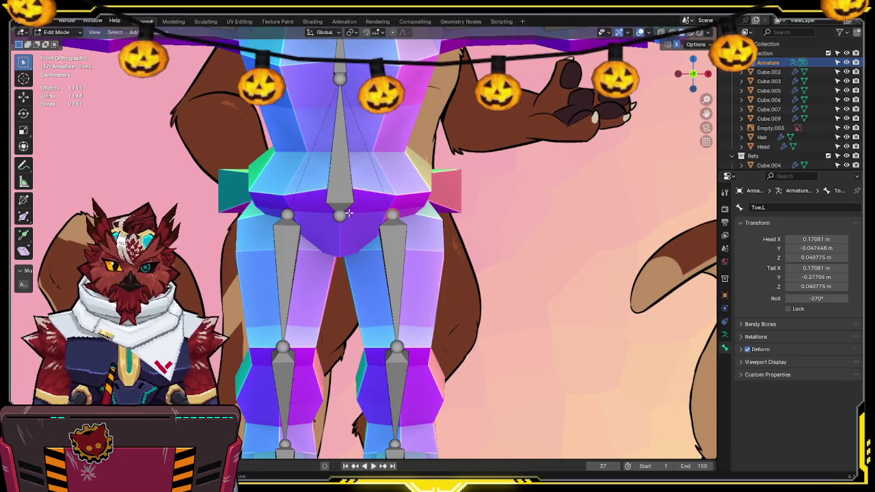
{"action": "scroll", "coordinate": [349, 211], "scroll_direction": "up", "scroll_amount": 3, "text": "shift"}
{"action": "key", "text": "ctrl+s"}
Step: Move the Hips bone to follow the body in Right Orthographic view
{"action": "left_click", "coordinate": [338, 140]}
{"action": "left_click", "coordinate": [709, 75]}
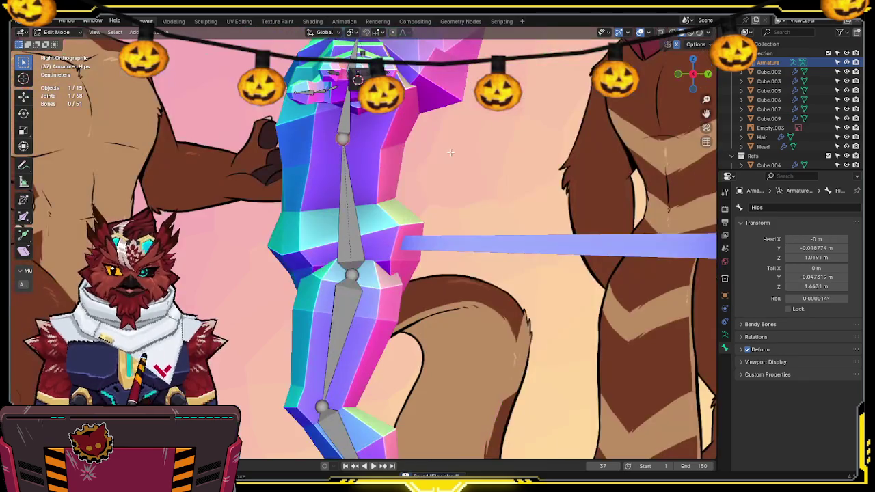
{"action": "key", "text": "shift+z"}
{"action": "key", "text": "g"}
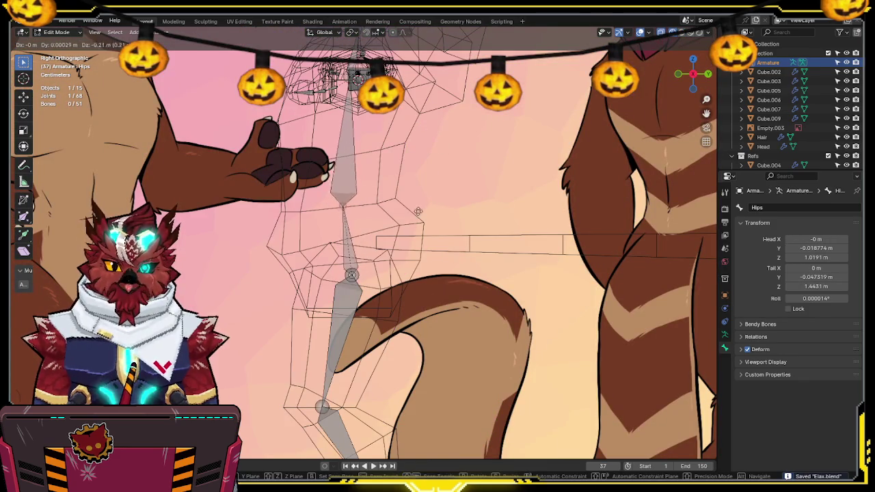
{"action": "left_click", "coordinate": [417, 229]}
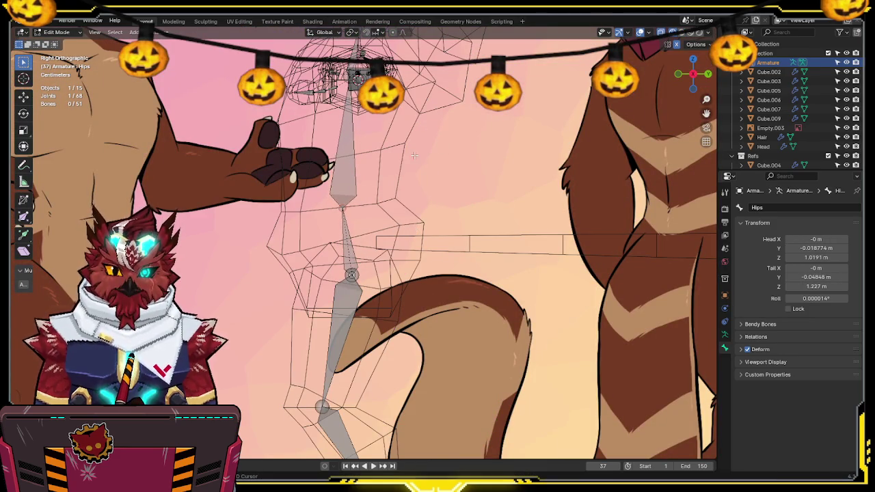
Step: Lower the Spine bone tail into the torso, to Y -0.033192 m, Z 1.4844 m
{"action": "middle_click_drag", "start_coordinate": [414, 156], "coordinate": [416, 227], "text": "shift"}
{"action": "left_click", "coordinate": [348, 172]}
{"action": "key", "text": "g"}
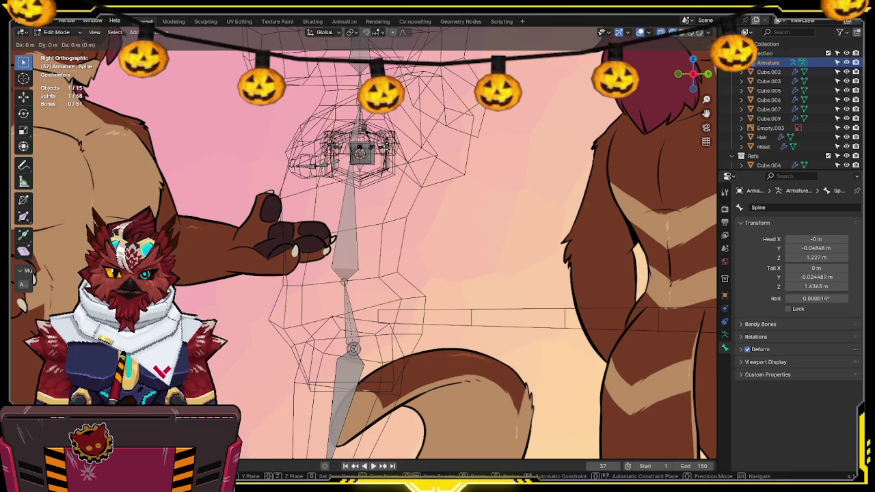
{"action": "left_click", "coordinate": [350, 240]}
{"action": "mouse_move", "coordinate": [369, 161]}
{"action": "middle_mouse_down", "text": "shift"}
{"action": "mouse_move", "coordinate": [369, 127]}
{"action": "mouse_move", "coordinate": [367, 178]}
{"action": "middle_mouse_up", "text": "shift"}
{"action": "key", "text": "shift+z"}
{"action": "key", "text": "shift+z"}
{"action": "key", "text": "g"}
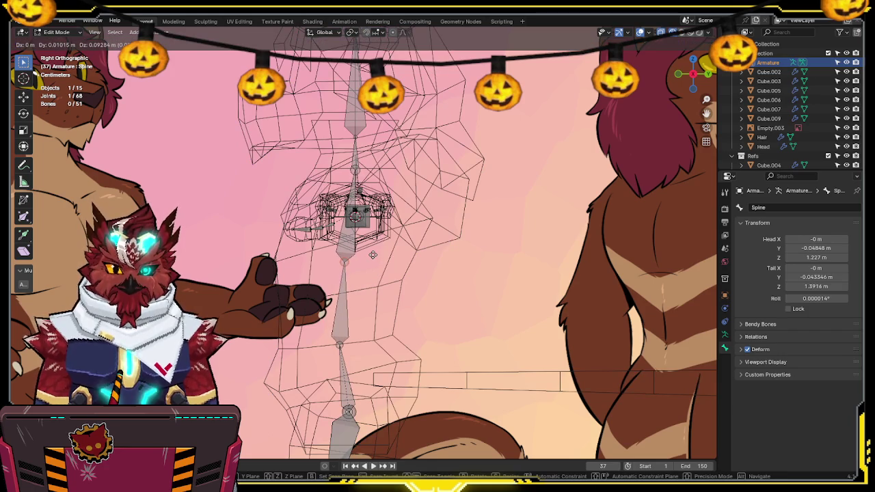
{"action": "left_click", "coordinate": [373, 255]}
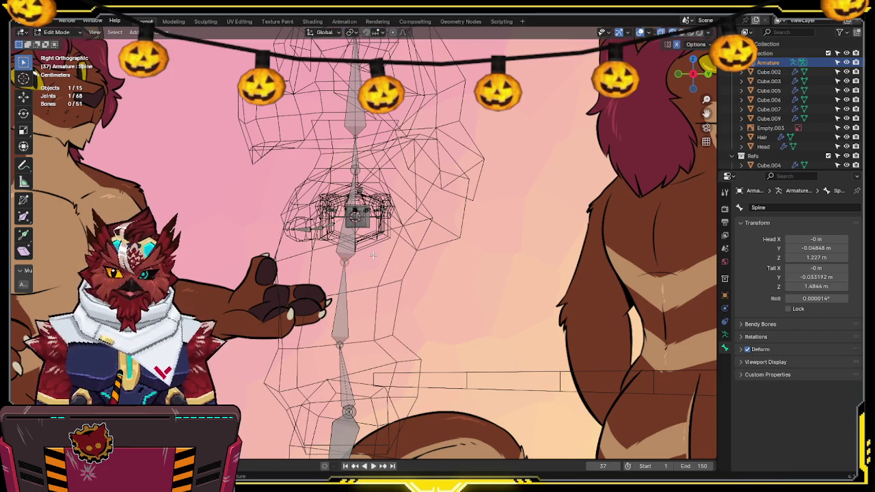
Step: Return to front view with solid shading and bring up the mode switcher
{"action": "left_click", "coordinate": [678, 73]}
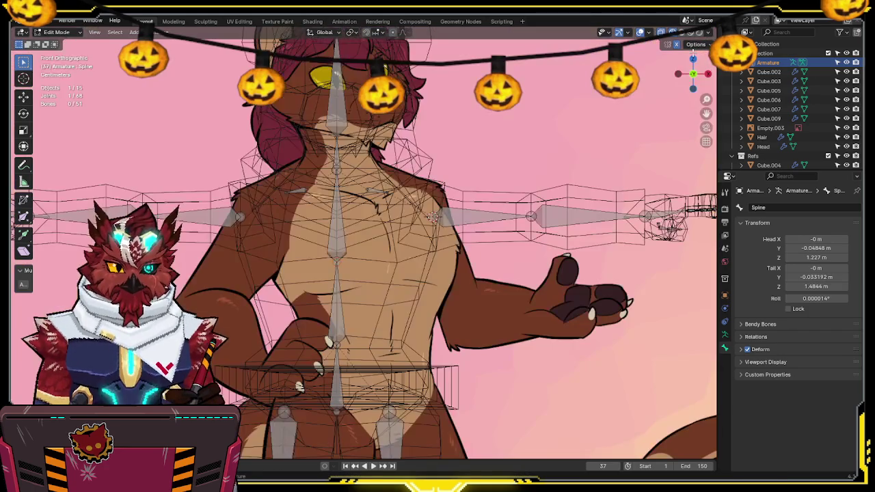
{"action": "key", "text": "shift+z"}
{"action": "middle_click_drag", "start_coordinate": [514, 141], "coordinate": [486, 138], "text": "shift"}
{"action": "key", "text": "ctrl+Tab"}
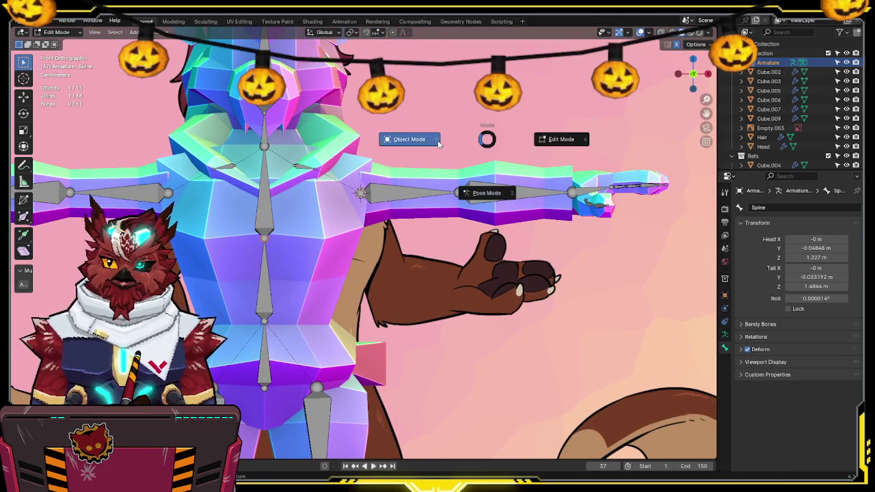
Step: Switch the armature to Object Mode and save the file
{"action": "left_click", "coordinate": [438, 144]}
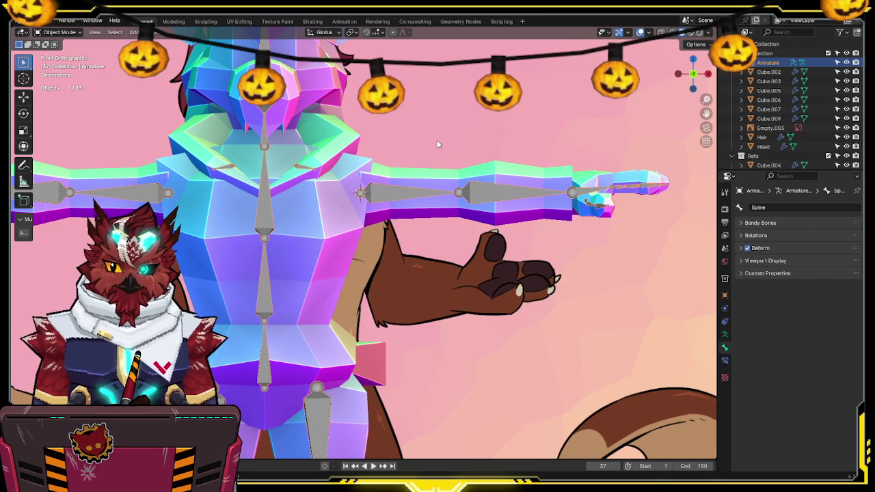
{"action": "scroll", "coordinate": [421, 105], "scroll_direction": "up", "scroll_amount": 3, "text": "ctrl"}
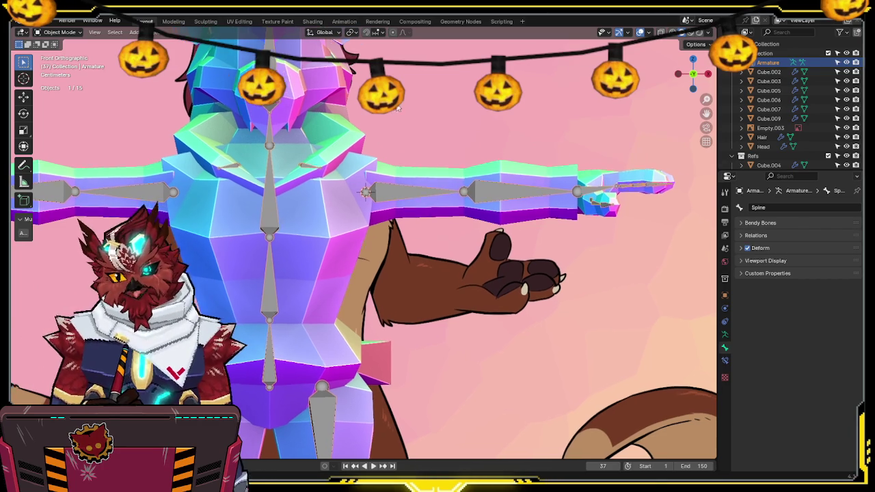
{"action": "scroll", "coordinate": [410, 108], "scroll_direction": "up", "scroll_amount": 4, "text": "shift"}
{"action": "key", "text": "ctrl+s"}
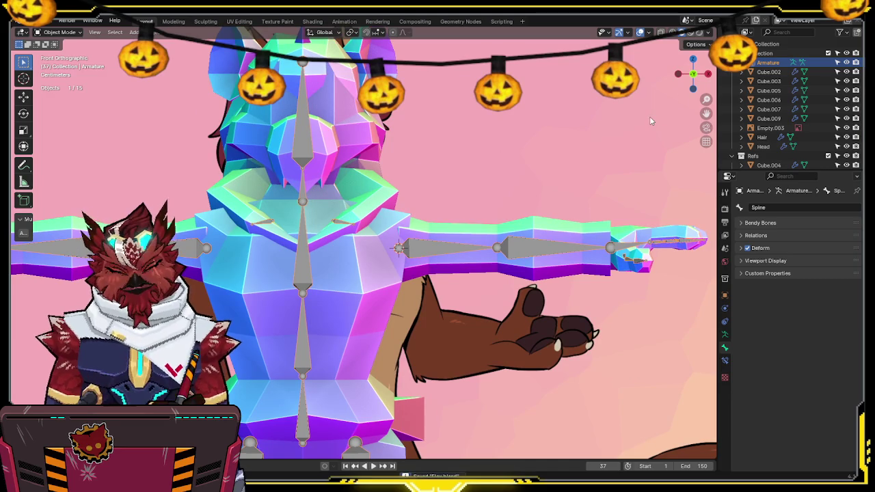
Step: Scale and move the Shoulder.L bone so it sits on the left shoulder
{"action": "key", "text": "Tab"}
{"action": "left_click", "coordinate": [336, 223]}
{"action": "key", "text": "shift+z"}
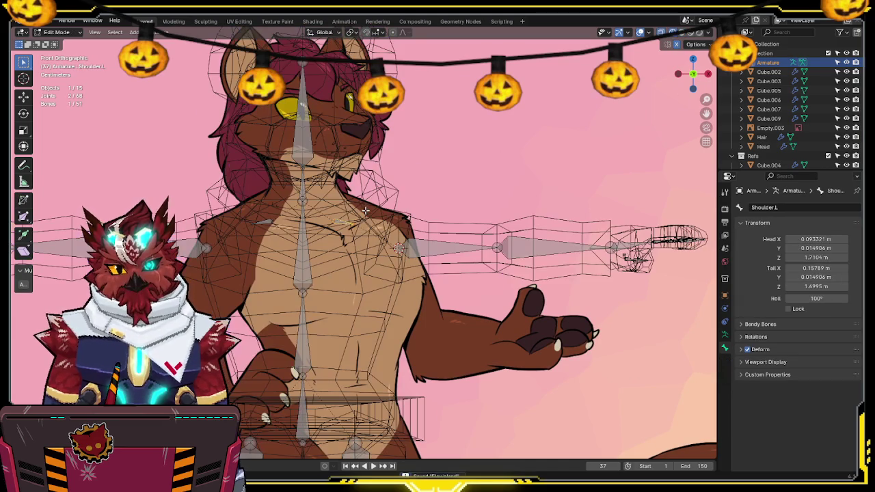
{"action": "key", "text": "s"}
{"action": "left_click", "coordinate": [407, 204]}
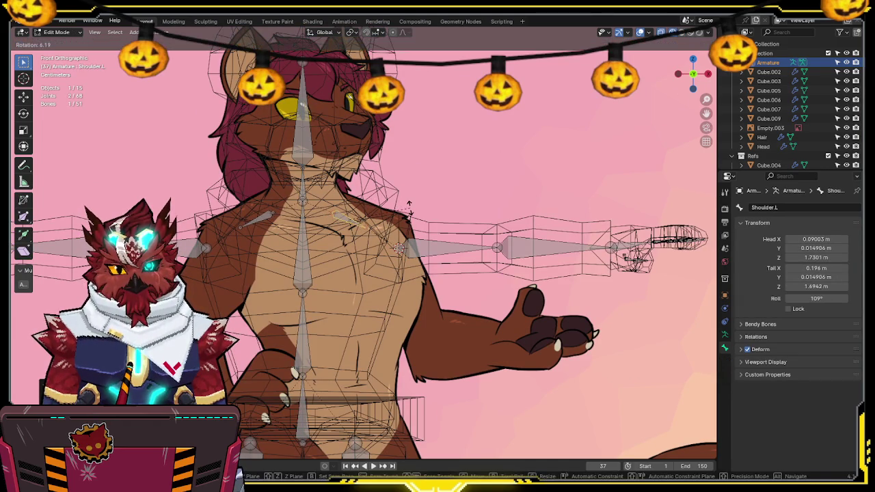
{"action": "key", "text": "g"}
{"action": "left_click", "coordinate": [410, 240]}
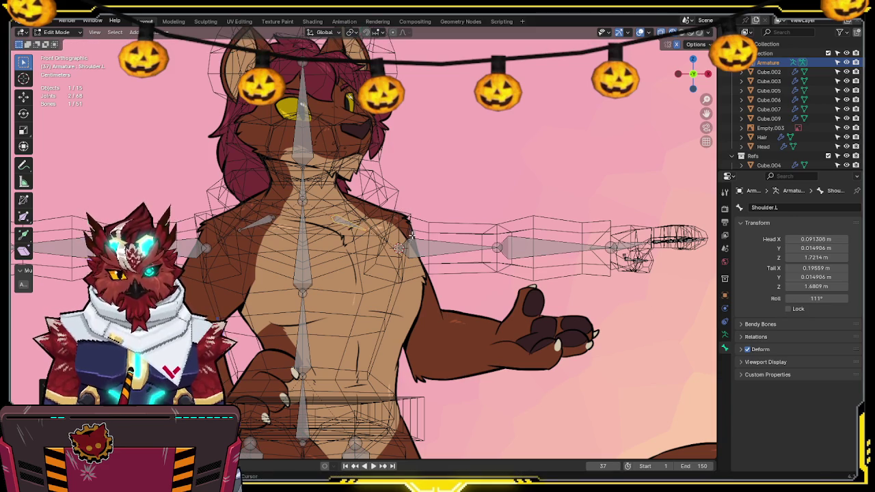
{"action": "key", "text": "shift+z"}
{"action": "key", "text": "Tab"}
{"action": "mouse_move", "coordinate": [409, 240]}
{"action": "middle_mouse_down"}
{"action": "mouse_move", "coordinate": [389, 218]}
{"action": "mouse_move", "coordinate": [469, 184]}
{"action": "middle_mouse_up"}
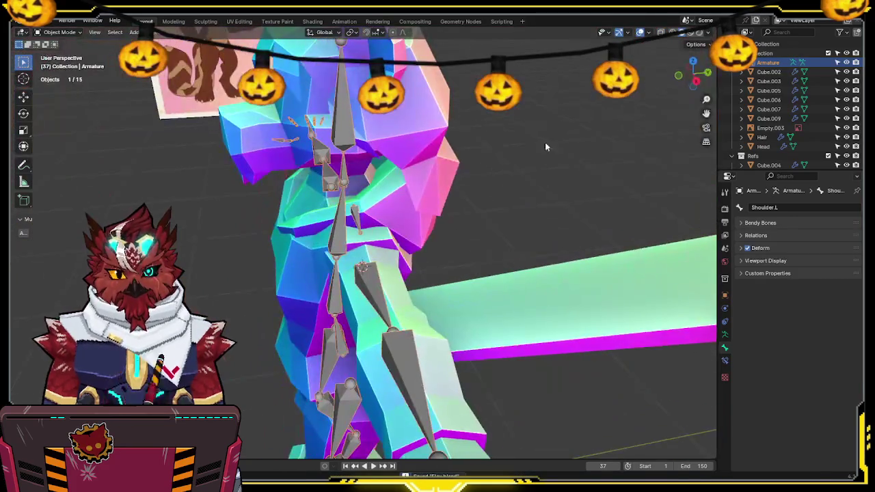
Step: From the side view, centre the Shoulder.L bone front-to-back along Y
{"action": "left_click", "coordinate": [693, 68]}
{"action": "key", "text": "Tab"}
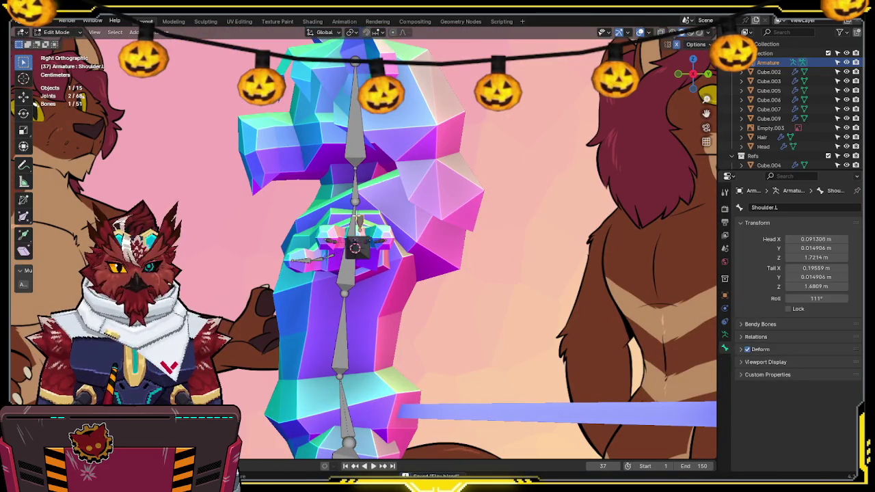
{"action": "key", "text": "g"}
{"action": "key", "text": "y"}
{"action": "left_click", "coordinate": [343, 211]}
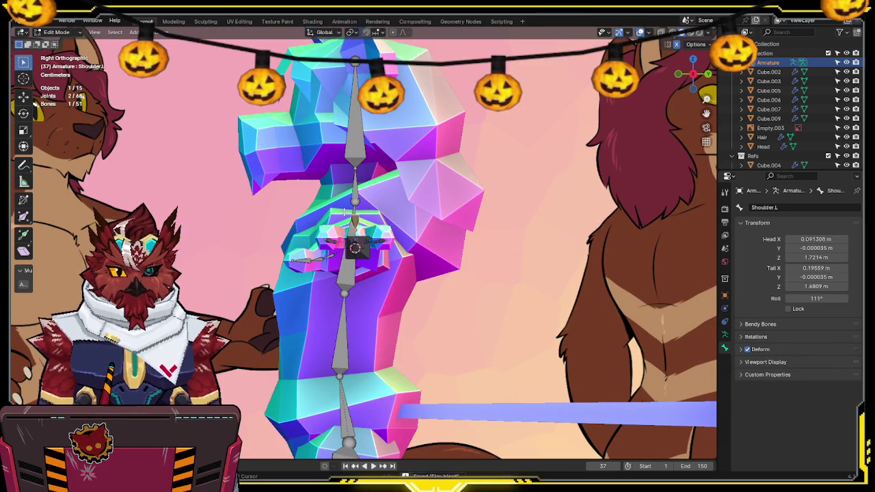
{"action": "key", "text": "shift+z"}
{"action": "mouse_move", "coordinate": [344, 211]}
{"action": "middle_mouse_down"}
{"action": "mouse_move", "coordinate": [410, 218]}
{"action": "mouse_move", "coordinate": [475, 180]}
{"action": "mouse_move", "coordinate": [465, 154]}
{"action": "middle_mouse_up"}
{"action": "key", "text": "Tab"}
{"action": "key", "text": "shift+z"}
Step: Orbit around the torso to check the shoulder fit, save, and return to front view
{"action": "scroll", "coordinate": [465, 155], "scroll_direction": "up", "scroll_amount": 3}
{"action": "scroll", "coordinate": [512, 182], "scroll_direction": "down", "scroll_amount": 3}
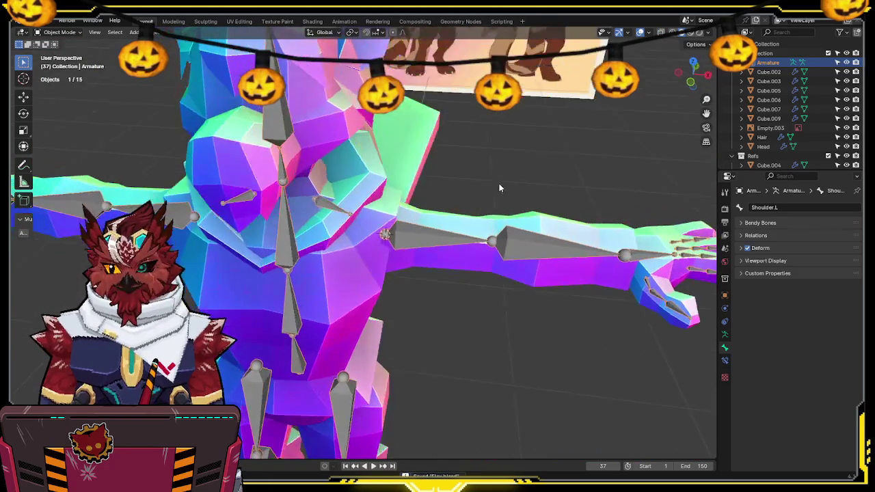
{"action": "middle_click_drag", "start_coordinate": [498, 185], "coordinate": [490, 179]}
{"action": "scroll", "coordinate": [490, 179], "scroll_direction": "up", "scroll_amount": 3}
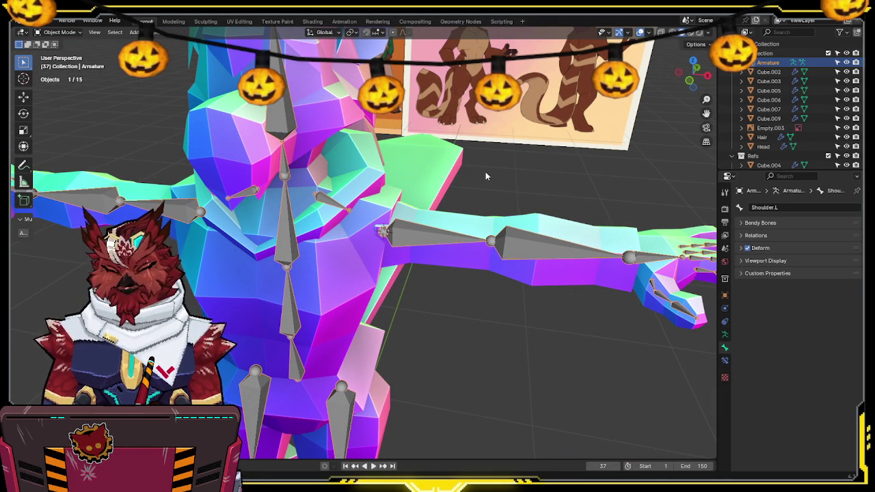
{"action": "mouse_move", "coordinate": [483, 177]}
{"action": "middle_mouse_down"}
{"action": "mouse_move", "coordinate": [468, 181]}
{"action": "mouse_move", "coordinate": [608, 112]}
{"action": "middle_mouse_up"}
{"action": "key", "text": "ctrl+s"}
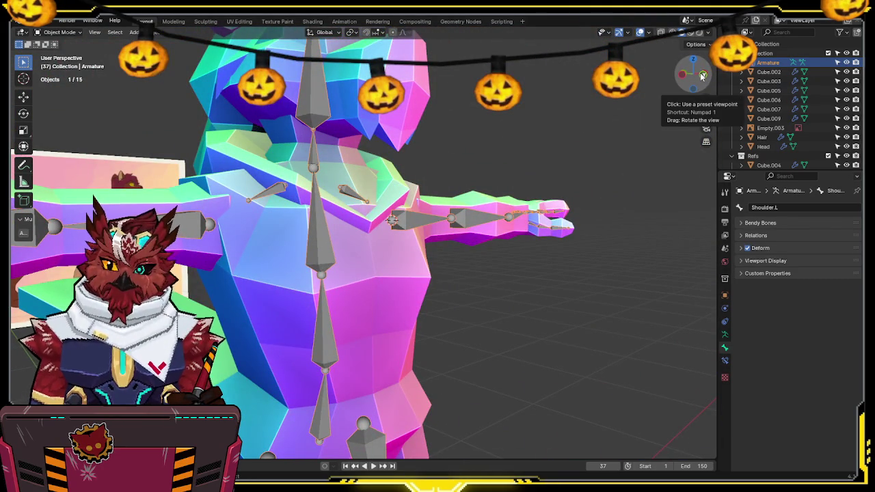
{"action": "left_click", "coordinate": [701, 76]}
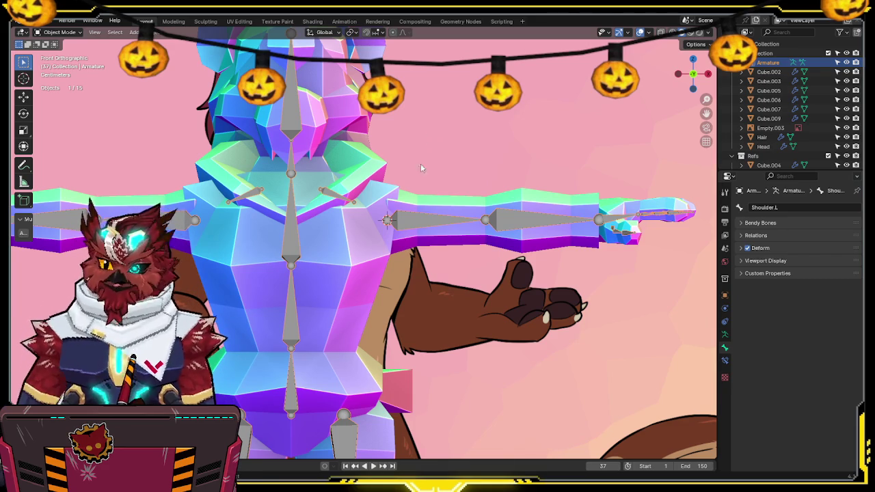
Step: Save the file with Ctrl+S, then zoom and orbit around the character to review the whole rig
{"action": "scroll", "coordinate": [382, 154], "scroll_direction": "up", "scroll_amount": 2, "text": "shift"}
{"action": "key", "text": "ctrl+s"}
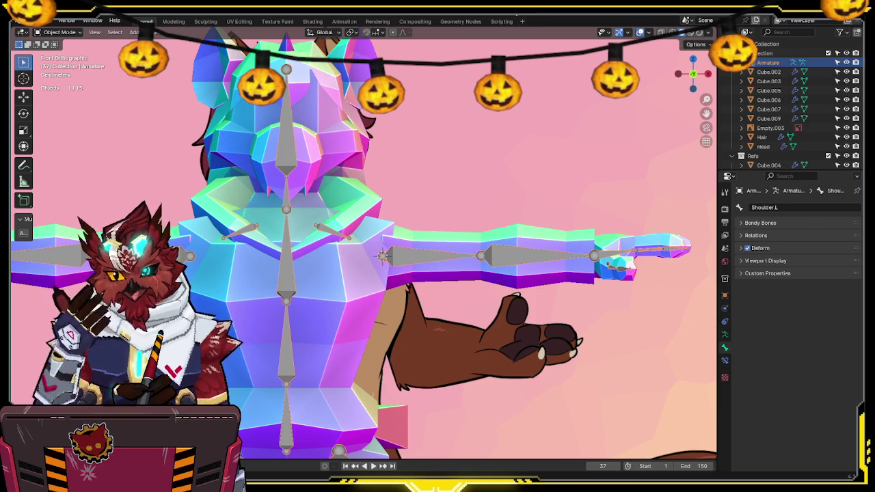
{"action": "mouse_move", "coordinate": [459, 177]}
{"action": "middle_mouse_down", "text": "shift"}
{"action": "mouse_move", "coordinate": [420, 138]}
{"action": "mouse_move", "coordinate": [445, 126]}
{"action": "mouse_move", "coordinate": [455, 178]}
{"action": "mouse_move", "coordinate": [425, 214]}
{"action": "middle_mouse_up", "text": "shift"}
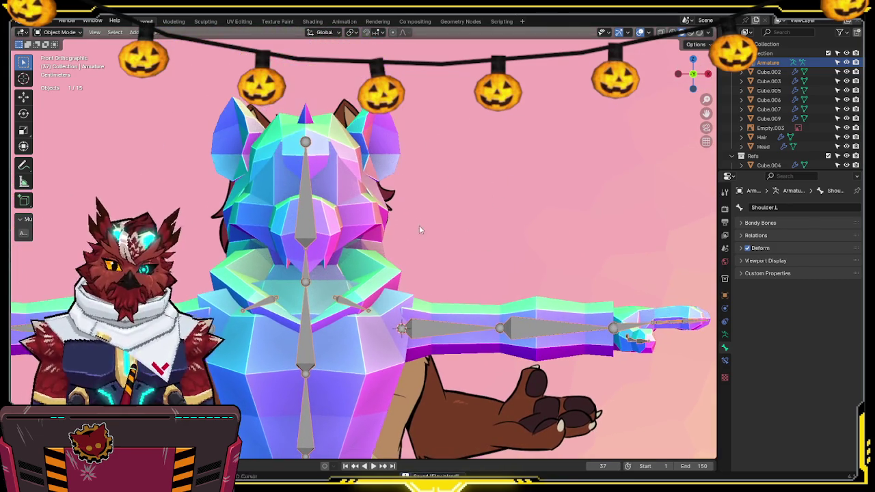
{"action": "scroll", "coordinate": [415, 90], "scroll_direction": "down", "scroll_amount": 4}
{"action": "middle_click_drag", "start_coordinate": [416, 87], "coordinate": [410, 41], "text": "shift"}
{"action": "mouse_move", "coordinate": [410, 137]}
{"action": "middle_mouse_down"}
{"action": "mouse_move", "coordinate": [342, 171]}
{"action": "mouse_move", "coordinate": [291, 172]}
{"action": "mouse_move", "coordinate": [406, 164]}
{"action": "mouse_move", "coordinate": [411, 194]}
{"action": "mouse_move", "coordinate": [403, 200]}
{"action": "mouse_move", "coordinate": [431, 97]}
{"action": "middle_mouse_up"}
{"action": "scroll", "coordinate": [402, 207], "scroll_direction": "down", "scroll_amount": 4}
Step: Parent the meshes to the armature with empty vertex groups and put the body mesh into Weight Paint mode
{"action": "key", "text": "ctrl+p"}
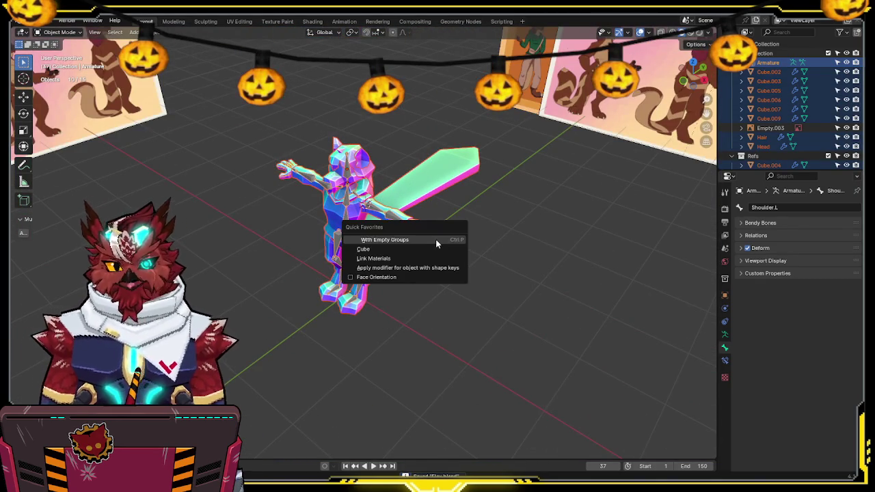
{"action": "left_click", "coordinate": [430, 239]}
{"action": "scroll", "coordinate": [395, 268], "scroll_direction": "up", "scroll_amount": 4}
{"action": "left_click", "coordinate": [353, 268], "text": "shift"}
{"action": "key", "text": "ctrl+Tab"}
{"action": "left_click", "coordinate": [299, 230]}
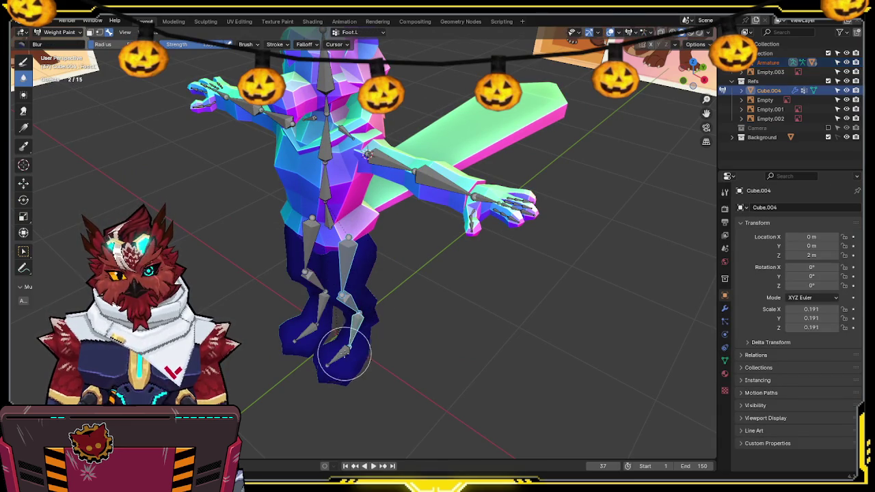
Step: Check the Toe.L weights and test-rotate the left upper leg bone, cancelling the rotation
{"action": "left_click", "coordinate": [345, 338], "text": "ctrl"}
{"action": "left_click", "coordinate": [355, 268], "text": "ctrl"}
{"action": "middle_click_drag", "start_coordinate": [356, 273], "coordinate": [453, 239]}
{"action": "key", "text": "r"}
{"action": "key", "text": "Escape"}
{"action": "middle_click_drag", "start_coordinate": [389, 309], "coordinate": [322, 102]}
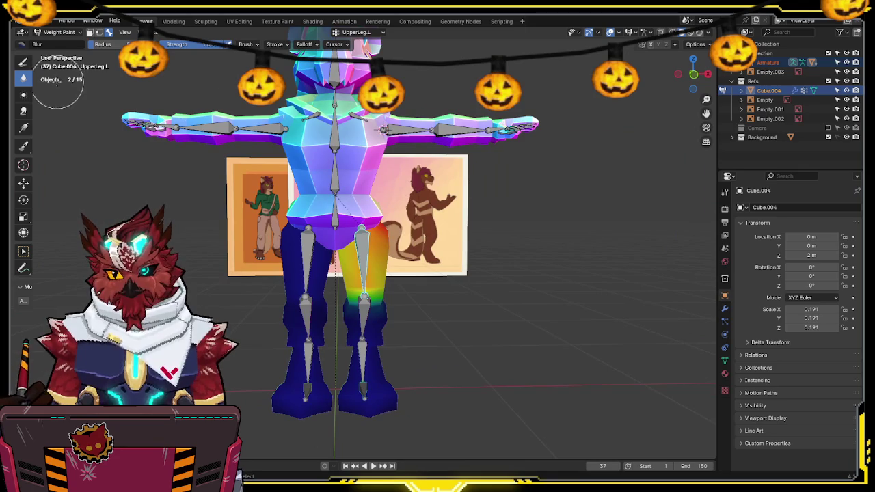
{"action": "left_click", "coordinate": [23, 61]}
{"action": "mouse_move", "coordinate": [318, 253]}
{"action": "middle_mouse_down"}
{"action": "mouse_move", "coordinate": [317, 203]}
{"action": "mouse_move", "coordinate": [345, 294]}
{"action": "middle_mouse_up"}
{"action": "left_click", "coordinate": [348, 300], "text": "ctrl"}
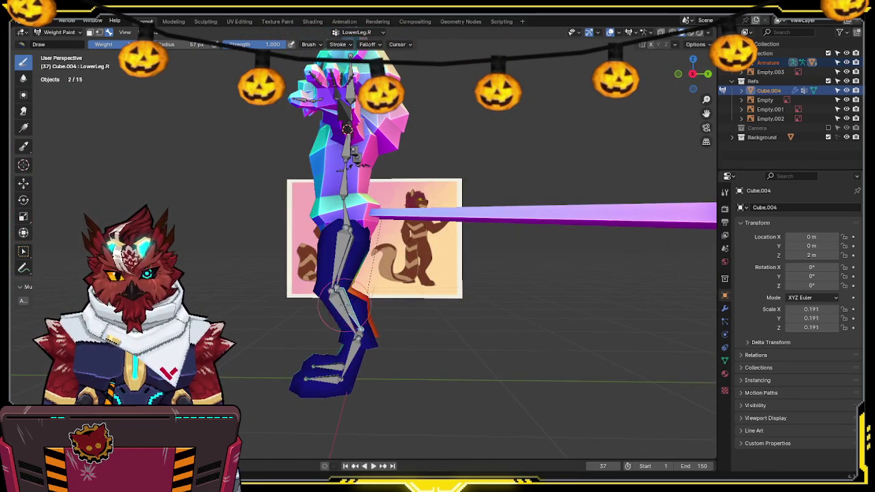
Step: From a side view, inspect UpperLeg.L and LowerLeg.L weights and test-rotate the foot bone
{"action": "left_click", "coordinate": [347, 300], "text": "ctrl"}
{"action": "left_click", "coordinate": [692, 73]}
{"action": "scroll", "coordinate": [420, 205], "scroll_direction": "up", "scroll_amount": 4}
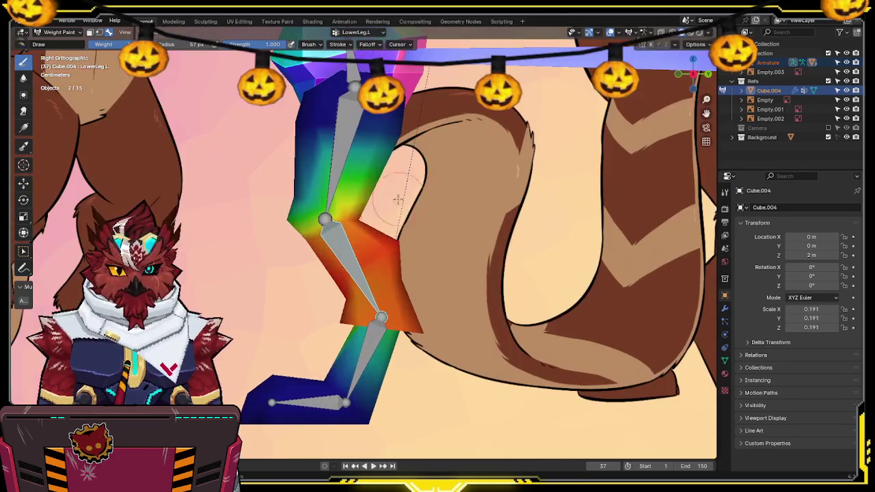
{"action": "left_click", "coordinate": [360, 208], "text": "ctrl"}
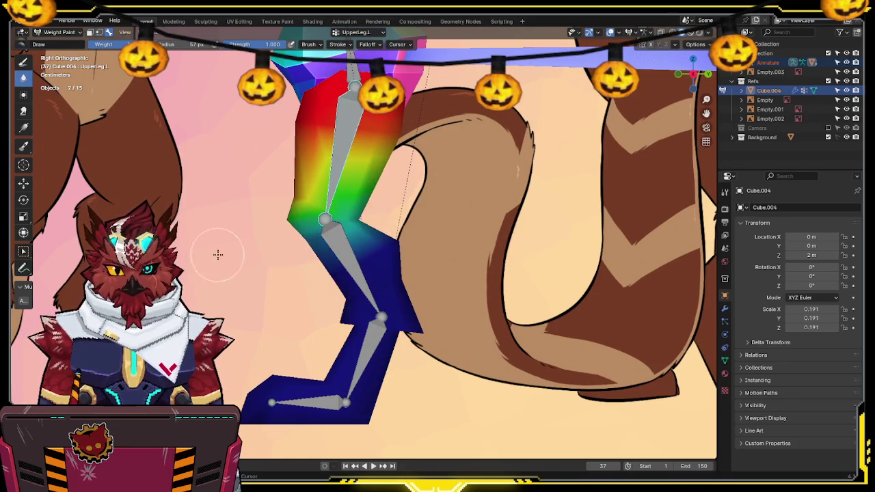
{"action": "left_click", "coordinate": [353, 267], "text": "ctrl"}
{"action": "right_click", "coordinate": [487, 156]}
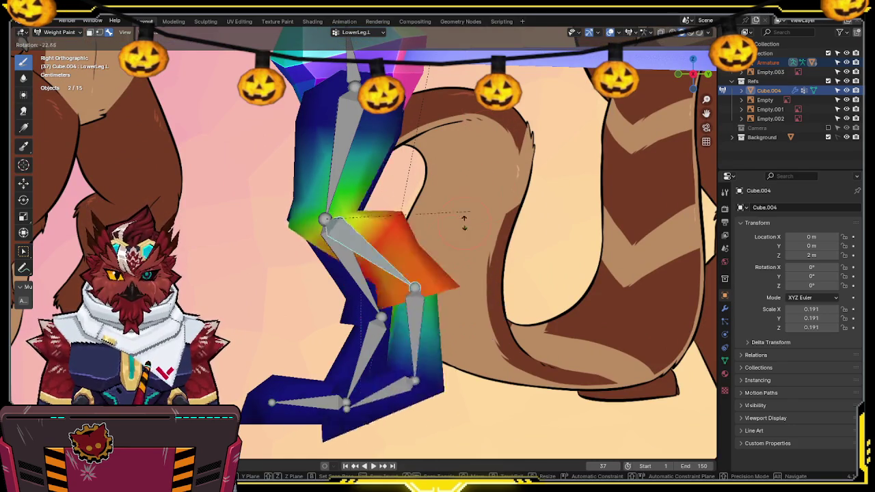
{"action": "key", "text": "r"}
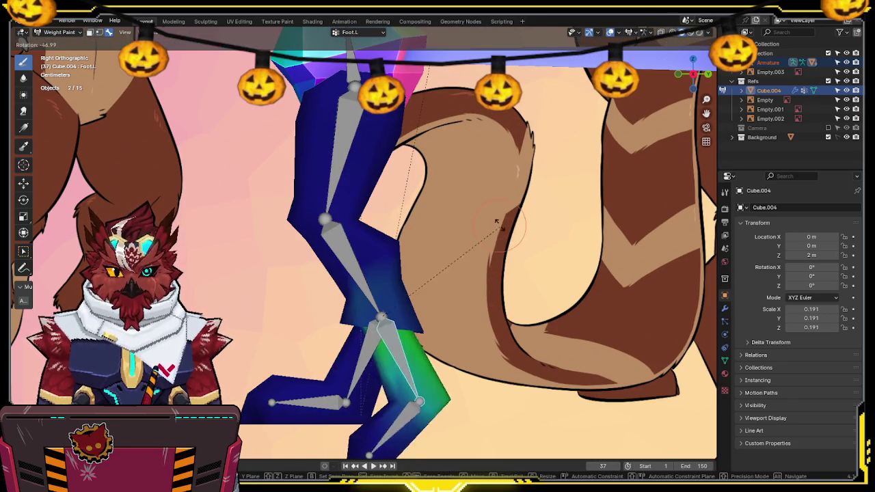
{"action": "right_click", "coordinate": [400, 310]}
Step: Bend LowerLeg.L, test the toe, then paint stronger Foot.L weight onto the lower leg
{"action": "middle_click_drag", "start_coordinate": [400, 310], "coordinate": [407, 225], "text": "shift"}
{"action": "right_click", "coordinate": [379, 216]}
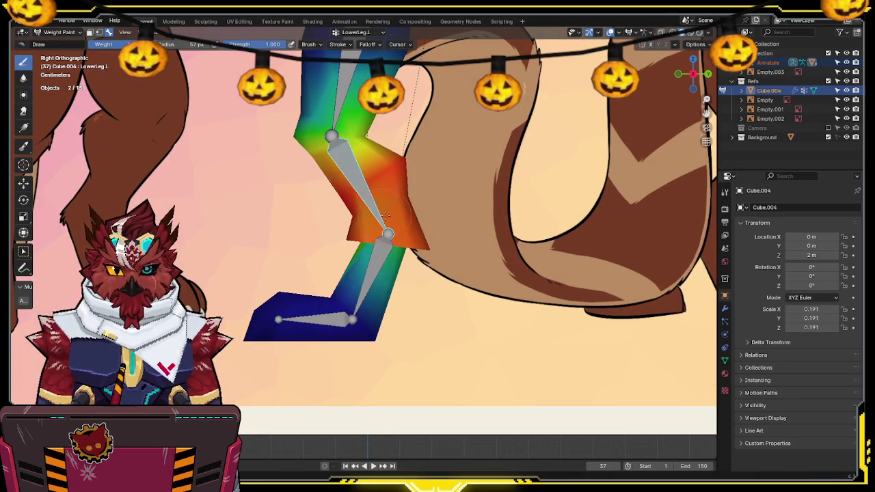
{"action": "key", "text": "r"}
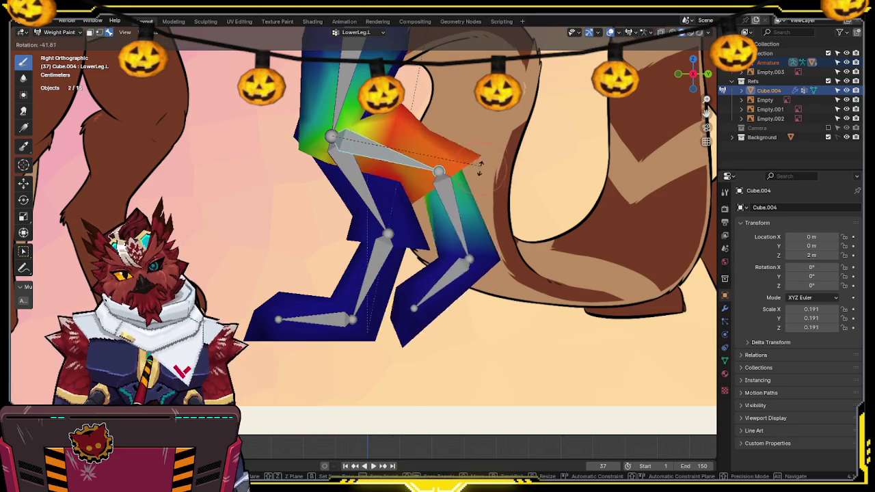
{"action": "left_click", "coordinate": [448, 226]}
{"action": "right_click", "coordinate": [455, 277]}
{"action": "key", "text": "r"}
{"action": "right_click", "coordinate": [527, 205]}
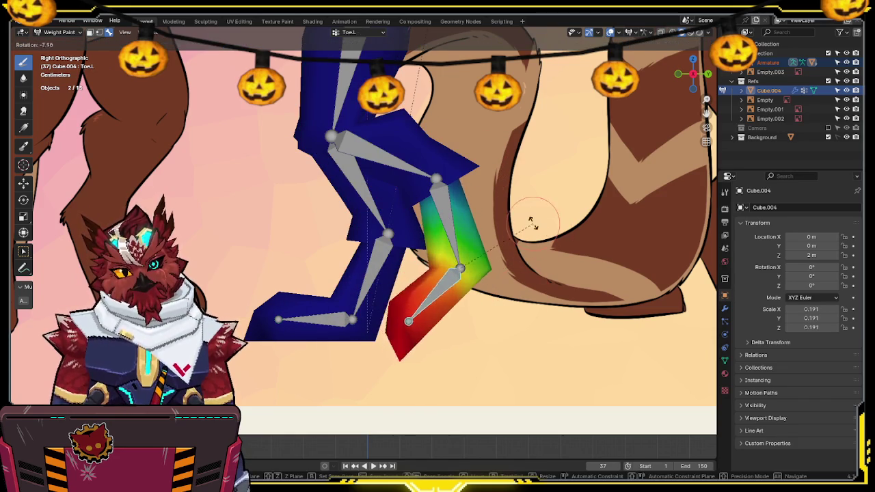
{"action": "right_click", "coordinate": [453, 223]}
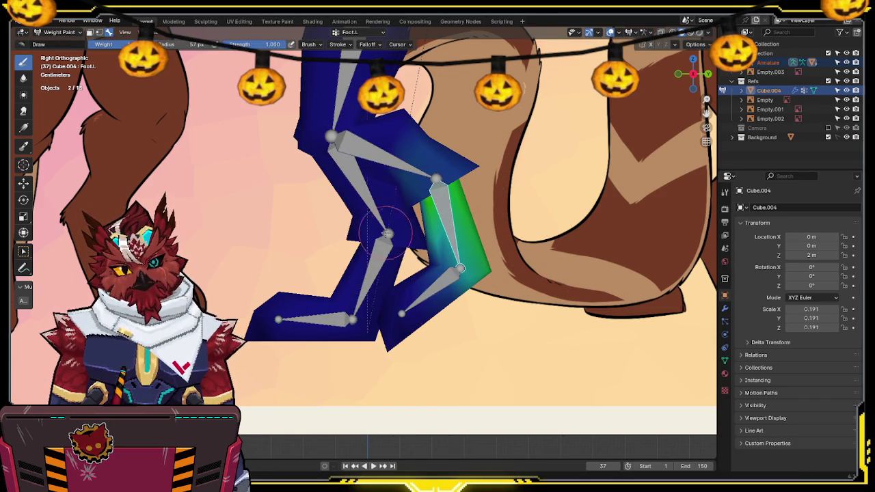
{"action": "left_click_drag", "start_coordinate": [388, 239], "coordinate": [547, 260]}
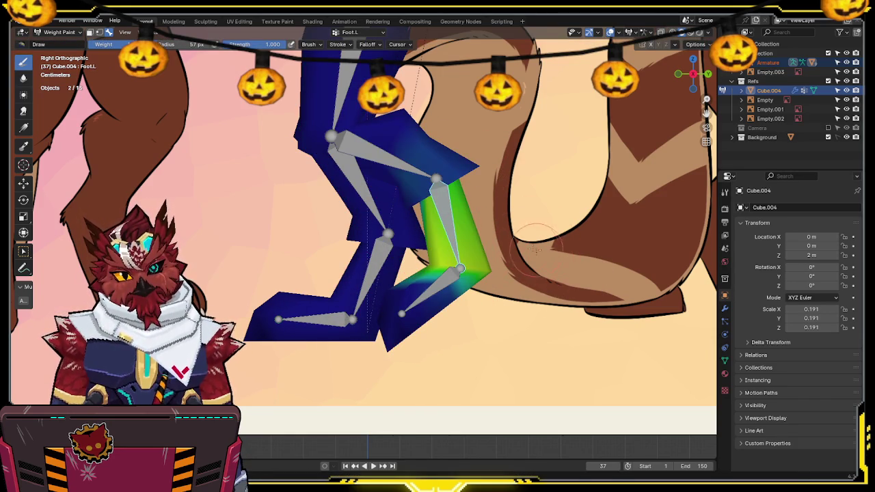
Step: In Edit Mode, select a face band on the leg and separate it into a new object, Cube.008
{"action": "key", "text": "1"}
{"action": "key", "text": "Tab"}
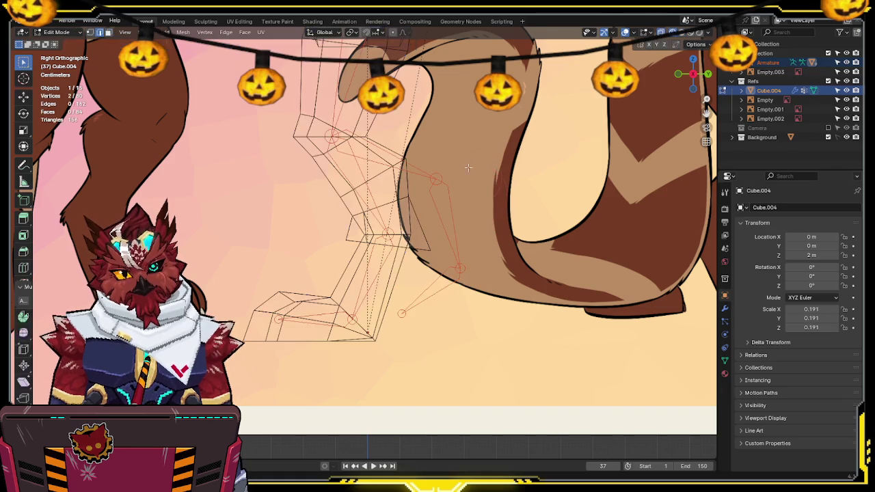
{"action": "middle_click_drag", "start_coordinate": [413, 209], "coordinate": [448, 242]}
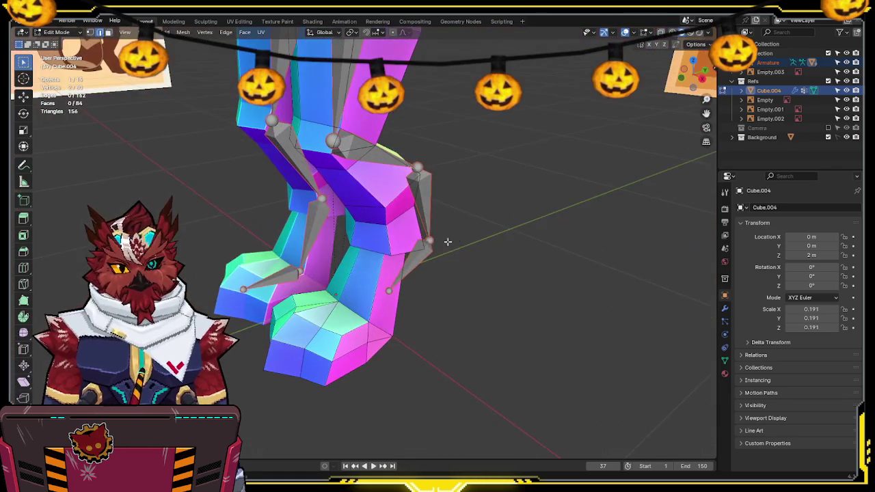
{"action": "left_click", "coordinate": [415, 222], "text": "alt"}
{"action": "middle_click_drag", "start_coordinate": [481, 212], "coordinate": [496, 208]}
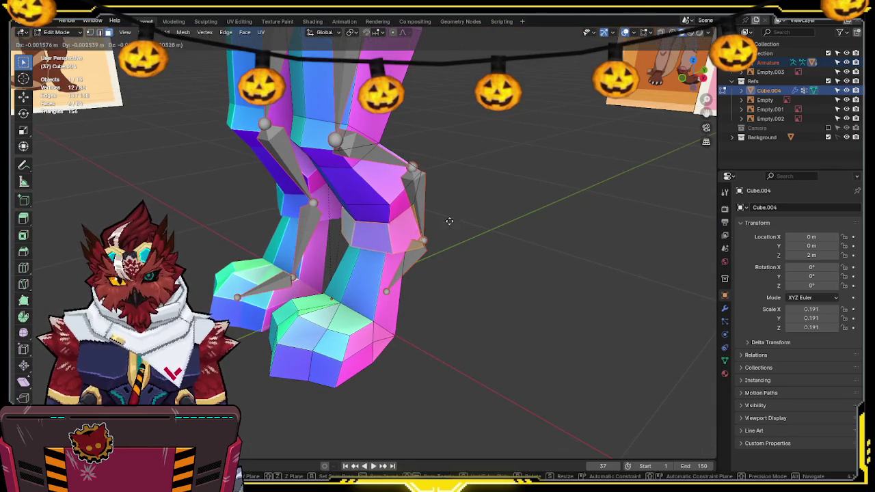
{"action": "mouse_move", "coordinate": [451, 251]}
{"action": "middle_mouse_down"}
{"action": "mouse_move", "coordinate": [468, 228]}
{"action": "mouse_move", "coordinate": [428, 199]}
{"action": "middle_mouse_up"}
{"action": "key", "text": "p"}
{"action": "left_click", "coordinate": [499, 222]}
Step: Return to Object Mode, select the armature and snap to the right side view
{"action": "key", "text": "Tab"}
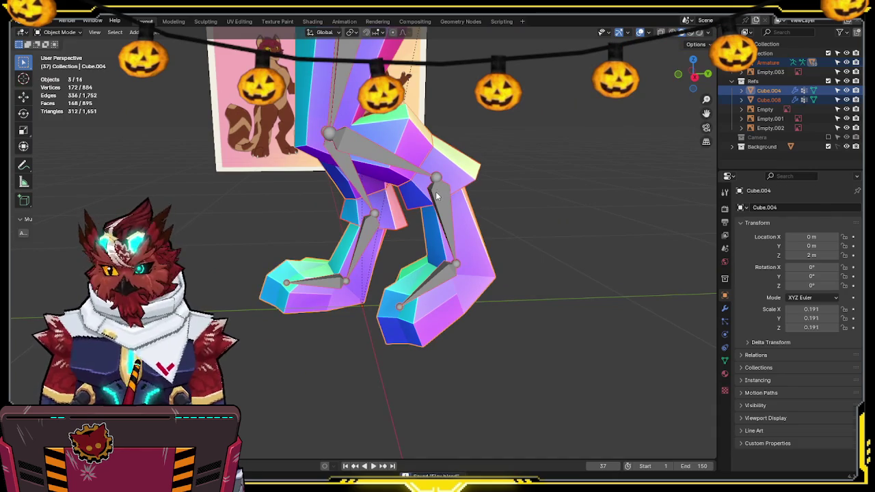
{"action": "left_click", "coordinate": [436, 194]}
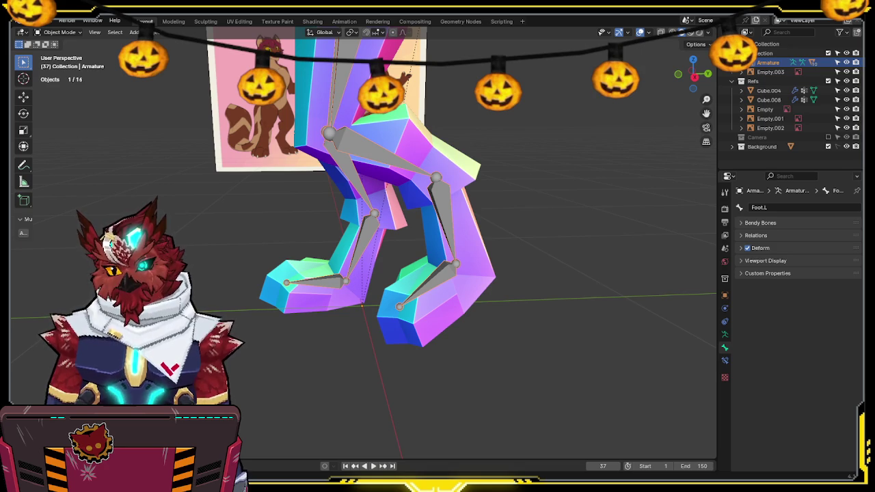
{"action": "middle_click_drag", "start_coordinate": [410, 205], "coordinate": [431, 222]}
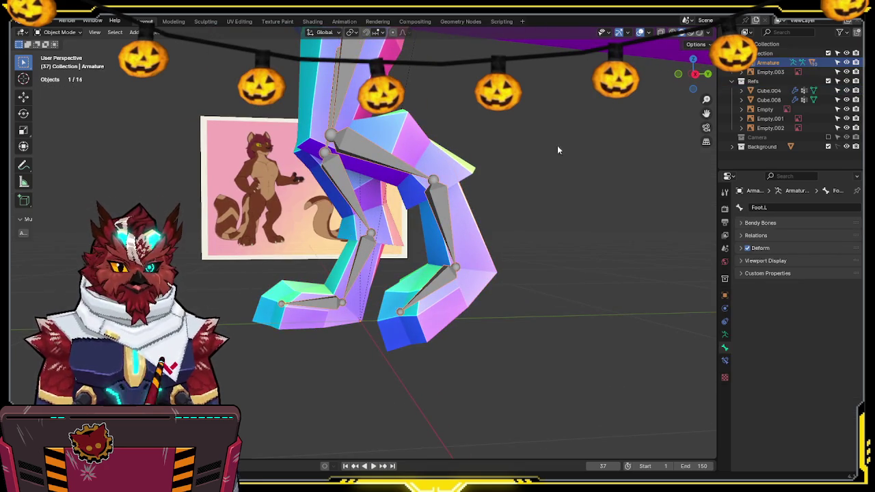
{"action": "left_click", "coordinate": [696, 74]}
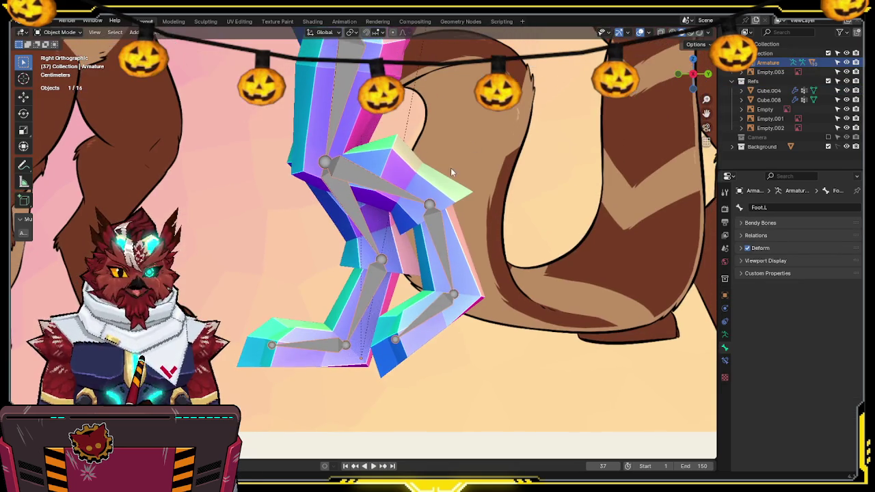
Step: In Pose Mode, test the Foot.L bend and rotate the foot chain forward
{"action": "key", "text": "ctrl+Tab"}
{"action": "key", "text": "r"}
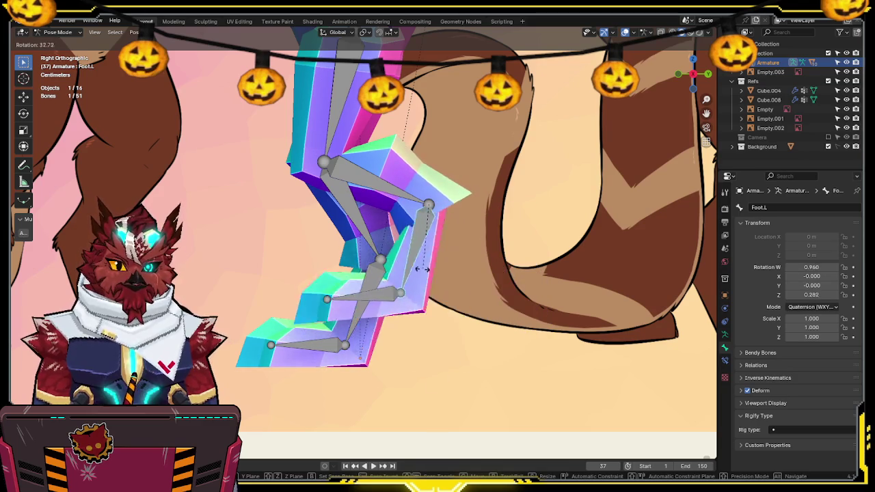
{"action": "right_click", "coordinate": [464, 195]}
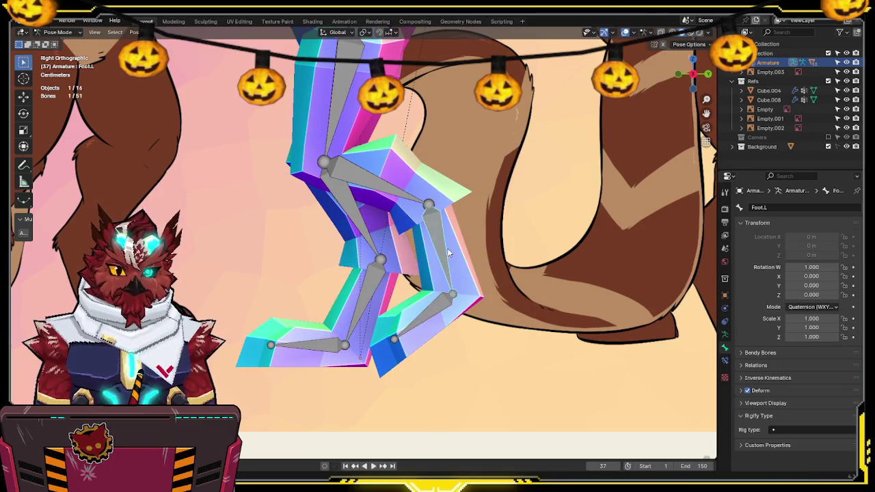
{"action": "key", "text": "r"}
{"action": "left_click", "coordinate": [469, 214]}
Step: Delete Cube.008 and put the armature with Cube.004 back into Weight Paint mode
{"action": "left_click", "coordinate": [447, 198]}
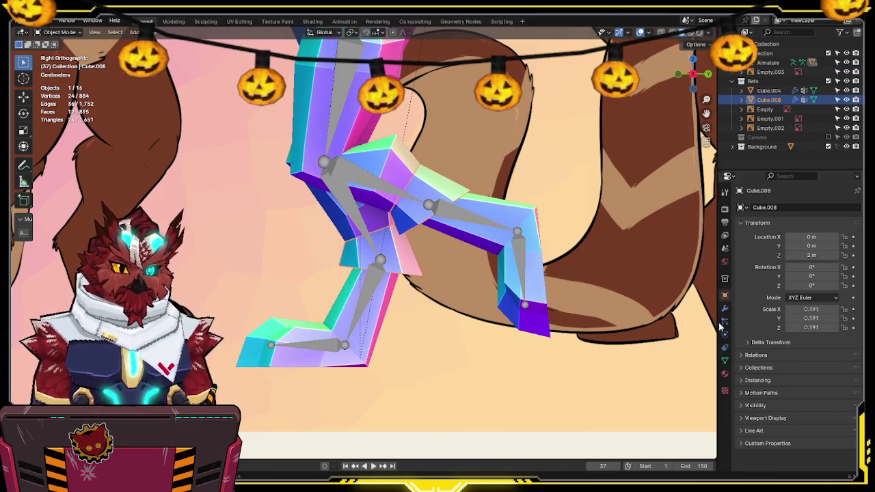
{"action": "key", "text": "Delete"}
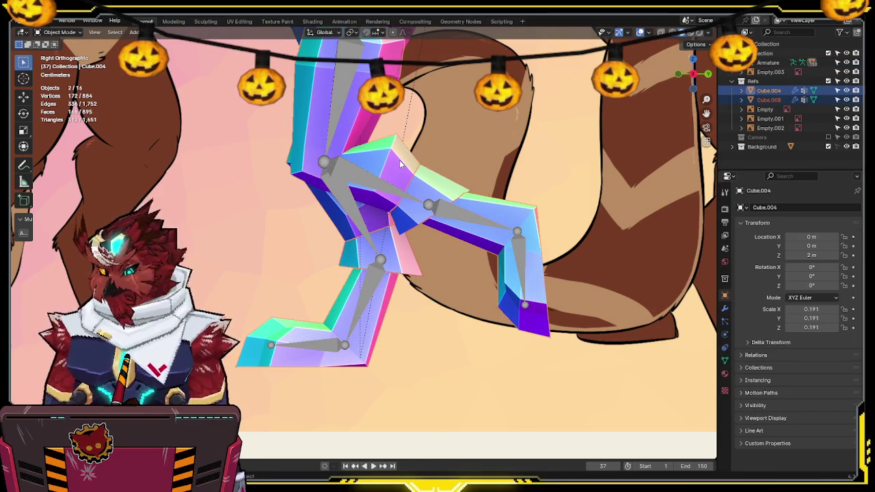
{"action": "key", "text": "Tab"}
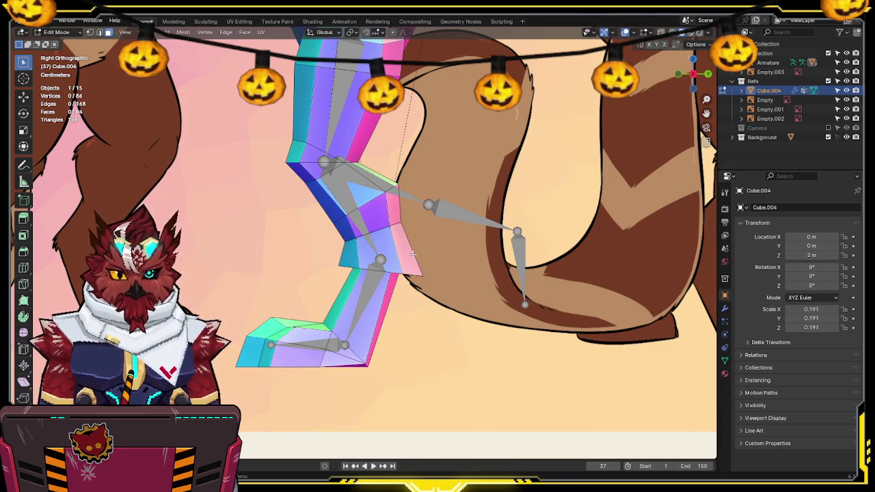
{"action": "key", "text": "Tab"}
{"action": "left_click", "coordinate": [467, 218]}
{"action": "left_click", "coordinate": [438, 179], "text": "shift"}
{"action": "key", "text": "ctrl+Tab"}
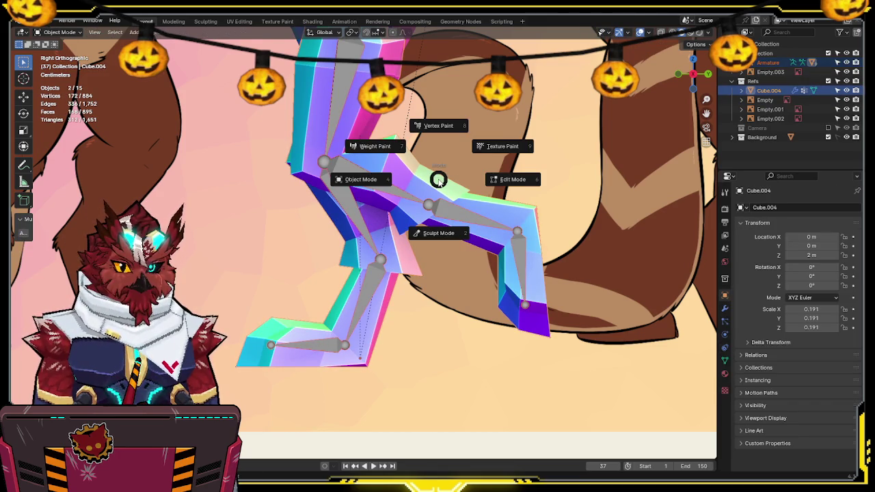
{"action": "left_click", "coordinate": [411, 159]}
Step: Assign a lower-leg vertex loop to Foot.L at weight 0.512 with Armature edit display, then test-rotate the foot
{"action": "key", "text": "Tab"}
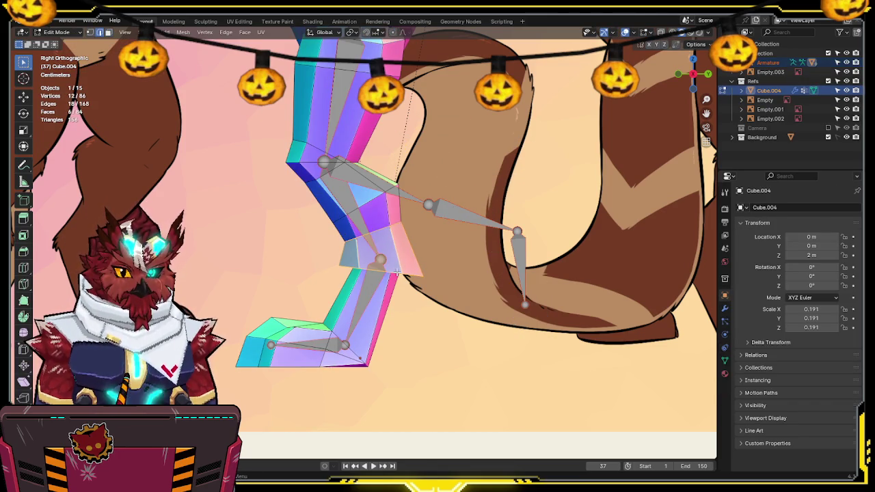
{"action": "left_click", "coordinate": [395, 274], "text": "alt"}
{"action": "left_click", "coordinate": [726, 309]}
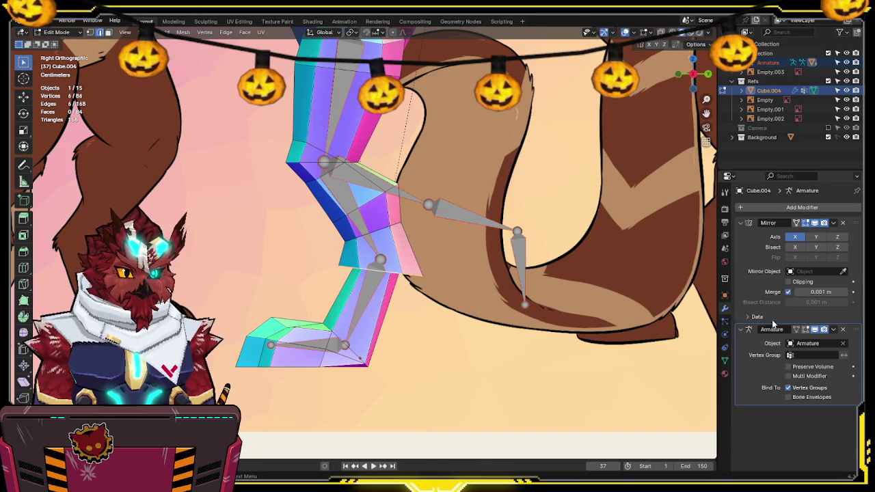
{"action": "left_click", "coordinate": [806, 329]}
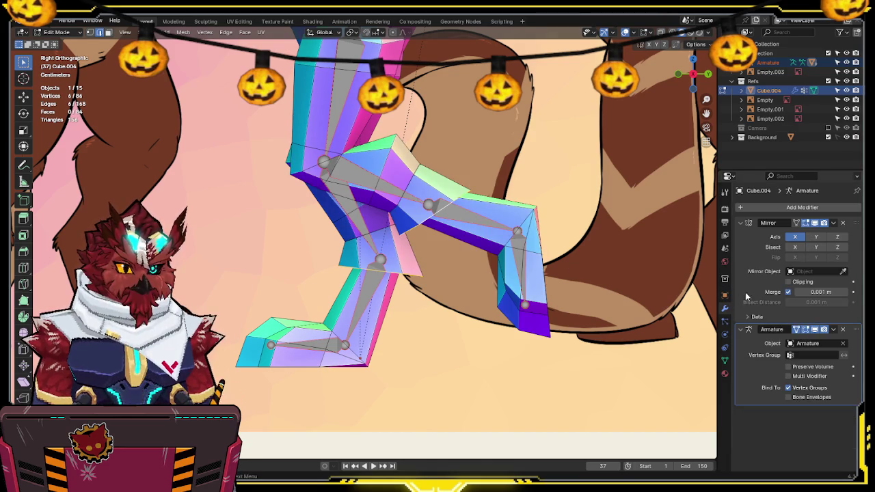
{"action": "left_click", "coordinate": [725, 360]}
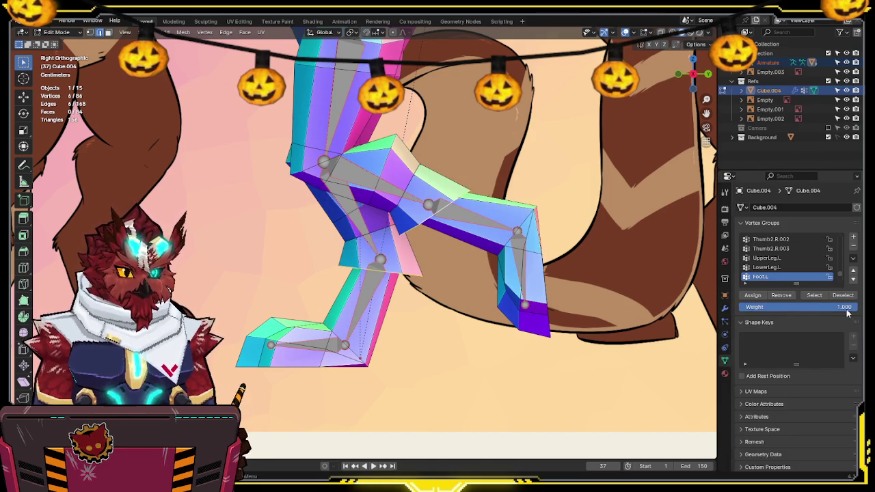
{"action": "left_click_drag", "start_coordinate": [823, 307], "coordinate": [799, 308]}
{"action": "left_click", "coordinate": [760, 297]}
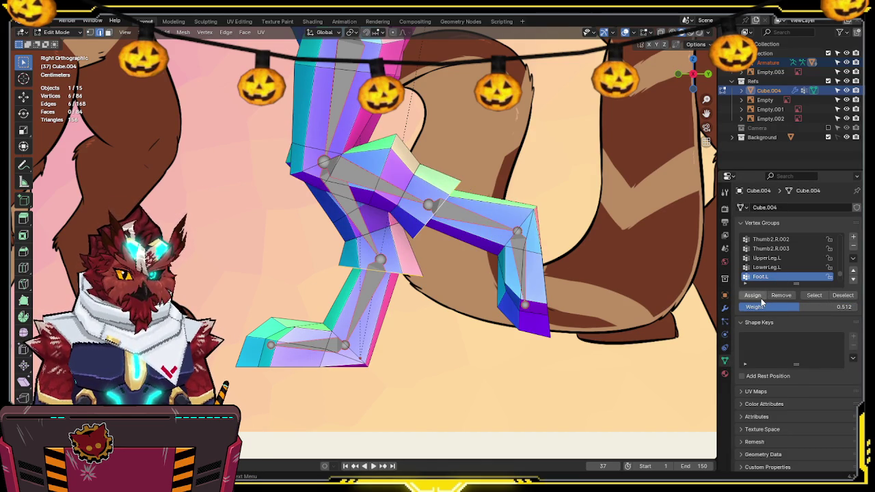
{"action": "key", "text": "ctrl+Tab"}
{"action": "key", "text": "r"}
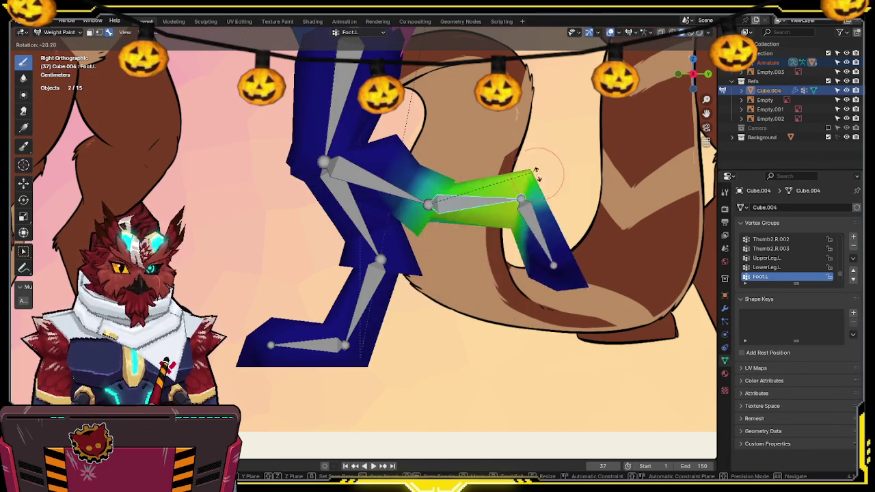
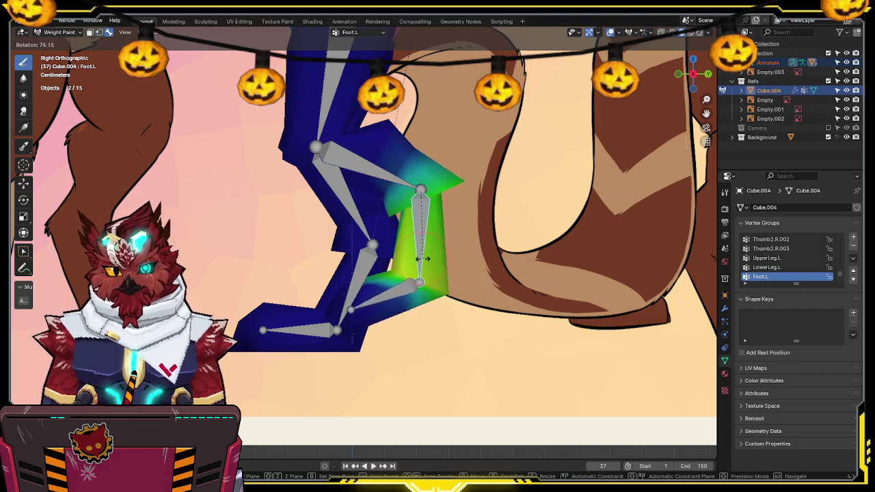
Step: Test-rotate the Foot.L and Toe.L bones, then cancel back to the rest pose
{"action": "left_click", "coordinate": [487, 231]}
{"action": "left_click", "coordinate": [508, 271], "text": "ctrl"}
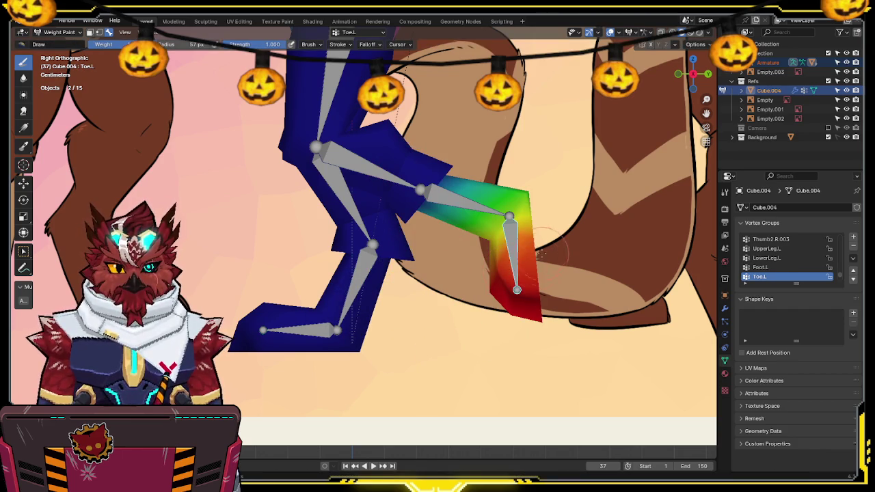
{"action": "key", "text": "r"}
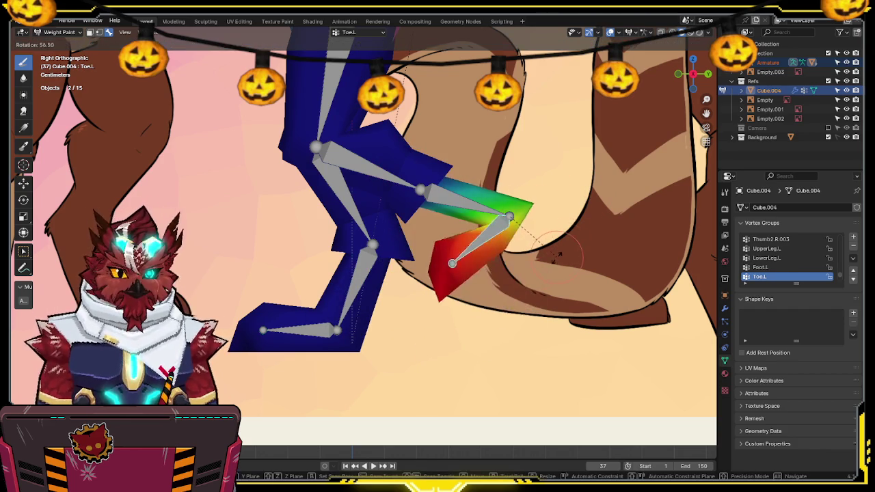
{"action": "key", "text": "Escape"}
Step: In Edit Mode, loop-cut a new edge loop across the left toe and check it from the side
{"action": "key", "text": "Tab"}
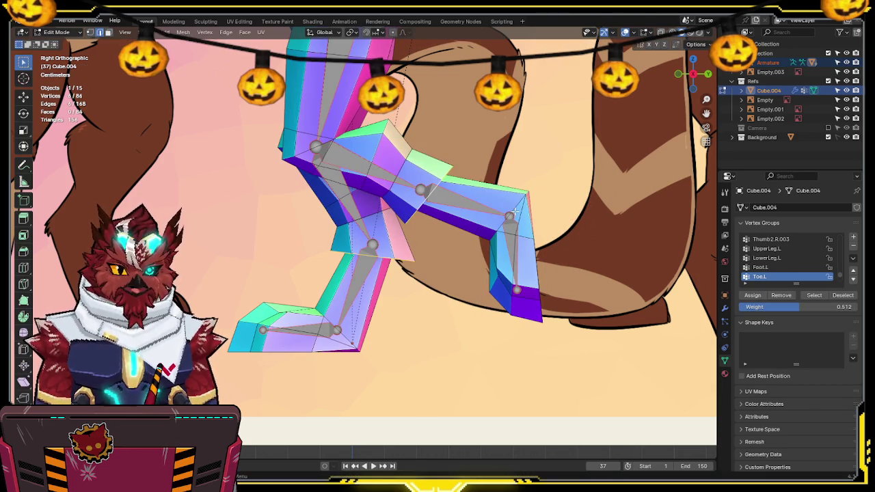
{"action": "key", "text": "1"}
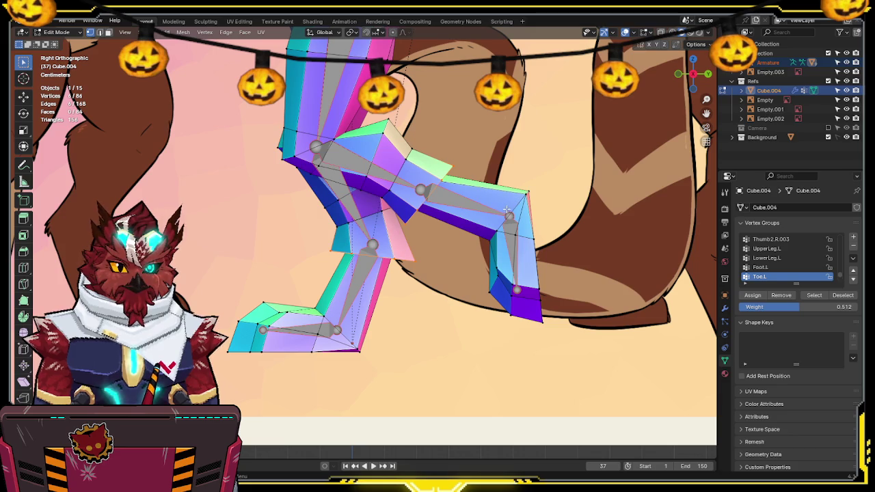
{"action": "key", "text": "ctrl+r"}
{"action": "left_click", "coordinate": [491, 203]}
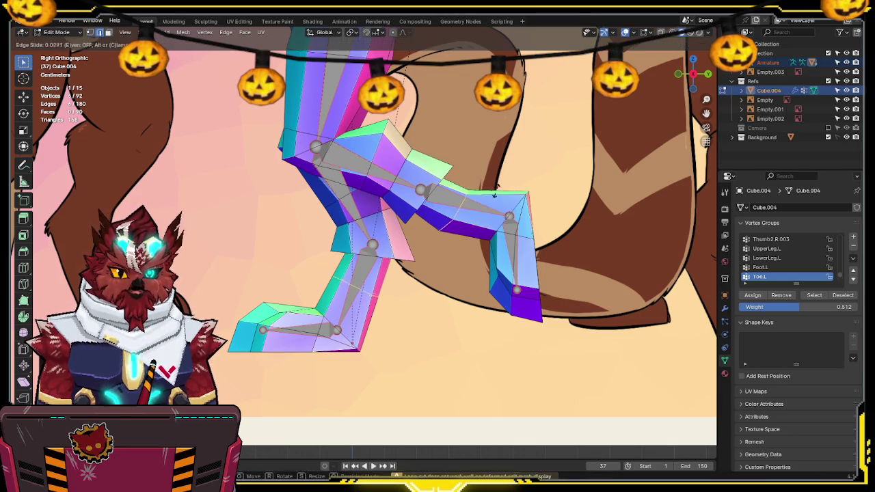
{"action": "left_click", "coordinate": [527, 203]}
{"action": "middle_click_drag", "start_coordinate": [527, 203], "coordinate": [560, 192]}
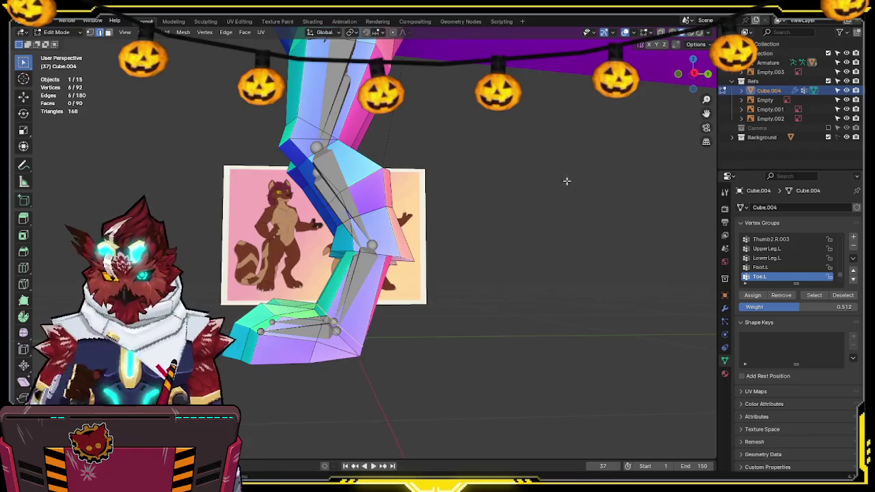
{"action": "left_click", "coordinate": [693, 73]}
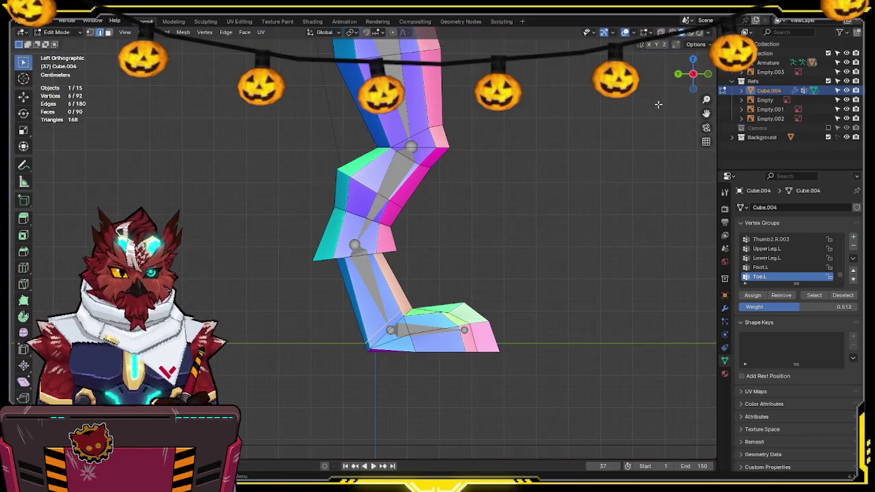
{"action": "left_click_drag", "start_coordinate": [674, 73], "coordinate": [677, 74]}
{"action": "left_click", "coordinate": [691, 73]}
Step: Return to Weight Paint on the creature mesh with the armature selected
{"action": "key", "text": "ctrl+Tab"}
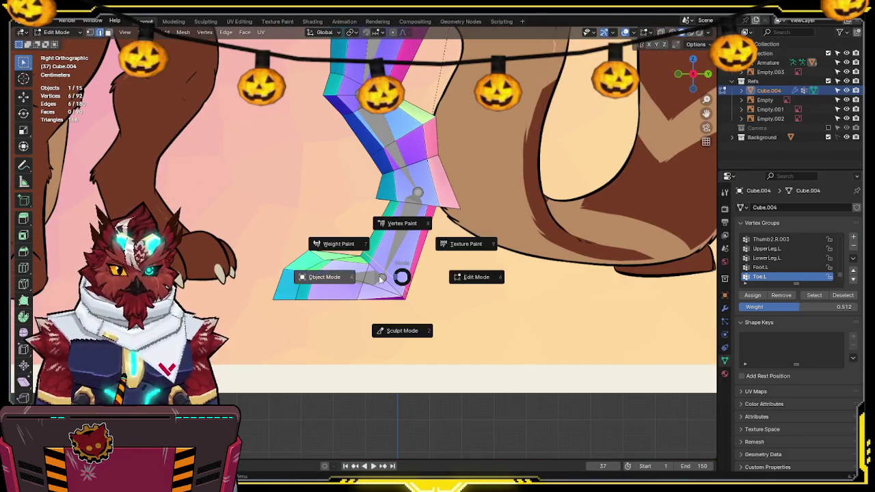
{"action": "left_click", "coordinate": [322, 276]}
{"action": "left_click", "coordinate": [406, 250]}
{"action": "left_click", "coordinate": [406, 250], "text": "shift"}
{"action": "key", "text": "ctrl+Tab"}
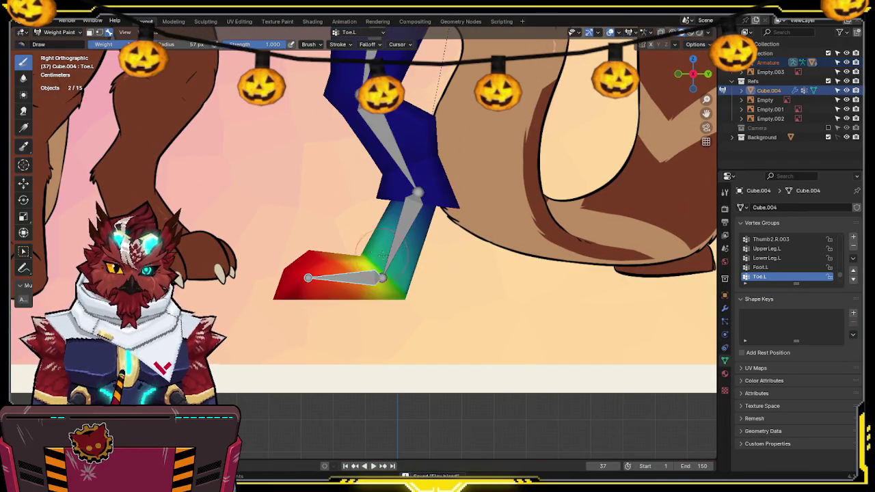
Step: Assign the selected left ankle vertices to the Foot.L vertex group
{"action": "scroll", "coordinate": [389, 260], "scroll_direction": "up", "scroll_amount": 2}
{"action": "left_click", "coordinate": [360, 306], "text": "ctrl"}
{"action": "left_click", "coordinate": [362, 295], "text": "ctrl"}
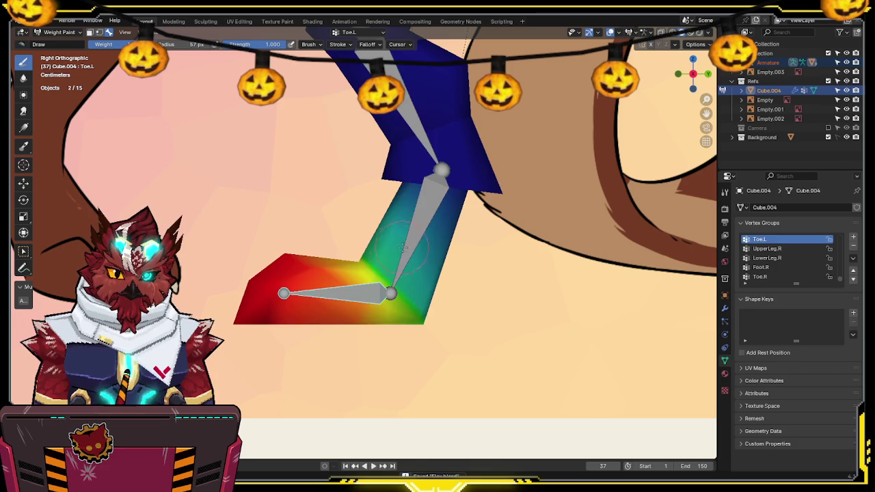
{"action": "left_click", "coordinate": [395, 253], "text": "ctrl"}
{"action": "key", "text": "Tab"}
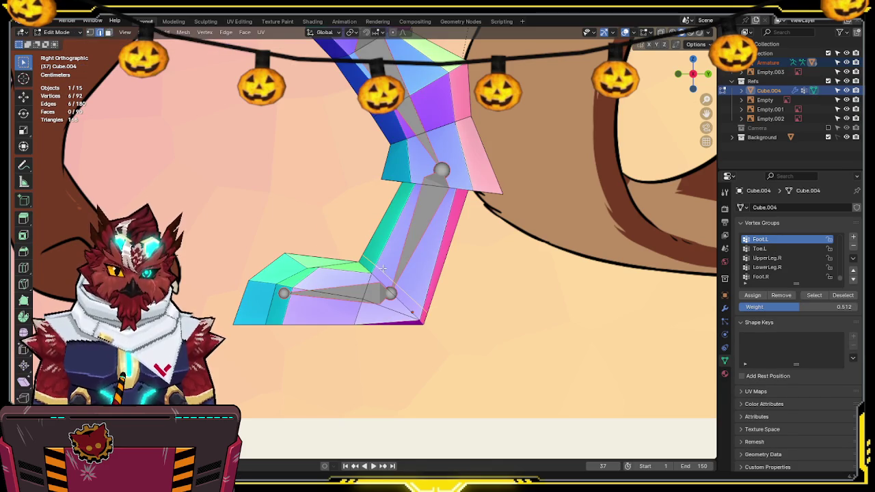
{"action": "left_click", "coordinate": [752, 295]}
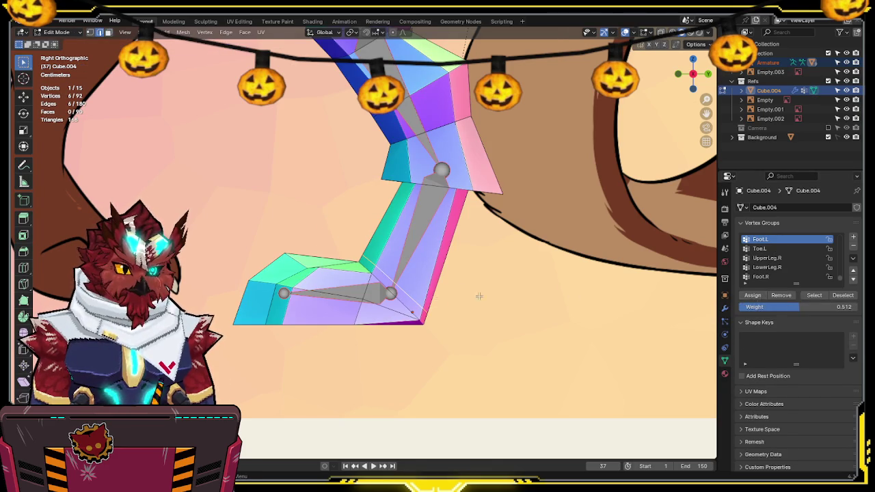
{"action": "key", "text": "Tab"}
{"action": "key", "text": "Tab"}
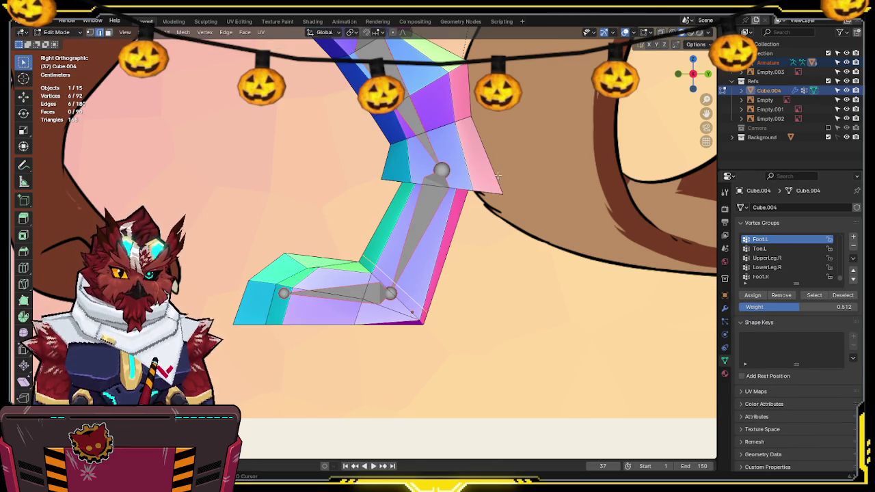
Step: Check the Toe.L group with wireframe shading toggled on and off
{"action": "key", "text": "z"}
{"action": "key", "text": "Tab"}
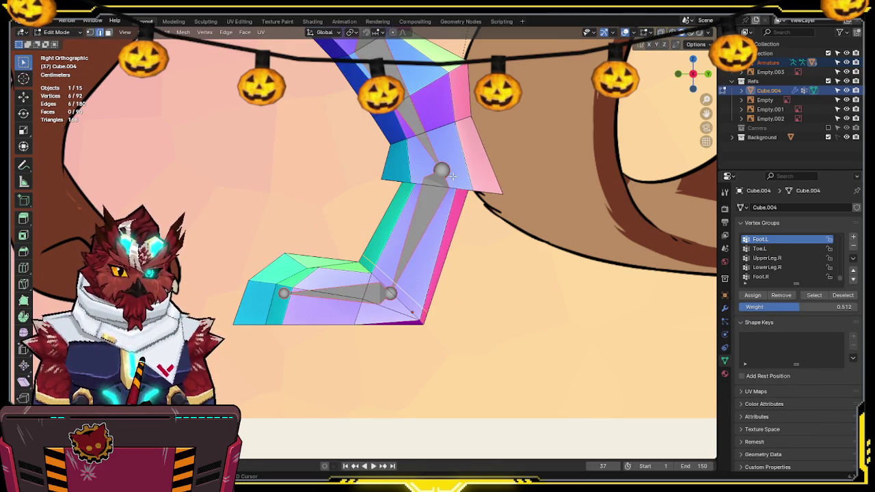
{"action": "key", "text": "z"}
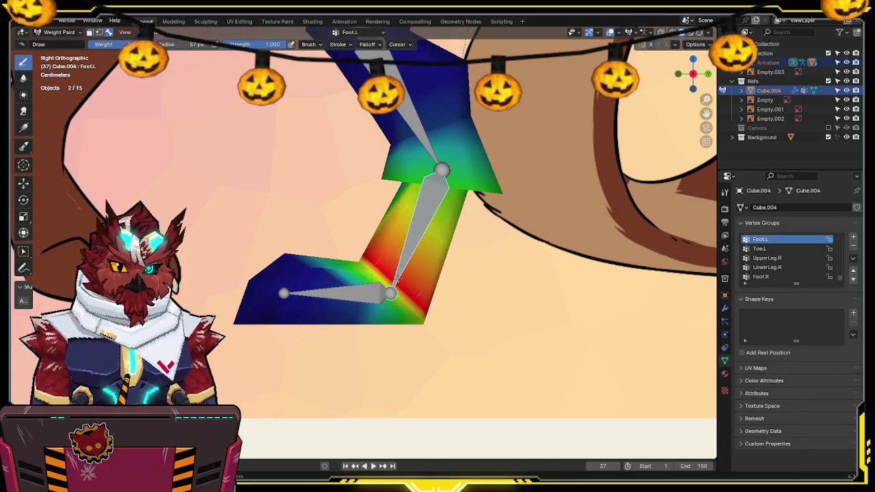
{"action": "left_click", "coordinate": [367, 295], "text": "ctrl"}
{"action": "key", "text": "Tab"}
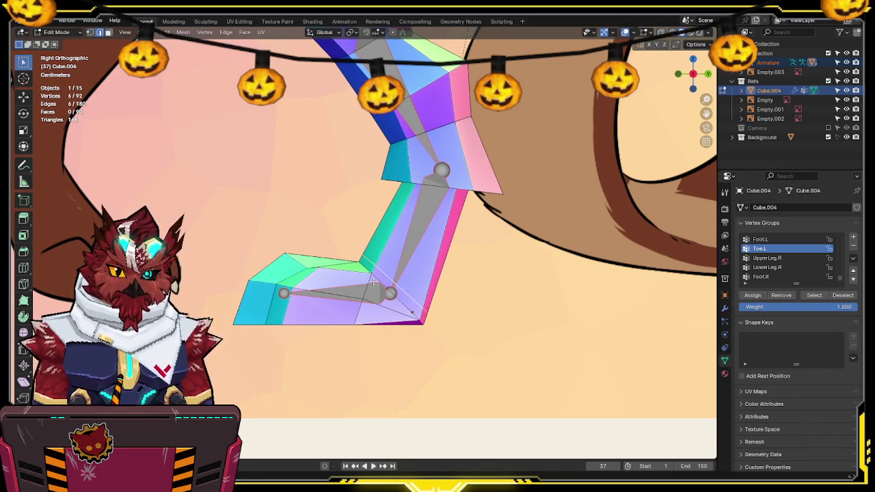
{"action": "key", "text": "Tab"}
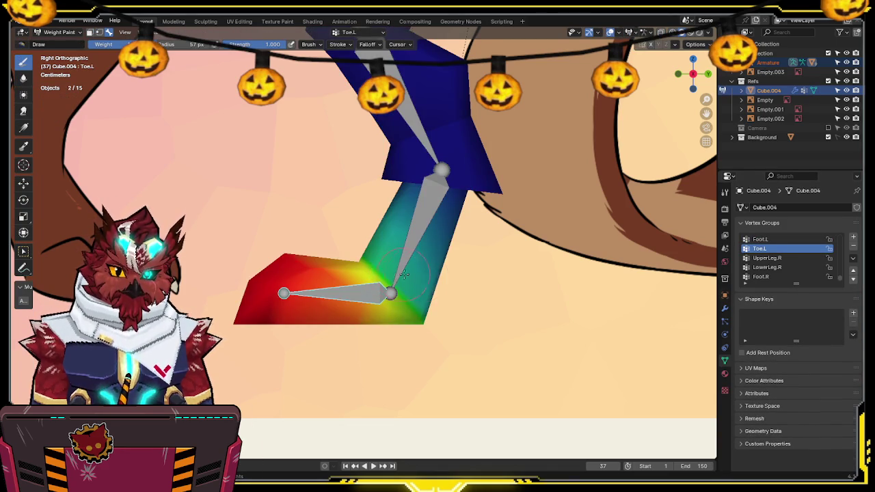
Step: Test-rotate the Foot.L bone and compare the Foot.L and Toe.L weights
{"action": "left_click", "coordinate": [405, 260], "text": "ctrl"}
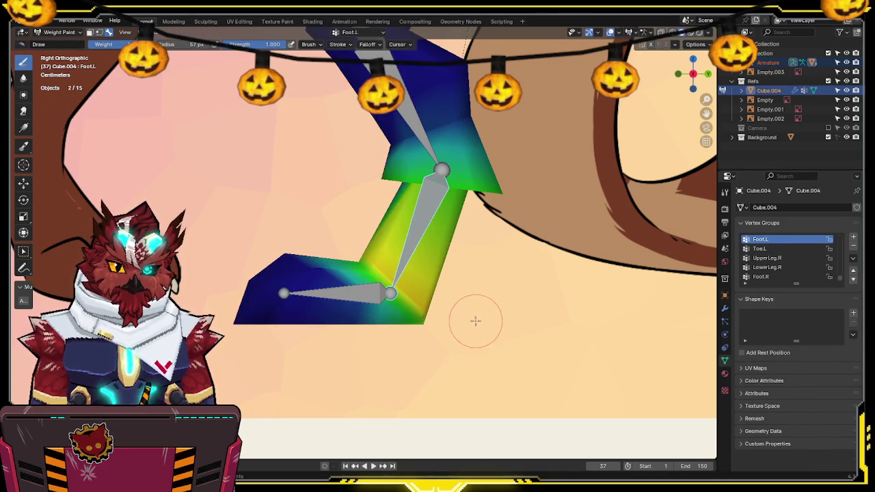
{"action": "key", "text": "r"}
{"action": "key", "text": "Escape"}
{"action": "left_click", "coordinate": [380, 293], "text": "ctrl"}
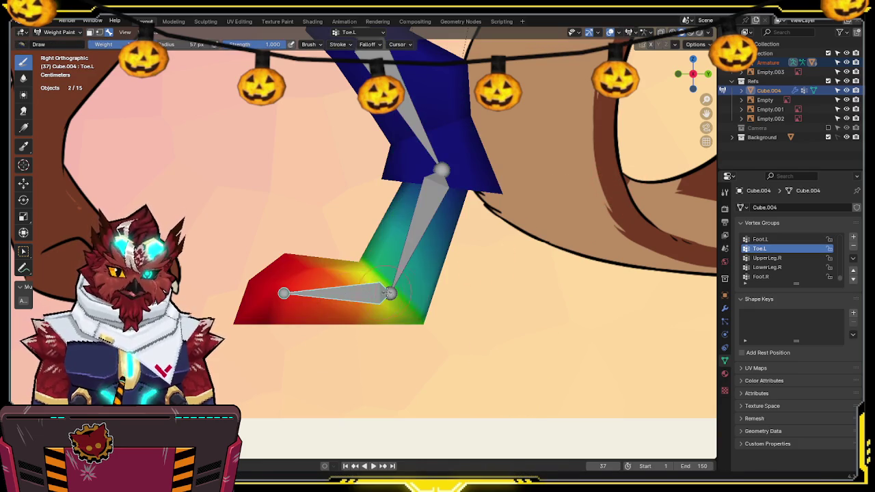
{"action": "left_click", "coordinate": [403, 259], "text": "ctrl"}
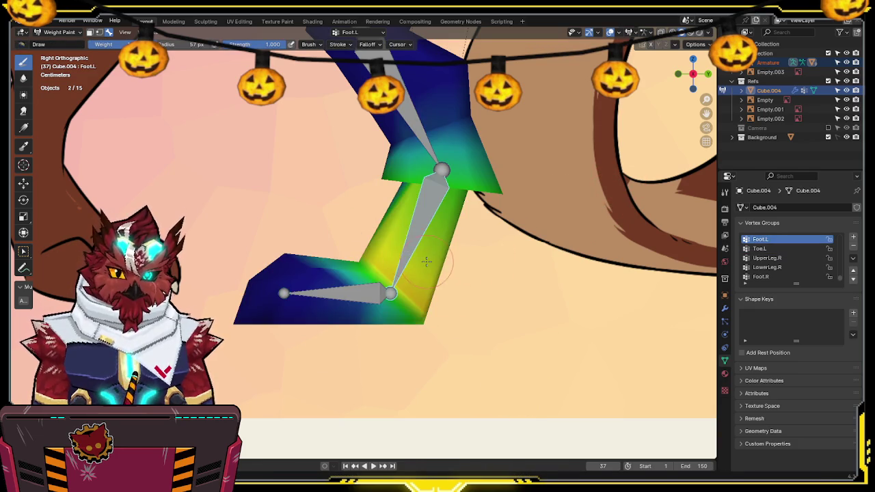
Step: Paint the LowerLeg.L weights lower near the left ankle
{"action": "left_click", "coordinate": [429, 129], "text": "ctrl"}
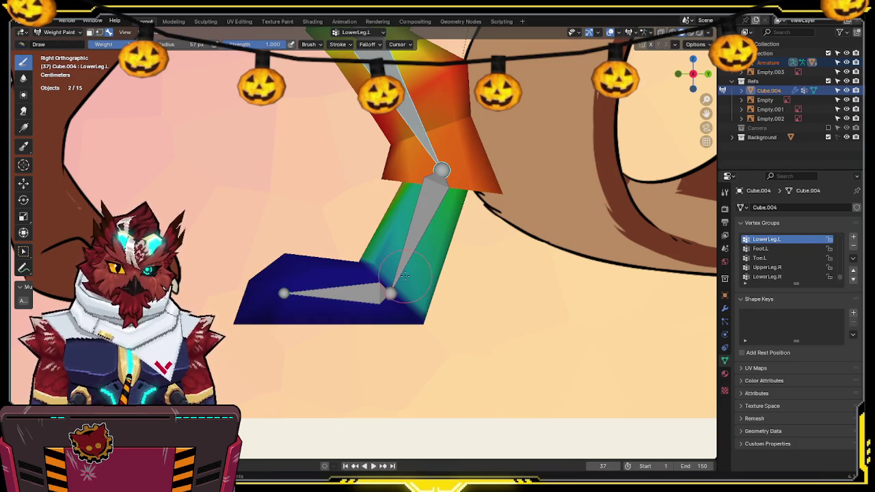
{"action": "left_click_drag", "start_coordinate": [369, 243], "coordinate": [480, 327]}
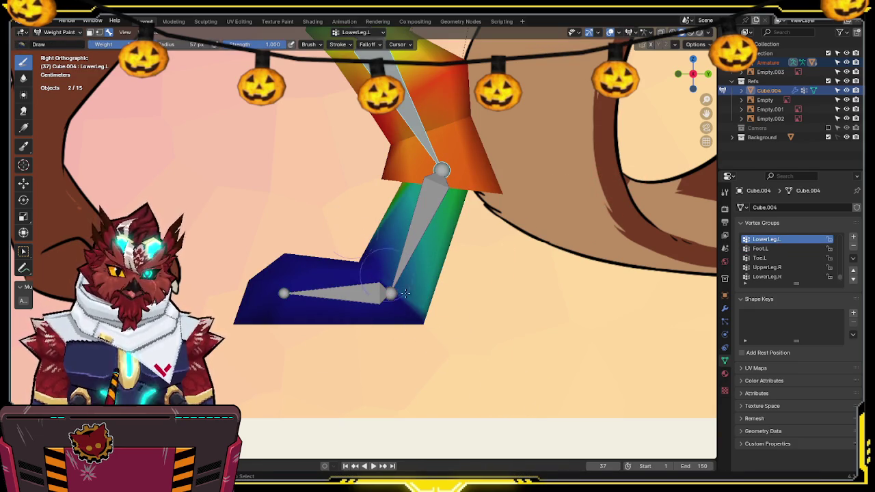
{"action": "left_click", "coordinate": [476, 270], "text": "ctrl"}
{"action": "mouse_move", "coordinate": [476, 269]}
{"action": "middle_mouse_down"}
{"action": "mouse_move", "coordinate": [469, 295]}
{"action": "mouse_move", "coordinate": [356, 205]}
{"action": "mouse_move", "coordinate": [438, 220]}
{"action": "middle_mouse_up"}
{"action": "left_click", "coordinate": [356, 205], "text": "ctrl"}
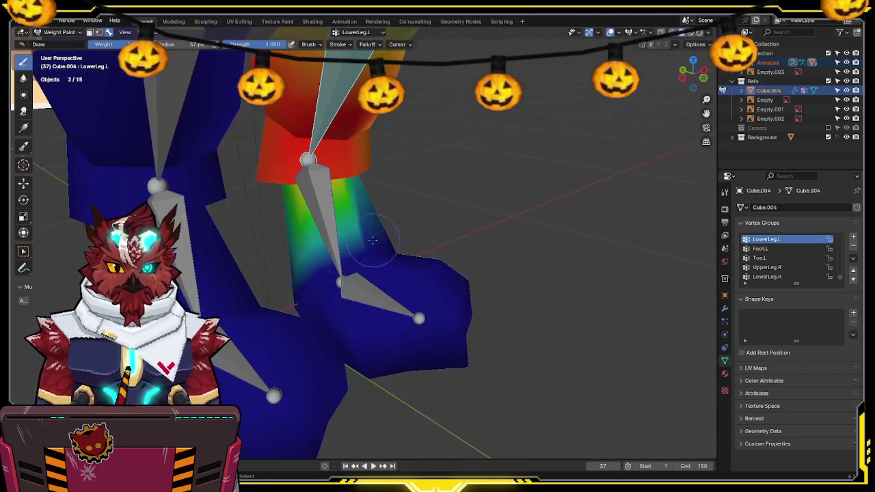
{"action": "mouse_move", "coordinate": [288, 285]}
{"action": "middle_mouse_down"}
{"action": "mouse_move", "coordinate": [431, 220]}
{"action": "mouse_move", "coordinate": [380, 254]}
{"action": "middle_mouse_up"}
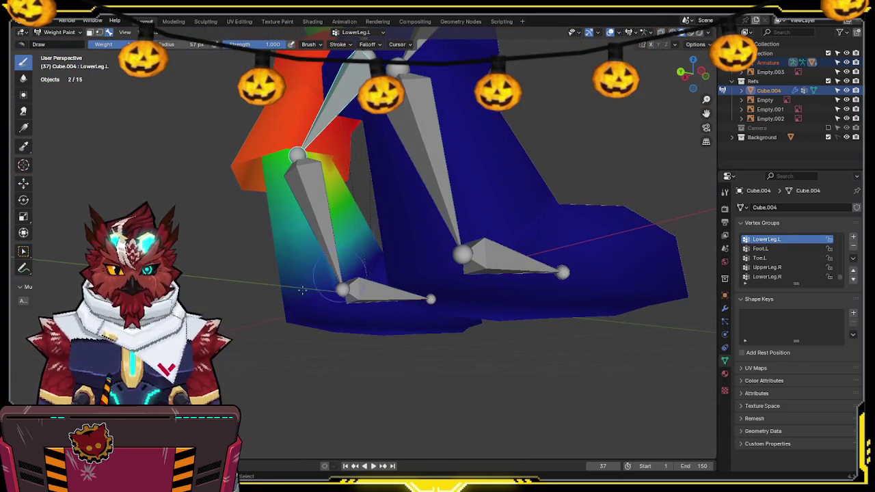
{"action": "middle_click_drag", "start_coordinate": [411, 211], "coordinate": [395, 288]}
Step: Remove the selected foot vertices from the LowerLeg.L group and inspect the result
{"action": "key", "text": "Tab"}
{"action": "middle_click_drag", "start_coordinate": [482, 293], "coordinate": [644, 324]}
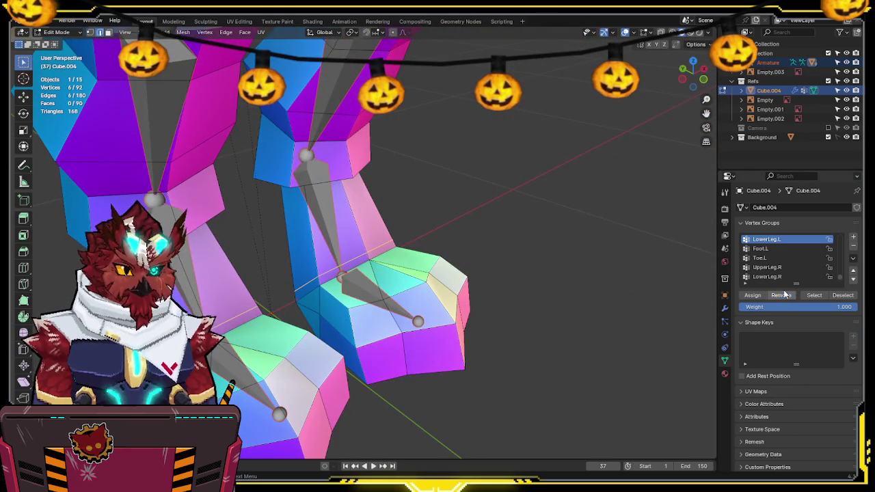
{"action": "left_click", "coordinate": [785, 294]}
{"action": "key", "text": "Tab"}
{"action": "middle_click_drag", "start_coordinate": [342, 283], "coordinate": [432, 264]}
{"action": "key", "text": "Tab"}
{"action": "key", "text": "Tab"}
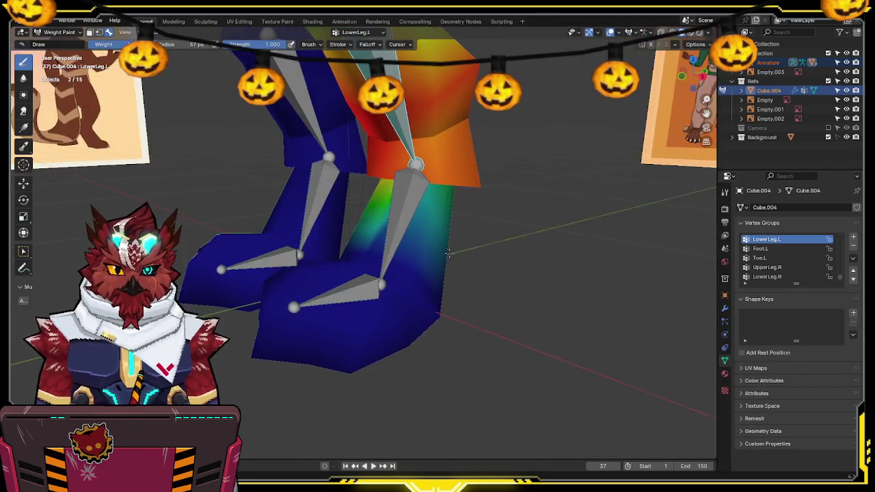
Step: In right side view, pose the Foot.L and Toe.L bones to check their weights
{"action": "key", "text": "KP_3"}
{"action": "left_click", "coordinate": [424, 266], "text": "ctrl"}
{"action": "scroll", "coordinate": [692, 75], "scroll_direction": "up", "scroll_amount": 4}
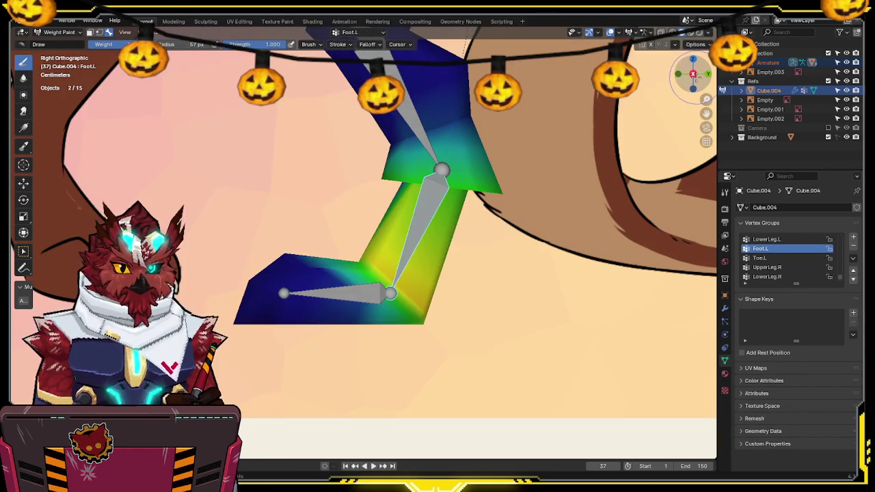
{"action": "key", "text": "r"}
{"action": "left_click", "coordinate": [555, 195]}
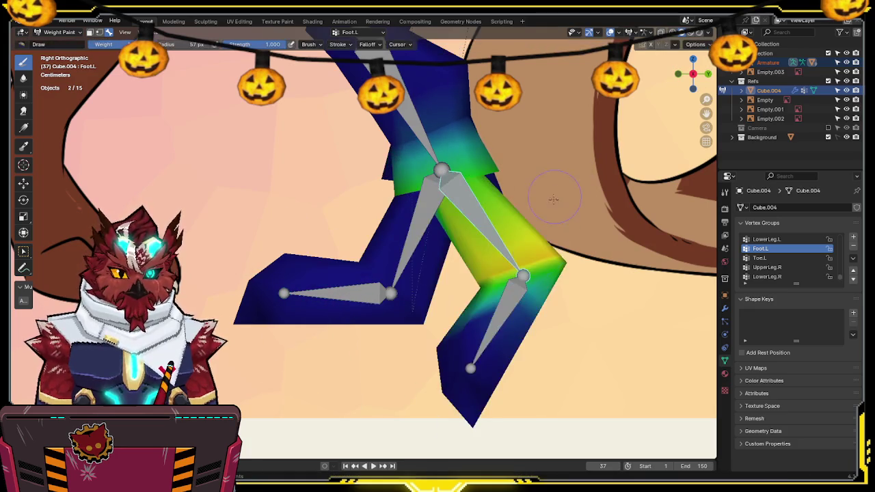
{"action": "left_click", "coordinate": [502, 325], "text": "ctrl"}
{"action": "key", "text": "r"}
{"action": "left_click", "coordinate": [605, 263]}
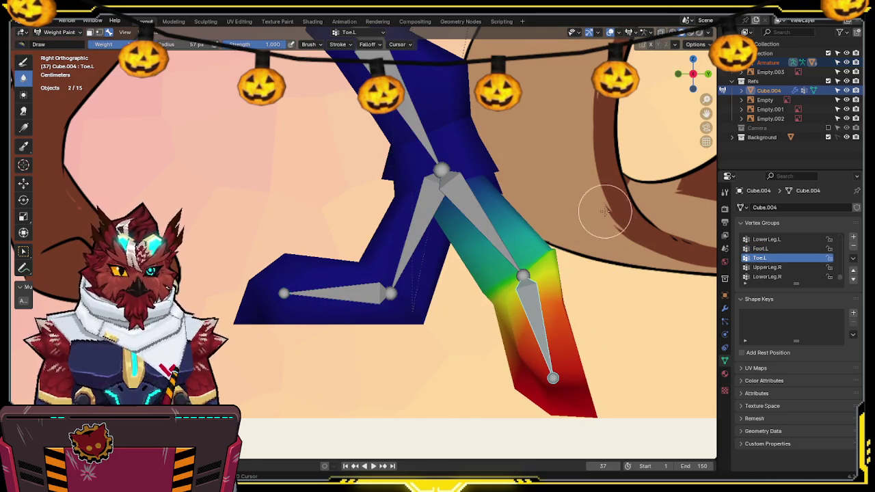
Step: Bend the Toe.L bone downward to test its weights
{"action": "left_click", "coordinate": [555, 234], "text": "ctrl"}
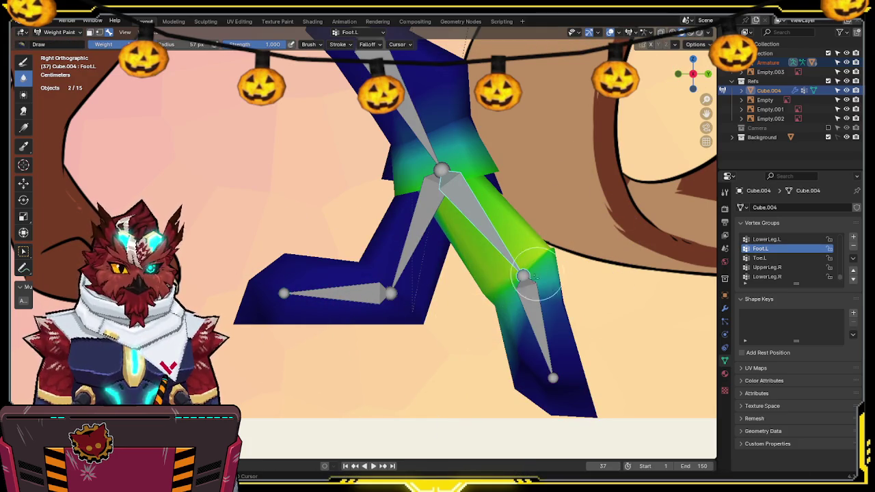
{"action": "left_click", "coordinate": [539, 326], "text": "ctrl"}
{"action": "key", "text": "r"}
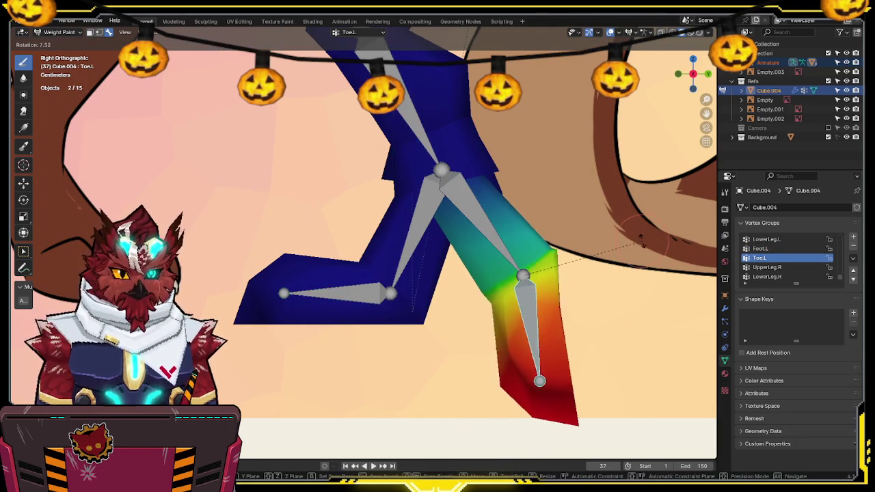
{"action": "left_click", "coordinate": [588, 294]}
{"action": "middle_click_drag", "start_coordinate": [567, 321], "coordinate": [555, 244], "text": "shift"}
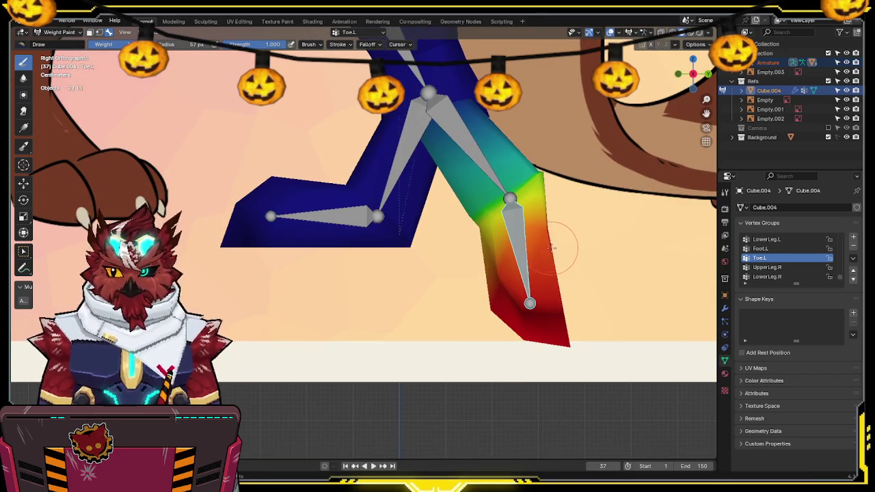
{"action": "scroll", "coordinate": [553, 250], "scroll_direction": "down", "scroll_amount": 1}
{"action": "middle_click_drag", "start_coordinate": [540, 164], "coordinate": [529, 216], "text": "shift"}
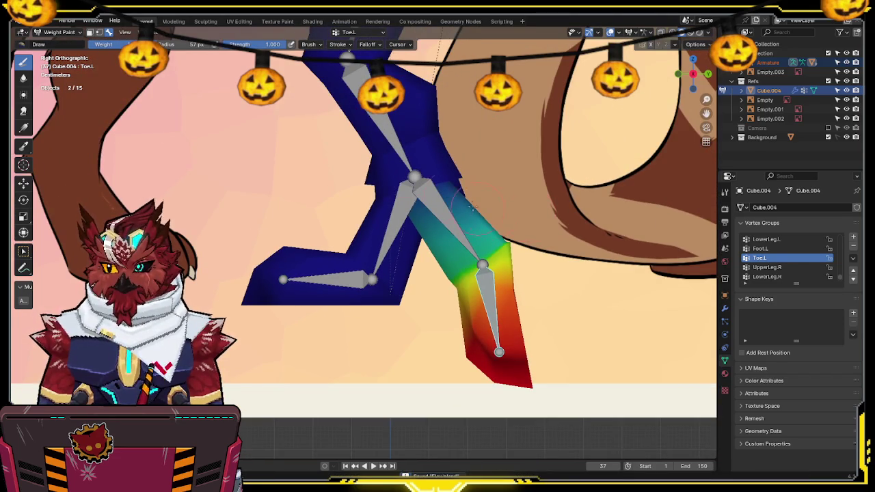
Step: Test-rotate the left upper leg, lower leg and foot bones to check deformation
{"action": "left_click", "coordinate": [381, 120], "text": "ctrl"}
{"action": "middle_click_drag", "start_coordinate": [479, 171], "coordinate": [485, 310], "text": "shift"}
{"action": "left_click", "coordinate": [369, 123], "text": "ctrl"}
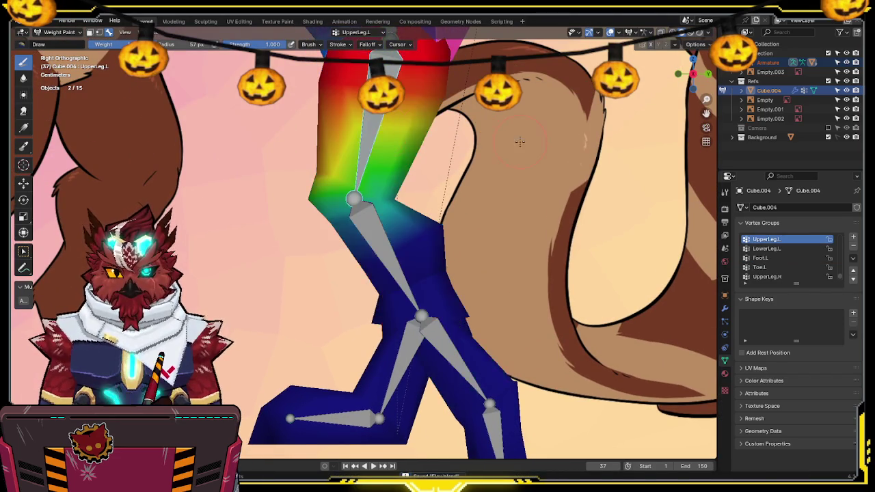
{"action": "key", "text": "r"}
{"action": "left_click", "coordinate": [411, 253]}
{"action": "left_click", "coordinate": [273, 178], "text": "ctrl"}
{"action": "key", "text": "r"}
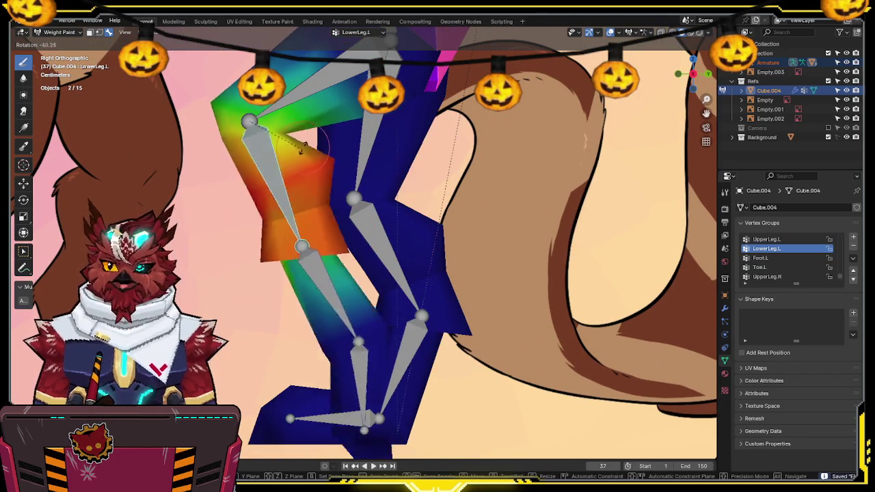
{"action": "left_click", "coordinate": [311, 145]}
{"action": "left_click", "coordinate": [317, 249], "text": "ctrl"}
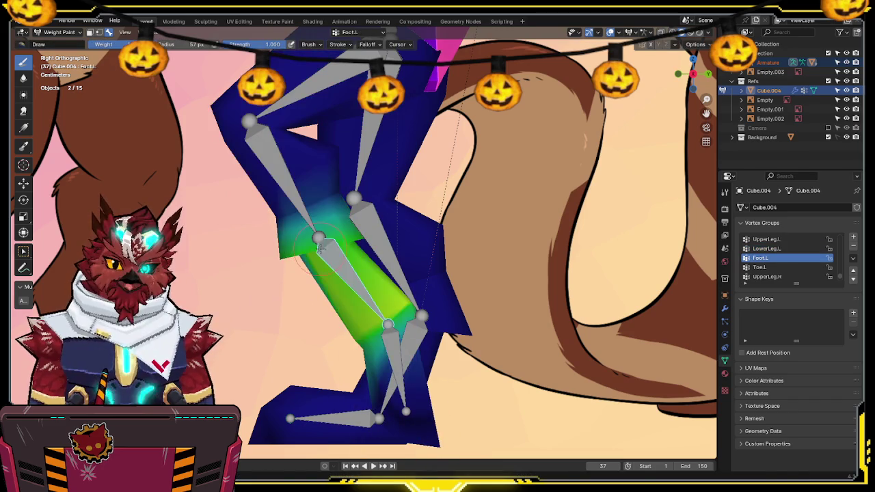
{"action": "key", "text": "r"}
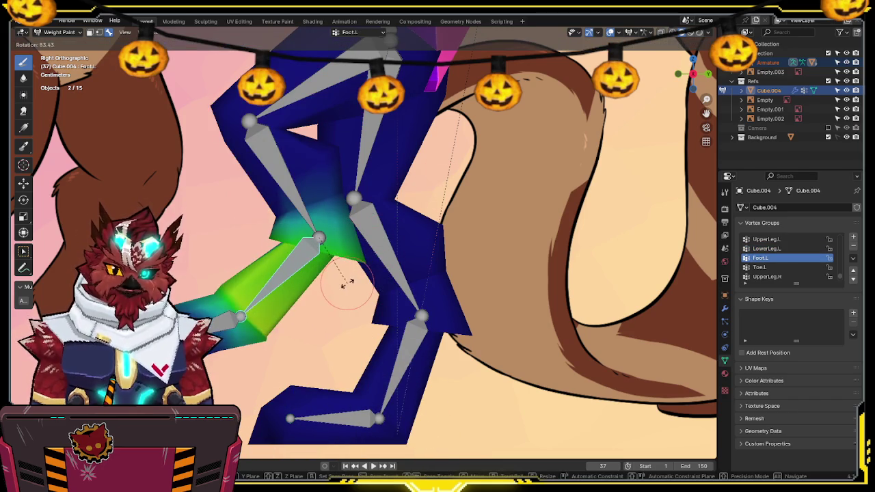
{"action": "left_click", "coordinate": [348, 282]}
Step: Rotate the foot and toe bones again to verify the Foot.L and Toe.L weights
{"action": "left_click", "coordinate": [200, 300], "text": "ctrl"}
{"action": "mouse_move", "coordinate": [354, 249]}
{"action": "middle_mouse_down", "text": "shift"}
{"action": "mouse_move", "coordinate": [411, 194]}
{"action": "mouse_move", "coordinate": [434, 195]}
{"action": "middle_mouse_up", "text": "shift"}
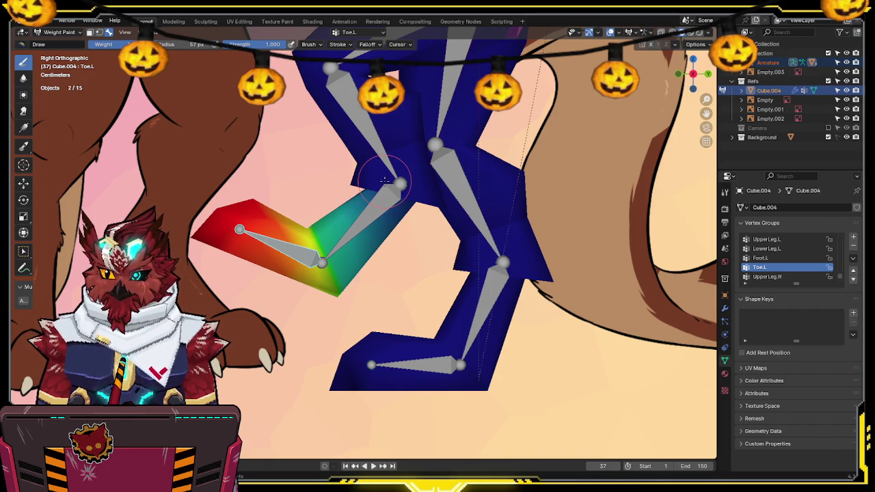
{"action": "left_click", "coordinate": [369, 214], "text": "ctrl"}
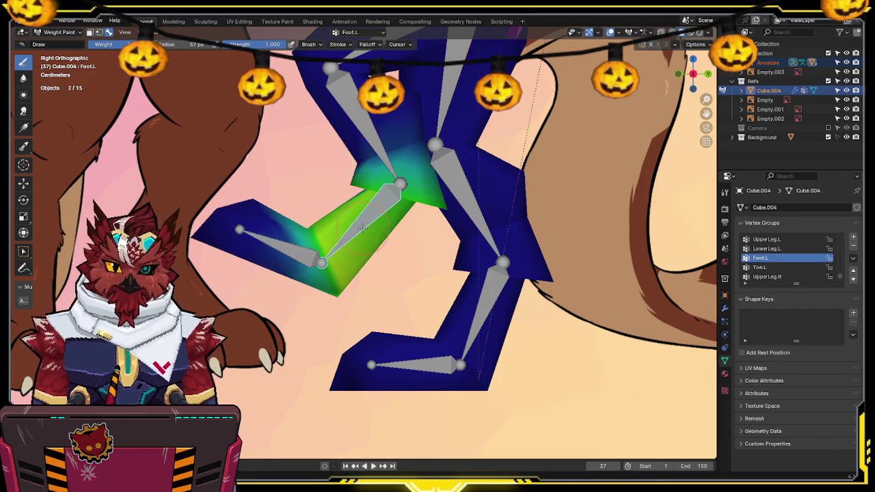
{"action": "key", "text": "r"}
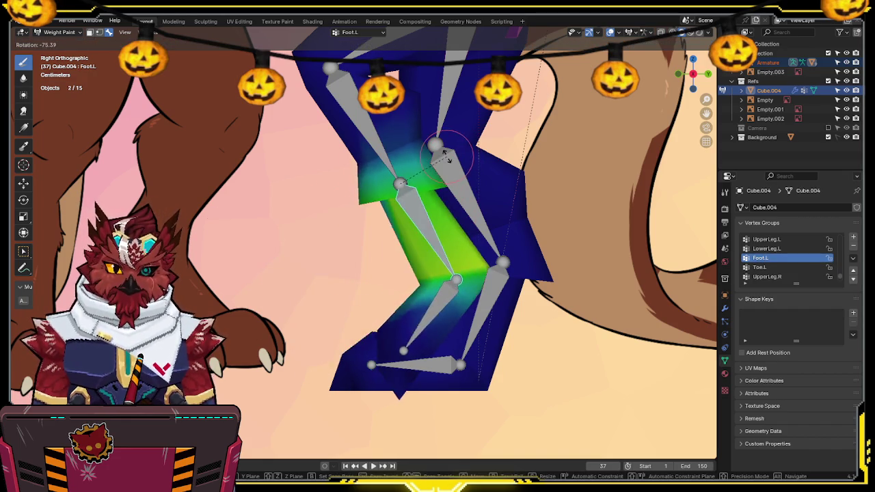
{"action": "left_click", "coordinate": [400, 294]}
{"action": "left_click", "coordinate": [403, 298], "text": "ctrl"}
{"action": "key", "text": "r"}
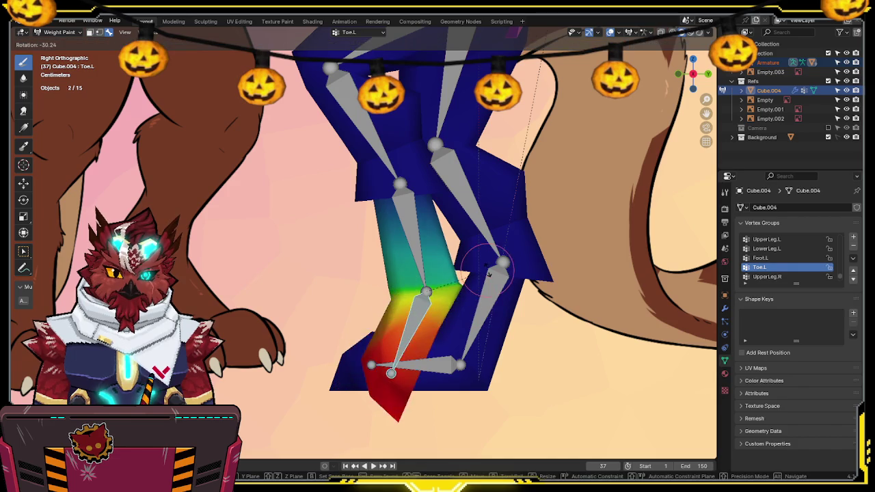
{"action": "left_click", "coordinate": [483, 294]}
{"action": "mouse_move", "coordinate": [482, 294]}
{"action": "middle_mouse_down"}
{"action": "mouse_move", "coordinate": [427, 298]}
{"action": "mouse_move", "coordinate": [511, 249]}
{"action": "mouse_move", "coordinate": [500, 252]}
{"action": "mouse_move", "coordinate": [488, 287]}
{"action": "mouse_move", "coordinate": [475, 241]}
{"action": "mouse_move", "coordinate": [453, 270]}
{"action": "mouse_move", "coordinate": [417, 226]}
{"action": "middle_mouse_up"}
Step: Enter Weight Paint on the Cube.003 body mesh together with the armature
{"action": "key", "text": "ctrl+Tab"}
{"action": "left_click", "coordinate": [354, 217]}
{"action": "left_click", "coordinate": [354, 218]}
{"action": "left_click", "coordinate": [353, 212], "text": "shift"}
{"action": "key", "text": "ctrl+Tab"}
{"action": "left_click", "coordinate": [294, 157]}
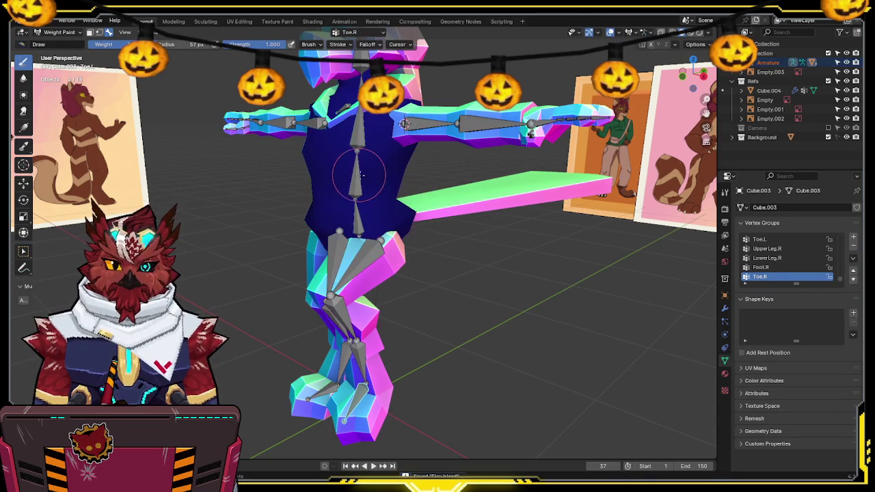
{"action": "mouse_move", "coordinate": [362, 219]}
{"action": "middle_mouse_down"}
{"action": "mouse_move", "coordinate": [389, 216]}
{"action": "mouse_move", "coordinate": [338, 113]}
{"action": "mouse_move", "coordinate": [434, 173]}
{"action": "middle_mouse_up"}
{"action": "left_click", "coordinate": [465, 189]}
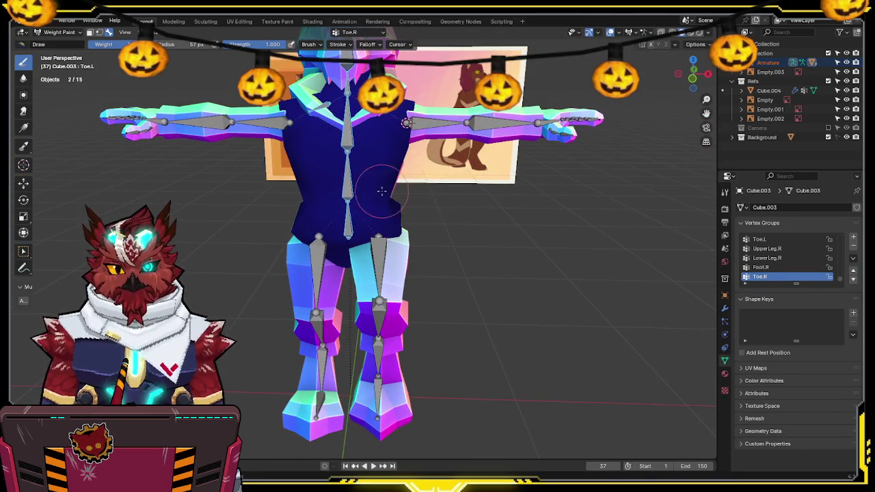
Step: Step through the torso vertex groups, including Shoulder.L and Spine, and test-bend the spine
{"action": "left_click", "coordinate": [344, 216], "text": "ctrl"}
{"action": "left_click", "coordinate": [346, 177], "text": "ctrl"}
{"action": "left_click", "coordinate": [345, 143], "text": "ctrl"}
{"action": "left_click", "coordinate": [388, 190], "text": "ctrl"}
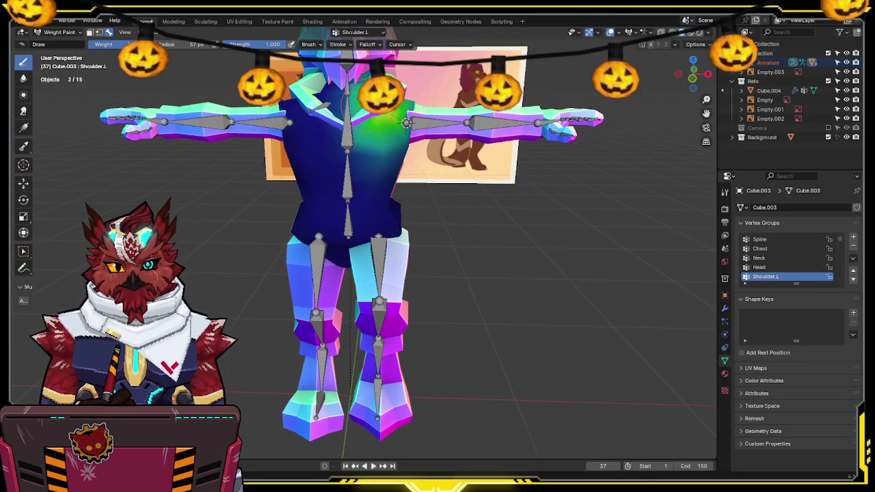
{"action": "left_click", "coordinate": [349, 147], "text": "ctrl"}
{"action": "left_click", "coordinate": [348, 198], "text": "ctrl"}
{"action": "middle_click_drag", "start_coordinate": [410, 177], "coordinate": [471, 176]}
{"action": "key", "text": "r"}
{"action": "right_click", "coordinate": [454, 166]}
Step: Show the Hips weights and test-bend the spine from the right side view
{"action": "left_click", "coordinate": [350, 248], "text": "ctrl"}
{"action": "middle_click_drag", "start_coordinate": [350, 247], "coordinate": [411, 205]}
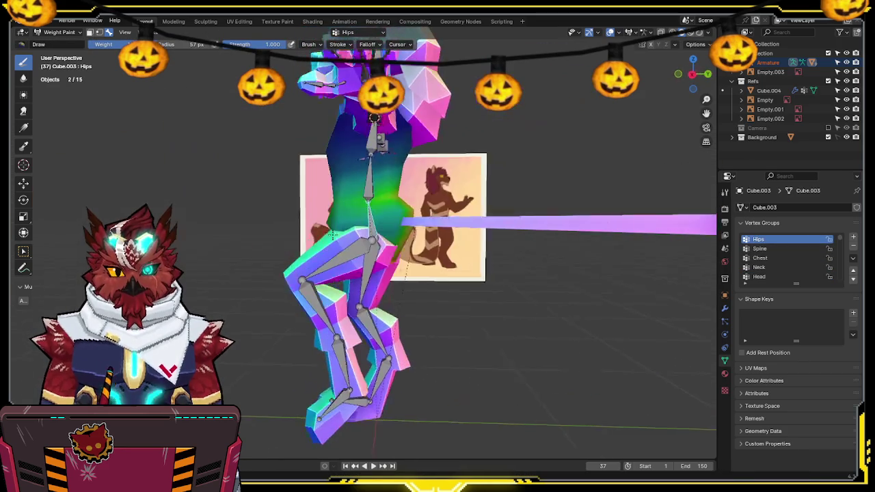
{"action": "left_click", "coordinate": [693, 73]}
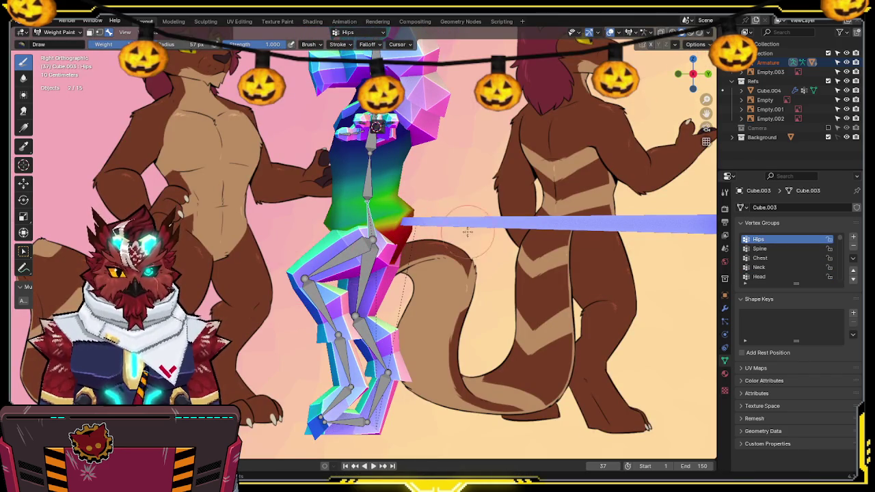
{"action": "left_click", "coordinate": [369, 170], "text": "ctrl"}
{"action": "key", "text": "r"}
{"action": "right_click", "coordinate": [413, 239]}
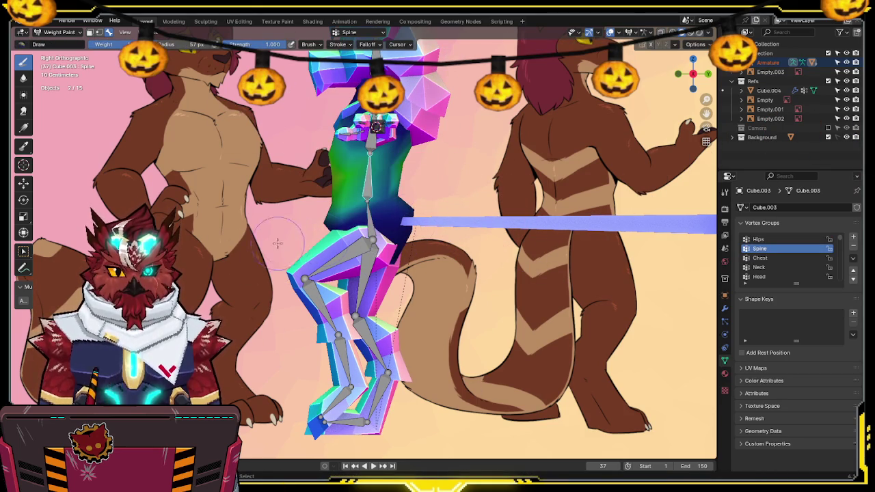
{"action": "key", "text": "r"}
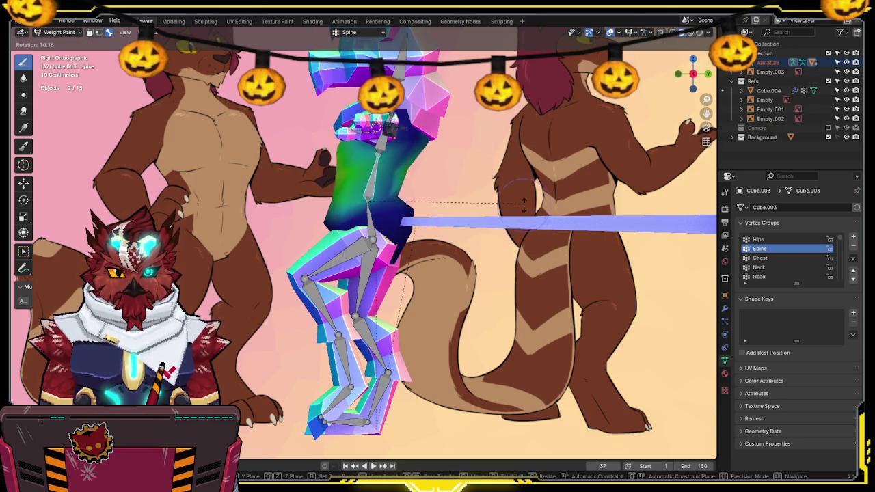
{"action": "right_click", "coordinate": [438, 196]}
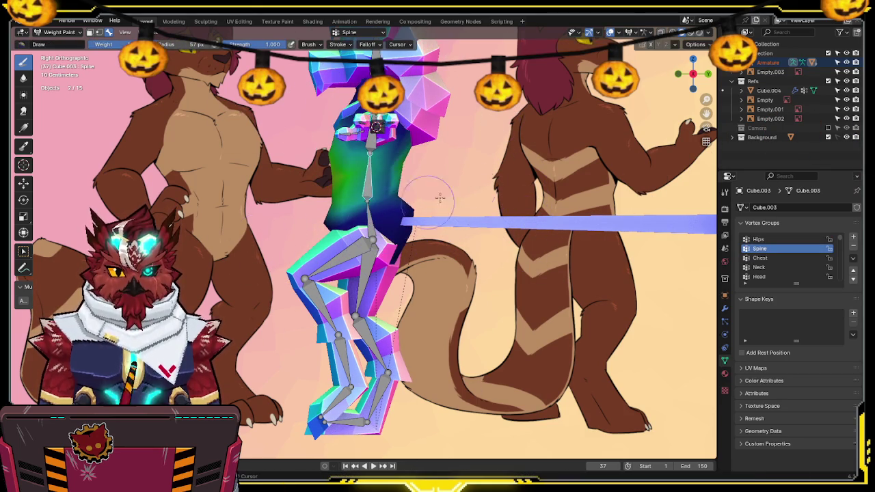
Step: Check the Chest weights with a cancelled trial rotation of the chest bone
{"action": "left_click", "coordinate": [371, 146], "text": "ctrl"}
{"action": "mouse_move", "coordinate": [430, 163]}
{"action": "middle_mouse_down"}
{"action": "mouse_move", "coordinate": [425, 167]}
{"action": "mouse_move", "coordinate": [429, 157]}
{"action": "middle_mouse_up"}
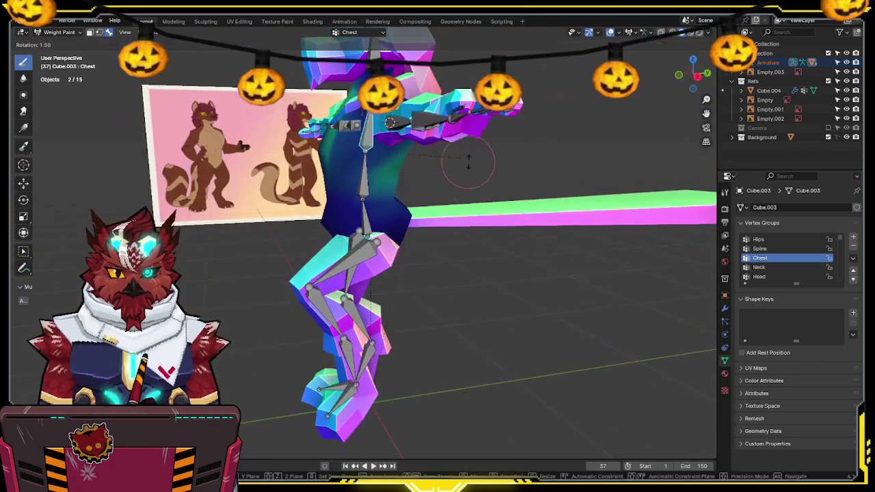
{"action": "key", "text": "r"}
{"action": "middle_click_drag", "start_coordinate": [458, 244], "coordinate": [533, 250]}
{"action": "key", "text": "Escape"}
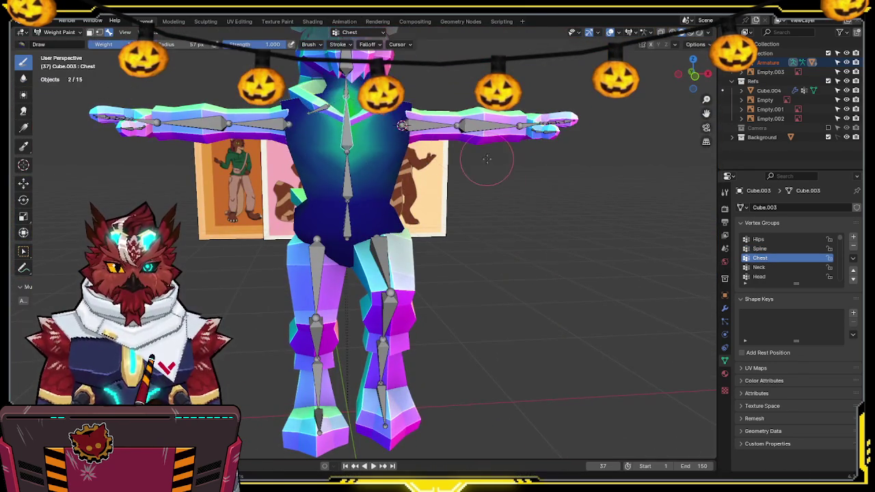
Step: Show the Shoulder.L and Head weights, then open Cube.003 in Edit Mode as wireframe
{"action": "left_click", "coordinate": [379, 120], "text": "ctrl"}
{"action": "middle_click_drag", "start_coordinate": [379, 130], "coordinate": [486, 171]}
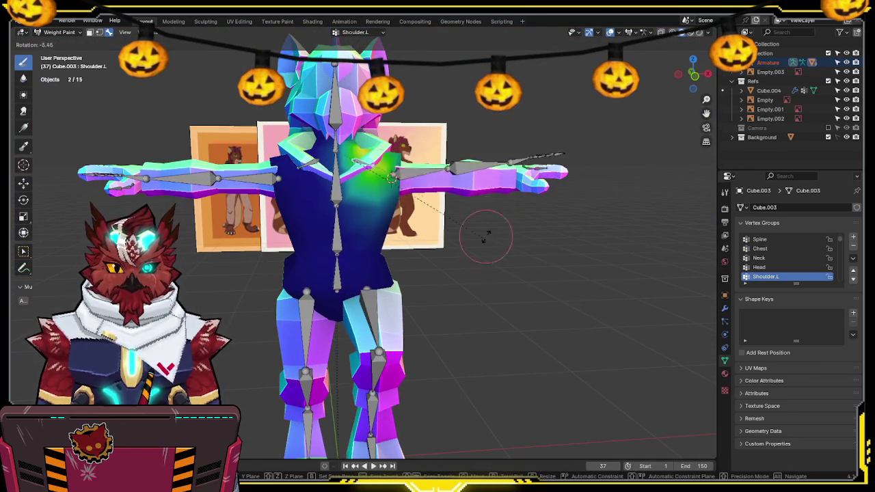
{"action": "scroll", "coordinate": [392, 178], "scroll_direction": "up", "scroll_amount": 3}
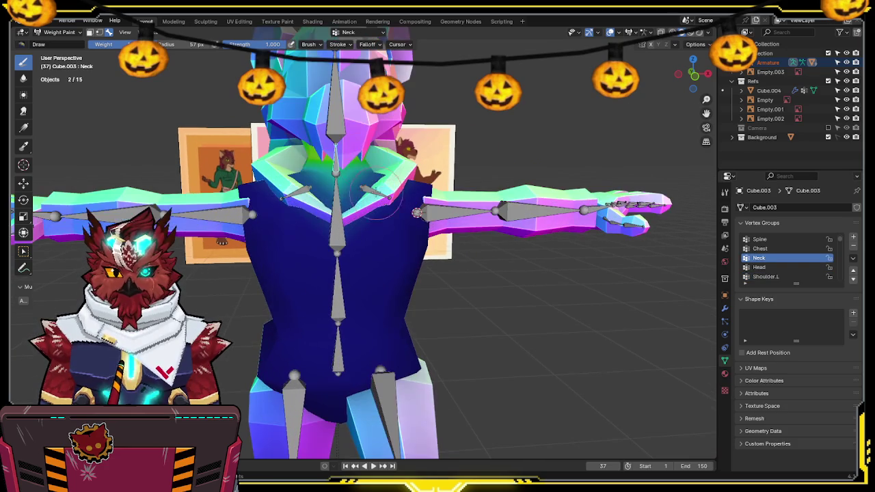
{"action": "left_click", "coordinate": [336, 116], "text": "ctrl"}
{"action": "key", "text": "Tab"}
{"action": "key", "text": "shift+z"}
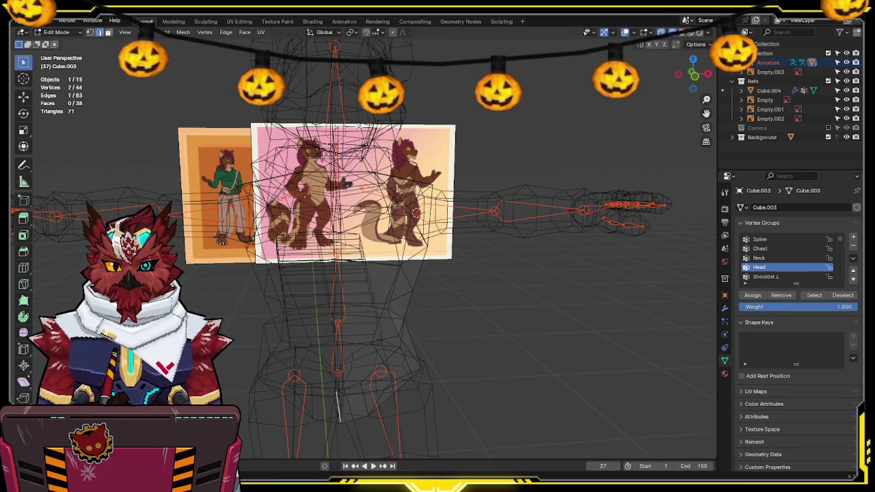
Step: Delete the selected face from Cube.003 and return to weight painting
{"action": "key", "text": "x"}
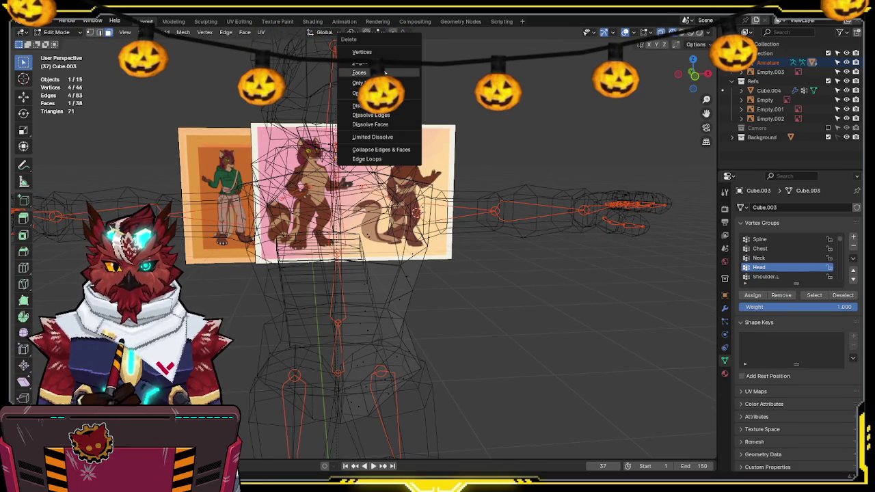
{"action": "left_click", "coordinate": [362, 72]}
{"action": "key", "text": "shift+z"}
{"action": "key", "text": "shift+z"}
{"action": "middle_click_drag", "start_coordinate": [397, 164], "coordinate": [424, 156]}
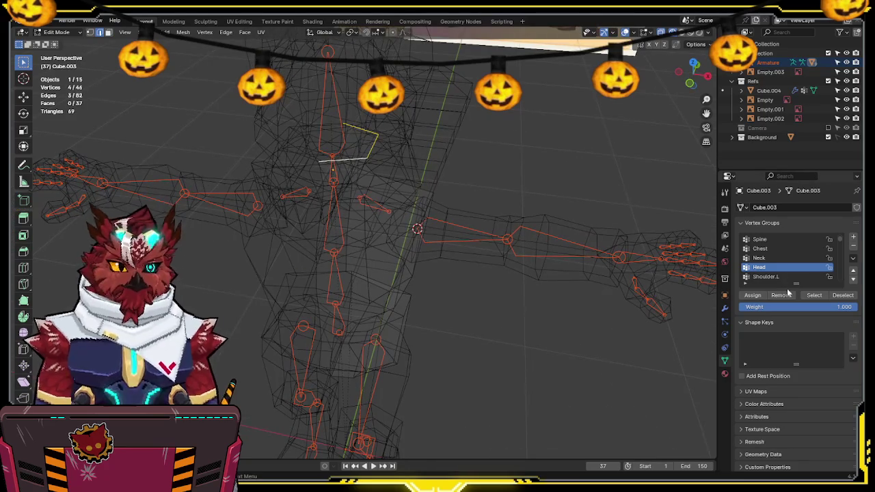
{"action": "key", "text": "ctrl+Tab"}
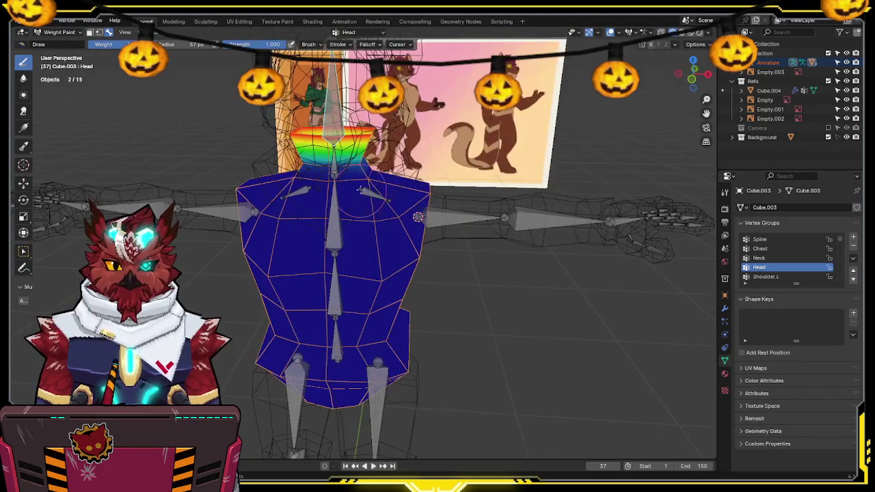
Step: Inspect the Neck weights on the torso from a side angle
{"action": "middle_click_drag", "start_coordinate": [376, 252], "coordinate": [427, 157]}
{"action": "left_click", "coordinate": [759, 258]}
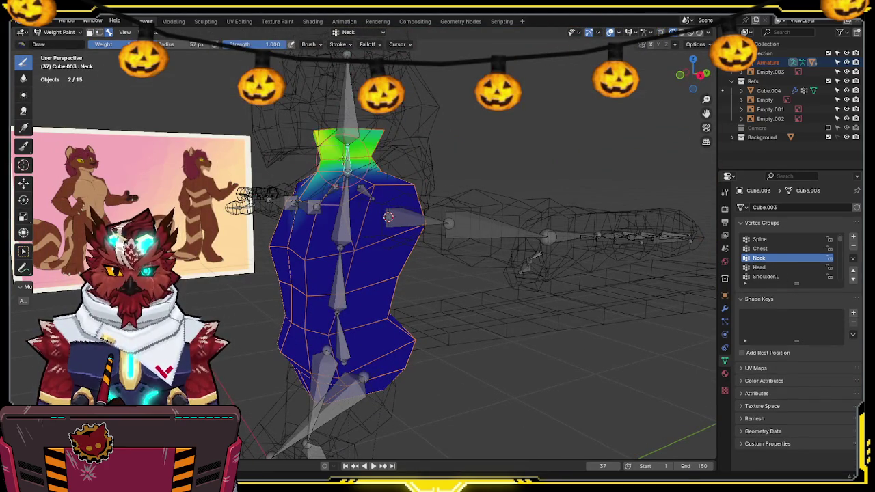
{"action": "middle_click_drag", "start_coordinate": [395, 125], "coordinate": [425, 122]}
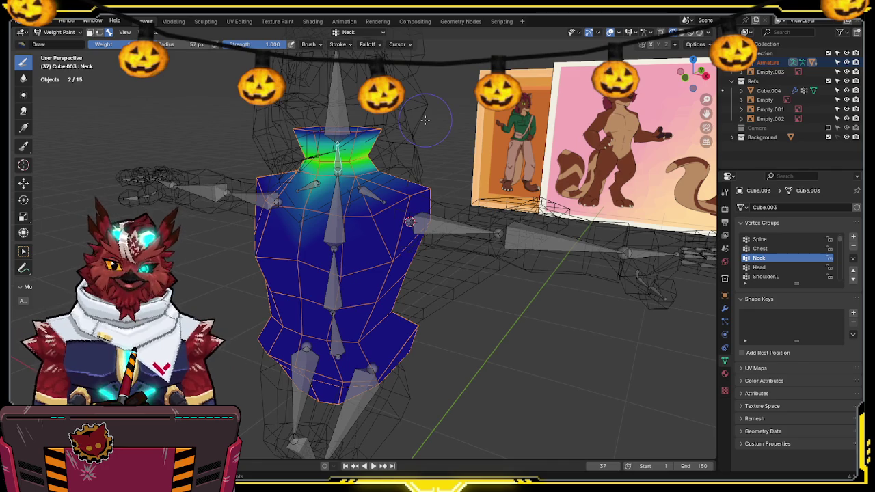
{"action": "mouse_move", "coordinate": [386, 197]}
{"action": "middle_mouse_down"}
{"action": "mouse_move", "coordinate": [397, 210]}
{"action": "mouse_move", "coordinate": [366, 190]}
{"action": "middle_mouse_up"}
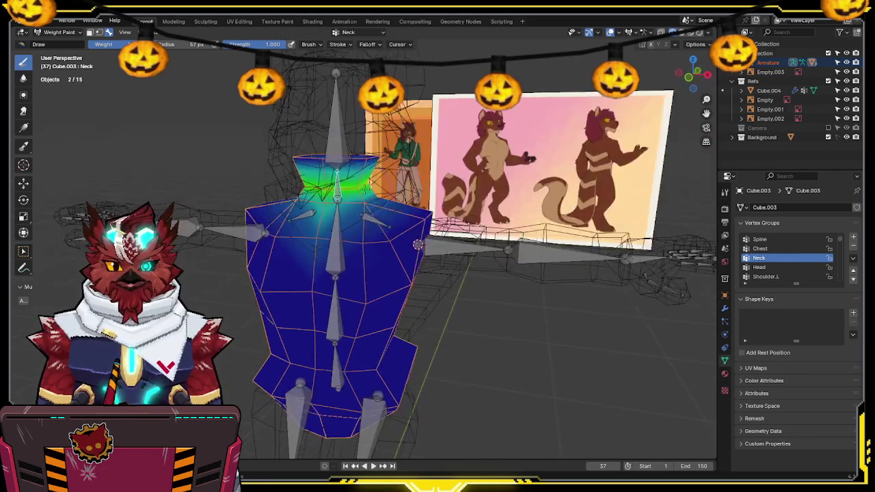
Step: Test-rotate the left shoulder bone to check the Shoulder.L weights from the front
{"action": "left_click", "coordinate": [418, 244], "text": "ctrl"}
{"action": "middle_click_drag", "start_coordinate": [418, 244], "coordinate": [420, 239]}
{"action": "key", "text": "r"}
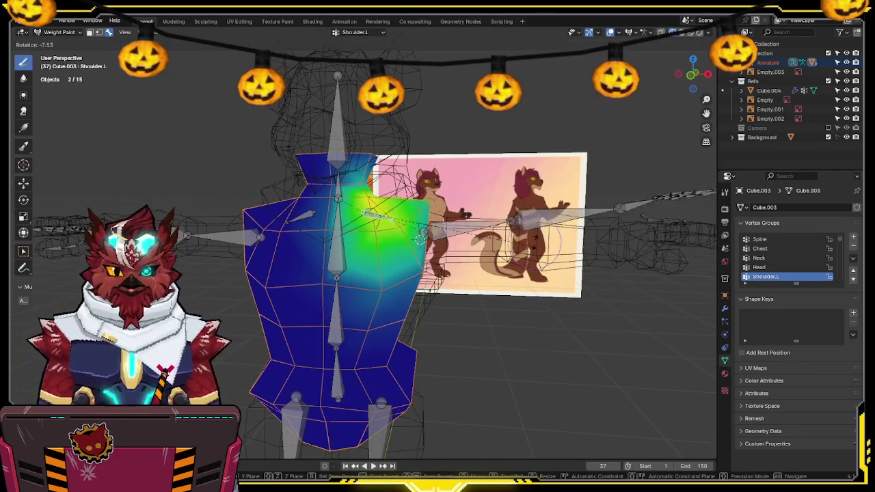
{"action": "left_click", "coordinate": [505, 183]}
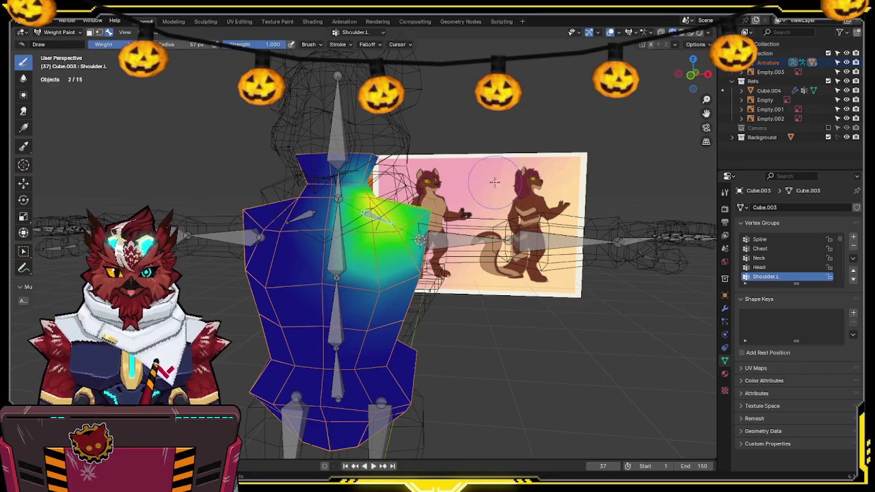
{"action": "middle_click_drag", "start_coordinate": [371, 152], "coordinate": [410, 154]}
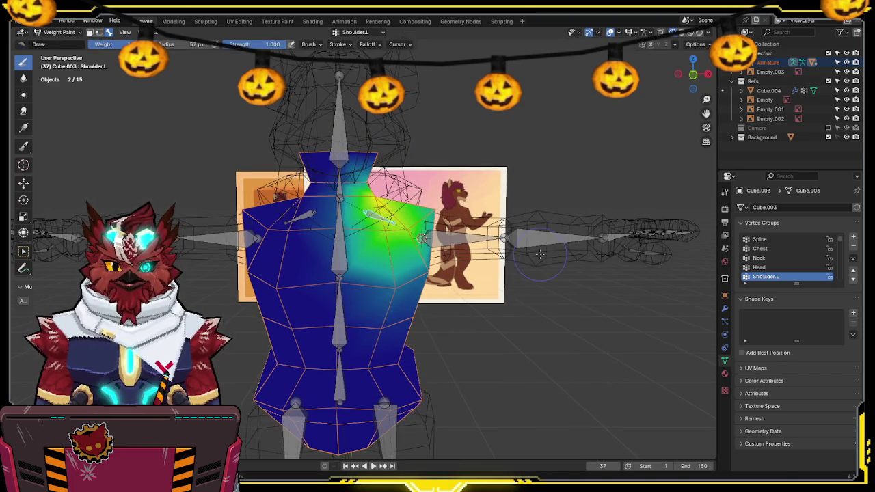
{"action": "left_click", "coordinate": [693, 75]}
{"action": "key", "text": "r"}
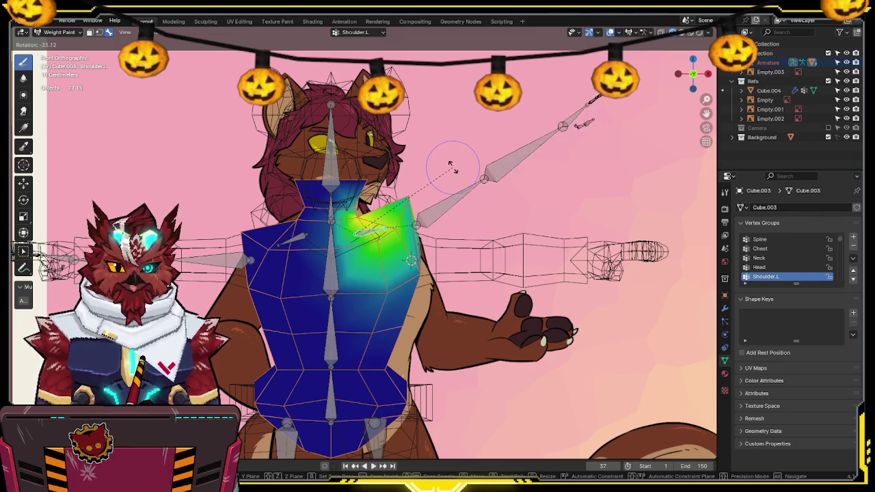
Step: Test-rotate the left shoulder, neck, head and chest bones to check their weights
{"action": "left_click", "coordinate": [457, 178]}
{"action": "left_click", "coordinate": [330, 198], "text": "ctrl"}
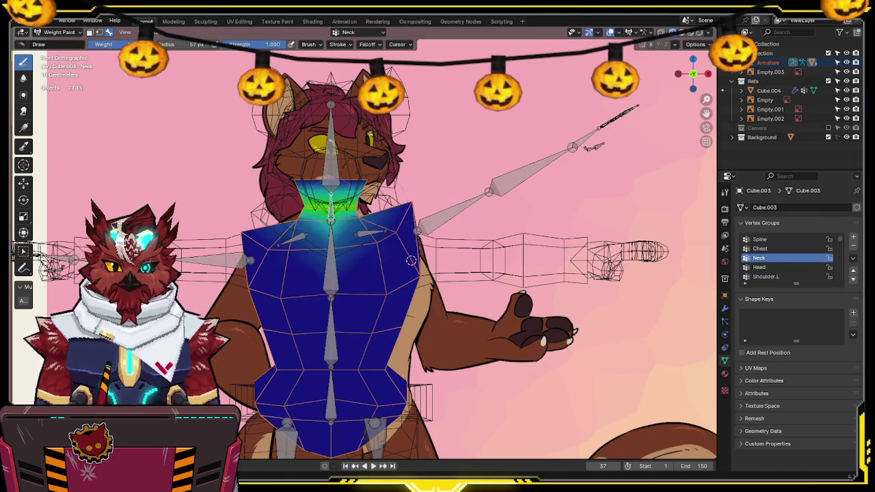
{"action": "key", "text": "r"}
{"action": "left_click", "coordinate": [318, 159]}
{"action": "left_click", "coordinate": [317, 159], "text": "ctrl"}
{"action": "key", "text": "r"}
{"action": "left_click", "coordinate": [418, 111]}
{"action": "left_click", "coordinate": [330, 267], "text": "ctrl"}
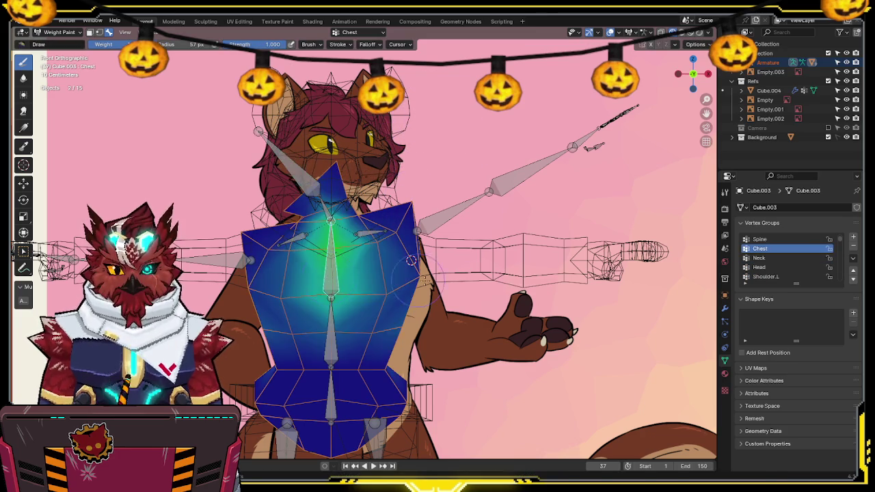
{"action": "key", "text": "r"}
{"action": "left_click", "coordinate": [412, 258]}
Step: Check the torso from the right and front views, then test-rotate the spine bone
{"action": "scroll", "coordinate": [412, 258], "scroll_direction": "down", "scroll_amount": 5, "text": "shift"}
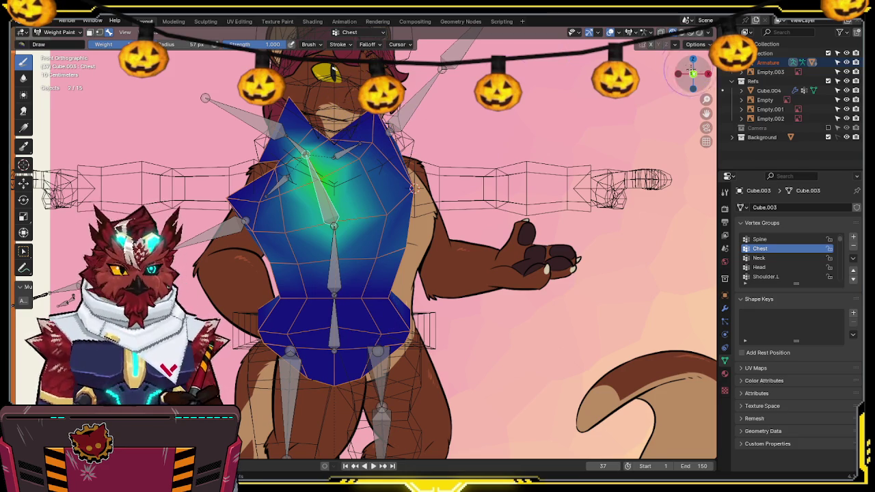
{"action": "key", "text": "KP_3"}
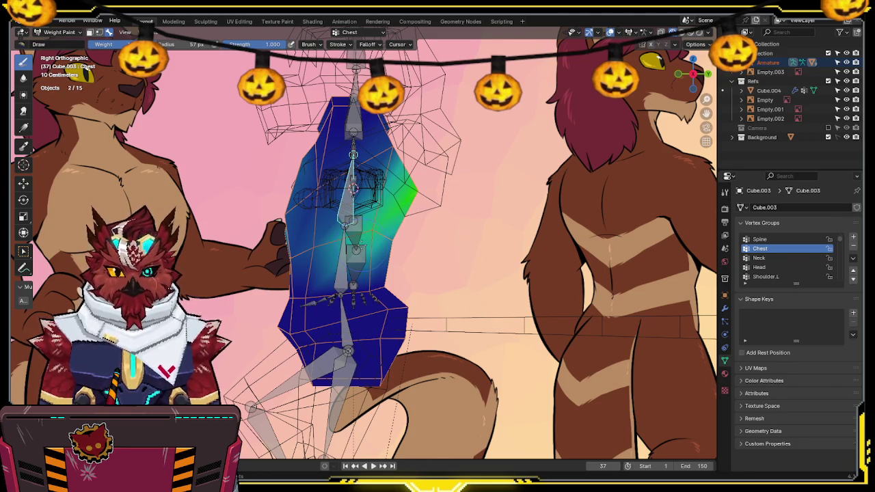
{"action": "key", "text": "KP_1"}
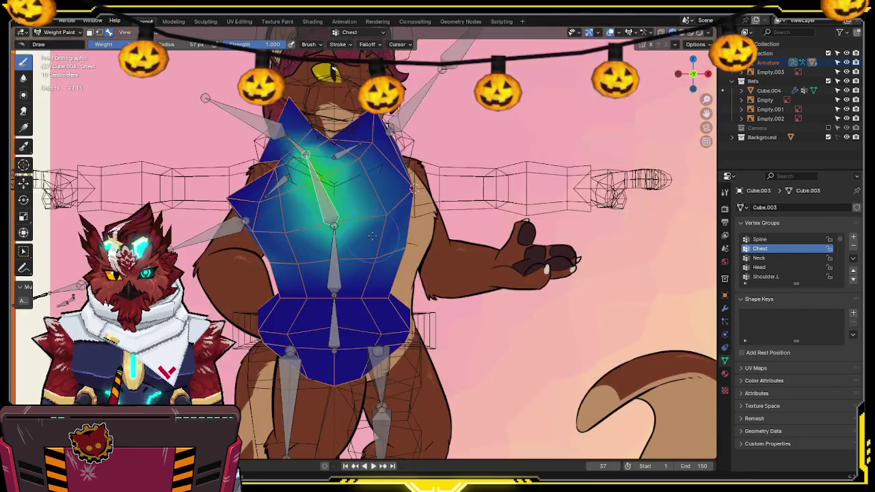
{"action": "left_click", "coordinate": [331, 273], "text": "ctrl"}
{"action": "key", "text": "r"}
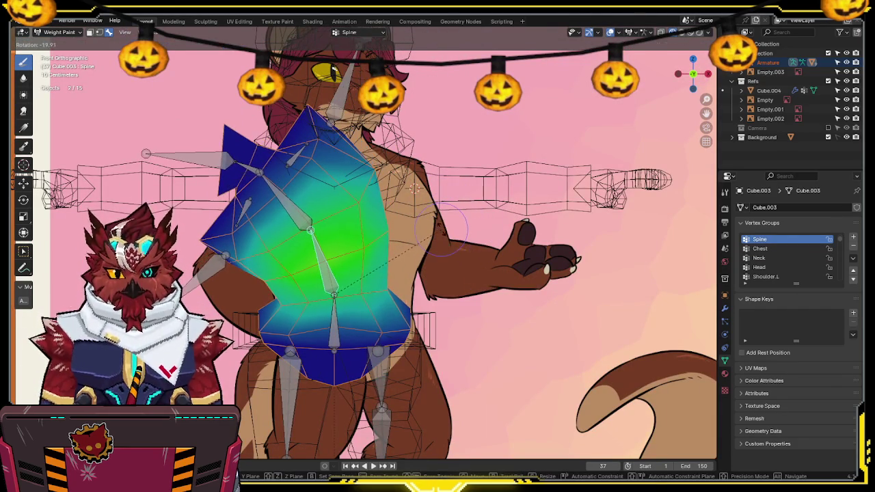
{"action": "left_click", "coordinate": [325, 205]}
Step: Reset the test rotation and review the shoulder, neck, head and upper arm weights
{"action": "left_click", "coordinate": [305, 206], "text": "ctrl"}
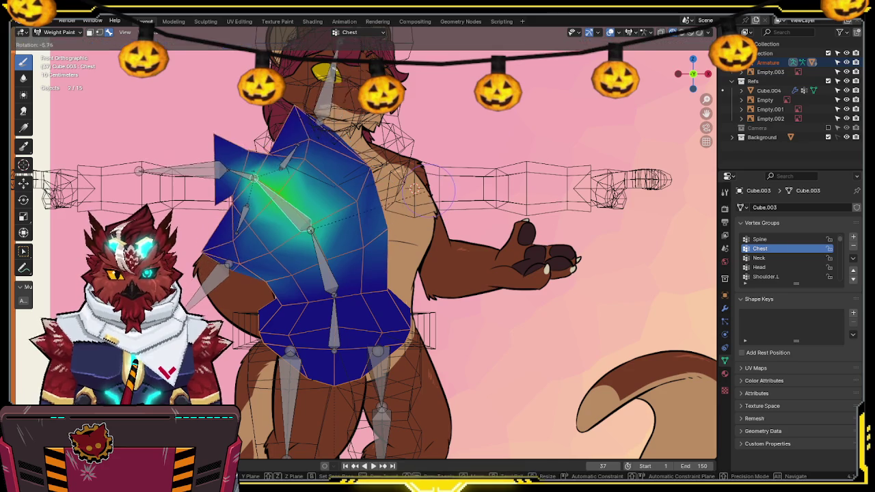
{"action": "key", "text": "ctrl+z"}
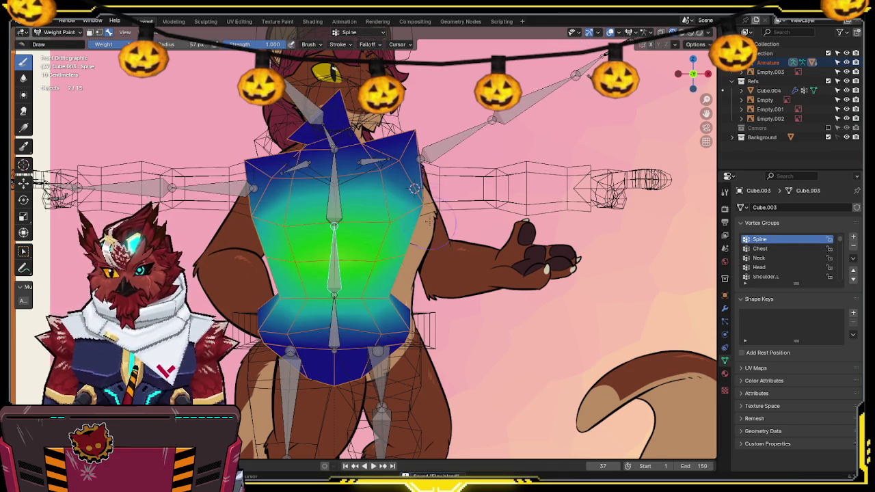
{"action": "middle_click_drag", "start_coordinate": [427, 230], "coordinate": [444, 225], "text": "shift"}
{"action": "left_click", "coordinate": [377, 179], "text": "ctrl"}
{"action": "left_click", "coordinate": [340, 147], "text": "ctrl"}
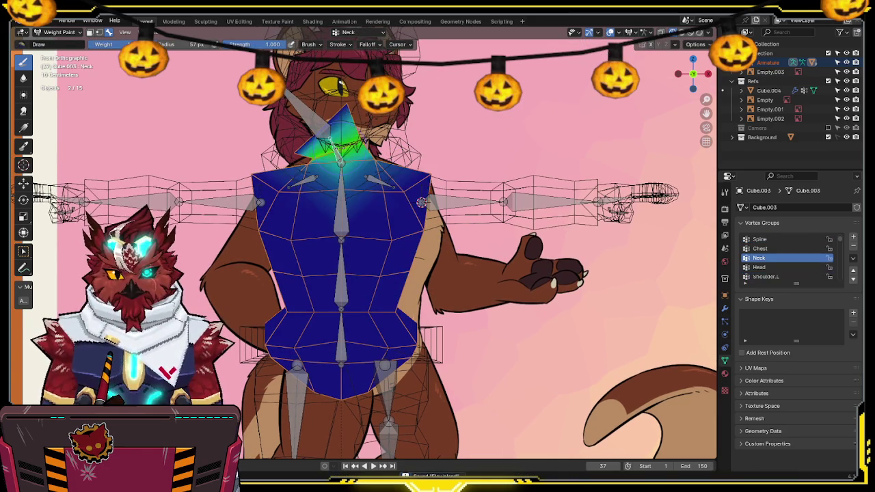
{"action": "left_click", "coordinate": [340, 102], "text": "ctrl"}
{"action": "left_click", "coordinate": [455, 200], "text": "ctrl"}
Step: Return to Object Mode with solid shading in a perspective view
{"action": "key", "text": "ctrl+Tab"}
{"action": "left_click", "coordinate": [422, 205]}
{"action": "key", "text": "shift+z"}
{"action": "mouse_move", "coordinate": [456, 201]}
{"action": "middle_mouse_down"}
{"action": "mouse_move", "coordinate": [510, 231]}
{"action": "mouse_move", "coordinate": [481, 205]}
{"action": "mouse_move", "coordinate": [435, 226]}
{"action": "mouse_move", "coordinate": [462, 220]}
{"action": "middle_mouse_up"}
Step: Save the file and select the armature together with the creature mesh
{"action": "key", "text": "ctrl+s"}
{"action": "left_click", "coordinate": [462, 220]}
{"action": "left_click", "coordinate": [462, 221], "text": "shift"}
{"action": "key", "text": "ctrl+Tab"}
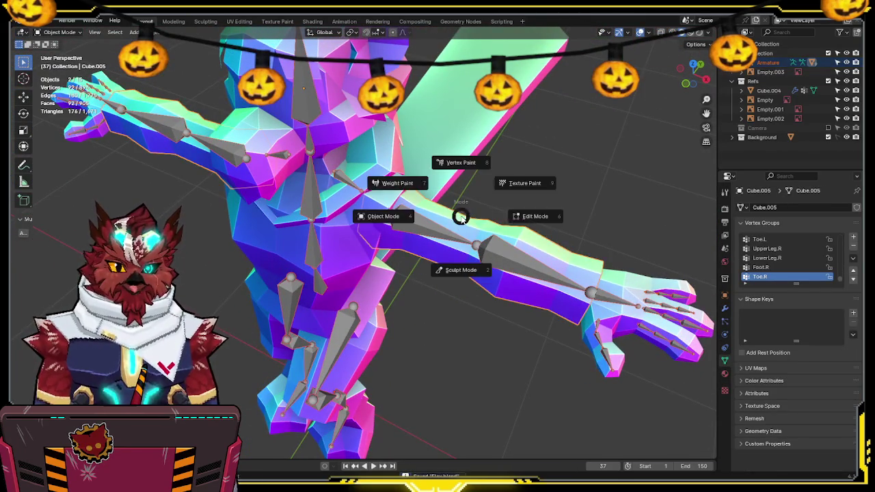
Step: Weight Paint the creature mesh with the UpperArm.L bone selected, in front view
{"action": "left_click", "coordinate": [404, 181]}
{"action": "middle_click_drag", "start_coordinate": [404, 182], "coordinate": [472, 215]}
{"action": "left_click", "coordinate": [503, 218], "text": "ctrl"}
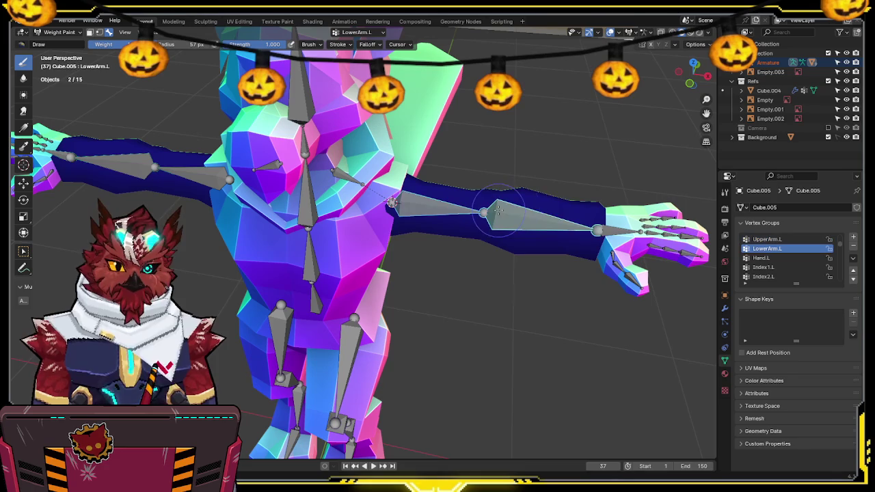
{"action": "middle_click_drag", "start_coordinate": [576, 214], "coordinate": [596, 303]}
{"action": "left_click", "coordinate": [467, 202], "text": "ctrl"}
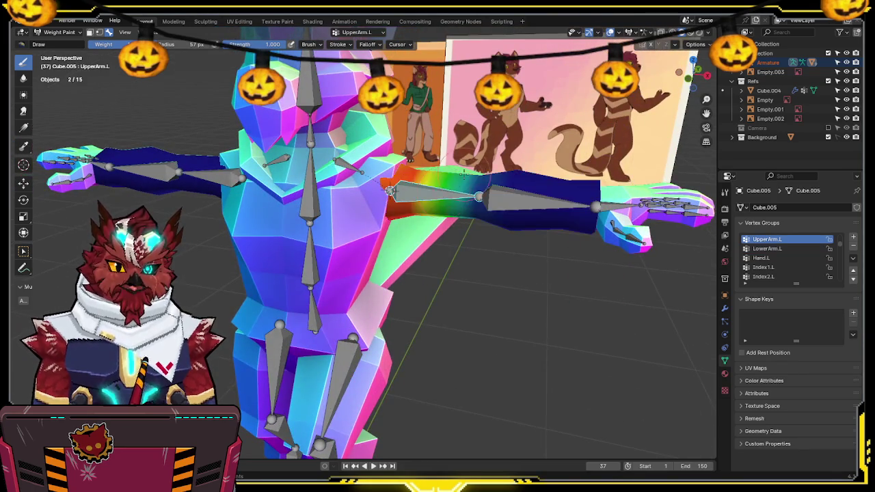
{"action": "middle_click_drag", "start_coordinate": [467, 203], "coordinate": [692, 76]}
{"action": "left_click", "coordinate": [693, 63]}
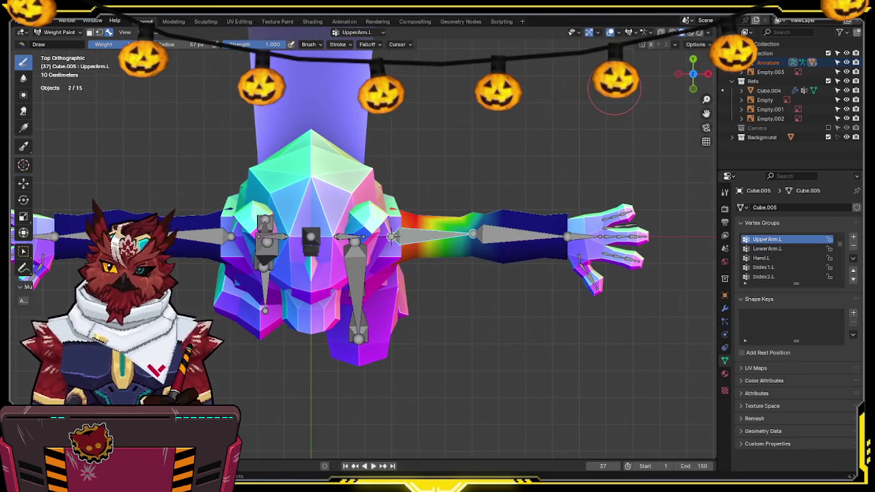
{"action": "key", "text": "KP_1"}
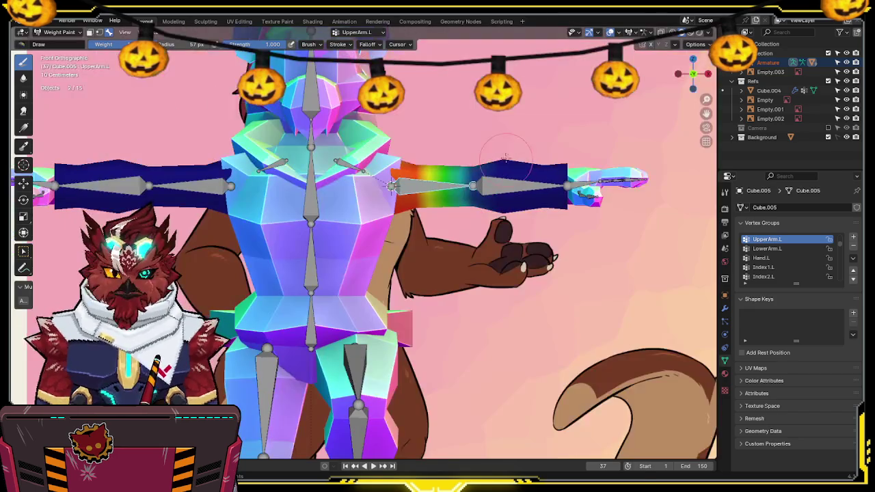
Step: Rotate the left upper arm down and adjust its angle to test the shoulder weights
{"action": "key", "text": "r"}
{"action": "left_click", "coordinate": [447, 266]}
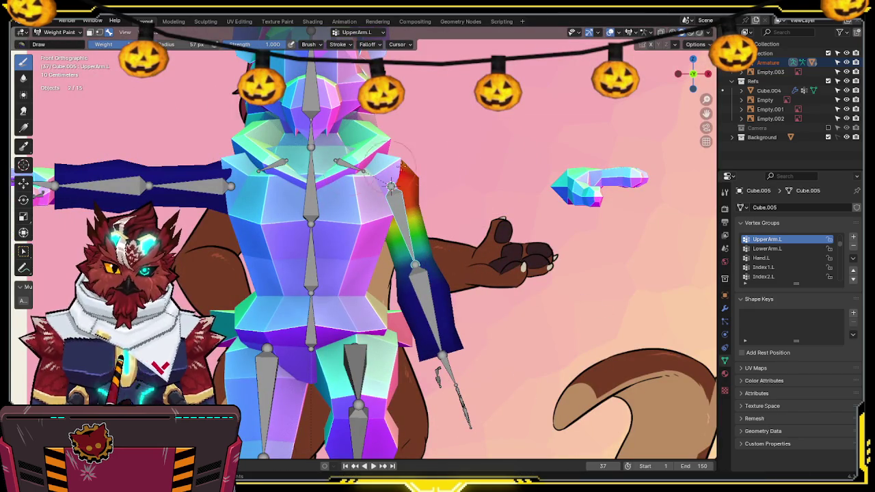
{"action": "key", "text": "r"}
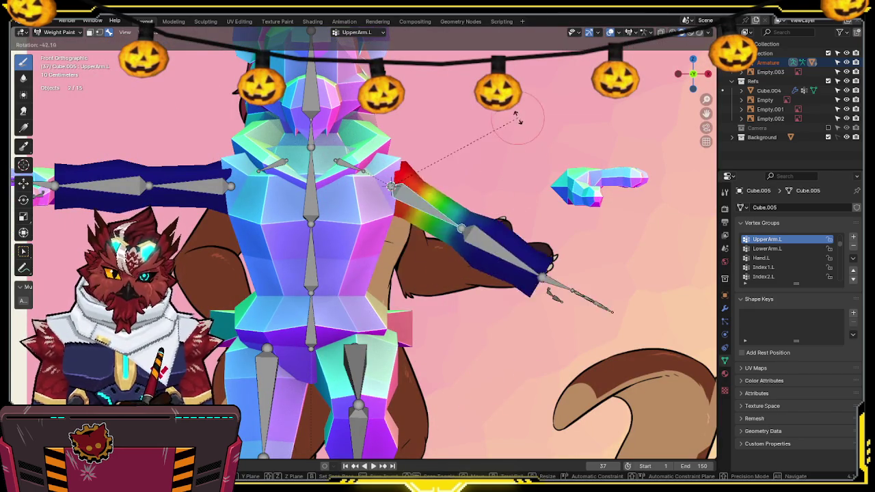
{"action": "right_click", "coordinate": [492, 201]}
{"action": "mouse_move", "coordinate": [492, 201]}
{"action": "middle_mouse_down"}
{"action": "mouse_move", "coordinate": [406, 215]}
{"action": "mouse_move", "coordinate": [543, 191]}
{"action": "middle_mouse_up"}
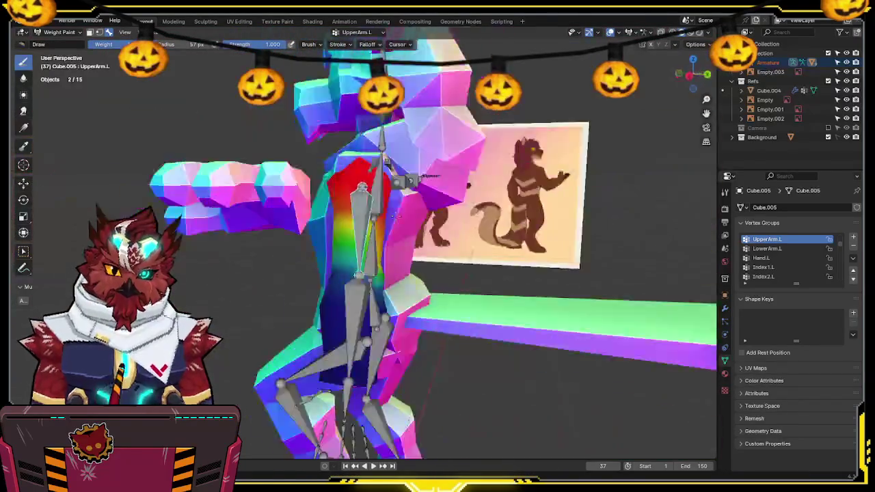
{"action": "key", "text": "KP_1"}
{"action": "key", "text": "r"}
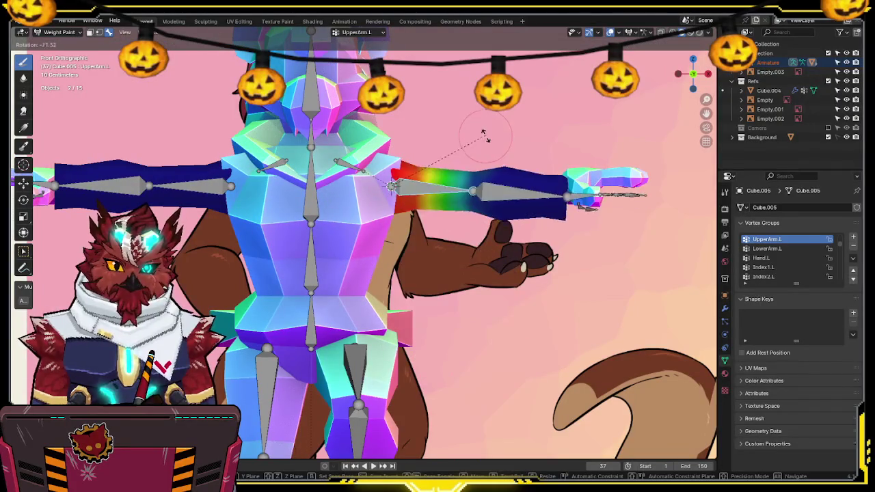
{"action": "left_click", "coordinate": [476, 235]}
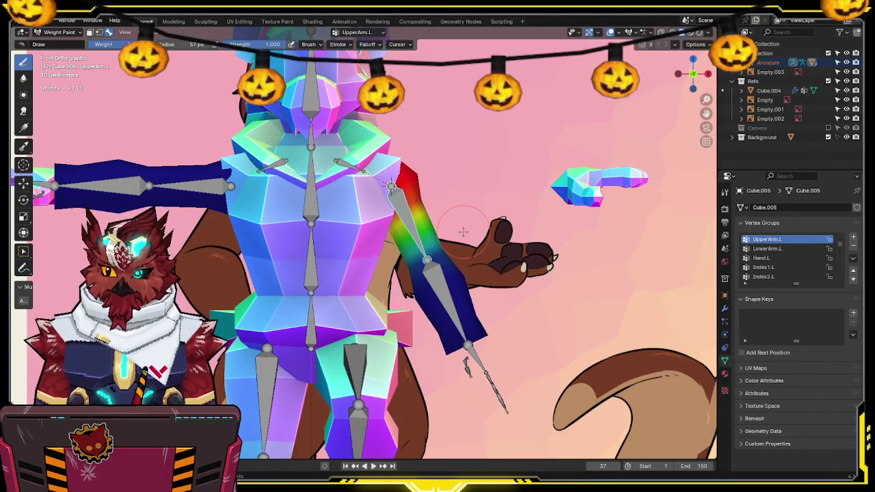
{"action": "scroll", "coordinate": [476, 235], "scroll_direction": "up", "scroll_amount": 1}
{"action": "mouse_move", "coordinate": [490, 274]}
{"action": "middle_mouse_down", "text": "shift"}
{"action": "mouse_move", "coordinate": [504, 264]}
{"action": "mouse_move", "coordinate": [470, 315]}
{"action": "mouse_move", "coordinate": [502, 301]}
{"action": "middle_mouse_up", "text": "shift"}
{"action": "key", "text": "r"}
{"action": "left_click", "coordinate": [566, 220]}
Step: Rotate the LowerArm.L bone on X with a new pivot point so the forearm hangs down
{"action": "left_click", "coordinate": [527, 270], "text": "ctrl"}
{"action": "key", "text": "r"}
{"action": "key", "text": "x"}
{"action": "left_click", "coordinate": [474, 326]}
{"action": "key", "text": "period"}
{"action": "left_click", "coordinate": [648, 285]}
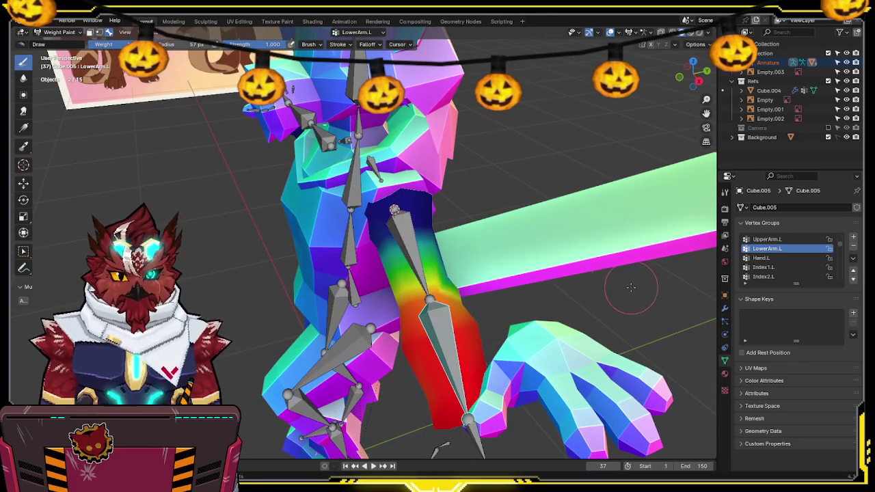
{"action": "key", "text": "r"}
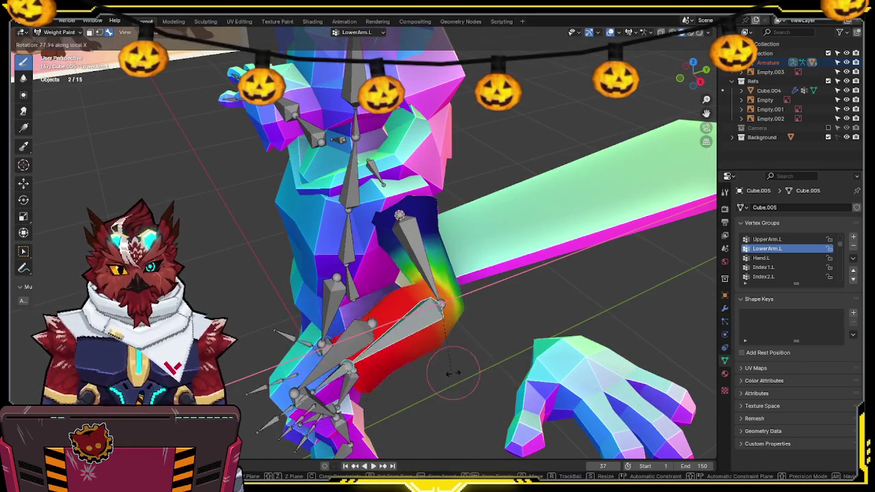
{"action": "left_click", "coordinate": [527, 313]}
Step: Bend the elbow further on X, inspect the deformation, and return to Object Mode
{"action": "middle_click_drag", "start_coordinate": [527, 313], "coordinate": [517, 298]}
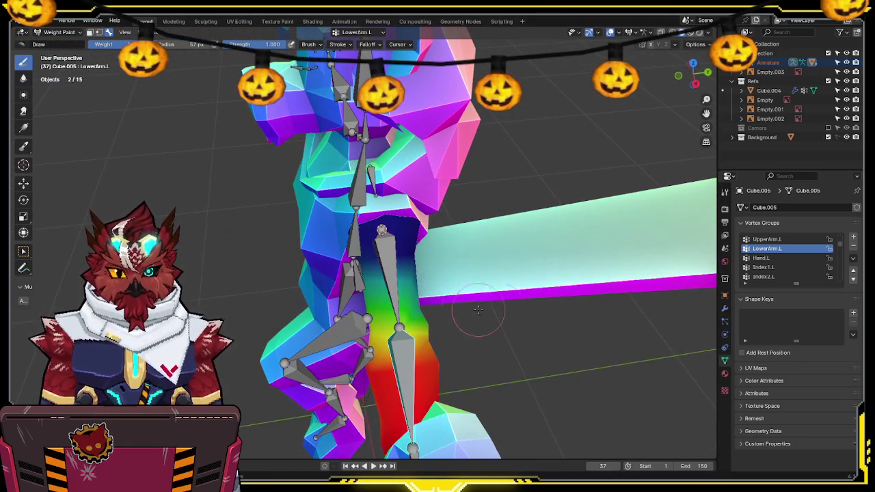
{"action": "middle_click_drag", "start_coordinate": [469, 309], "coordinate": [492, 341]}
{"action": "key", "text": "r"}
{"action": "key", "text": "x"}
{"action": "key", "text": "x"}
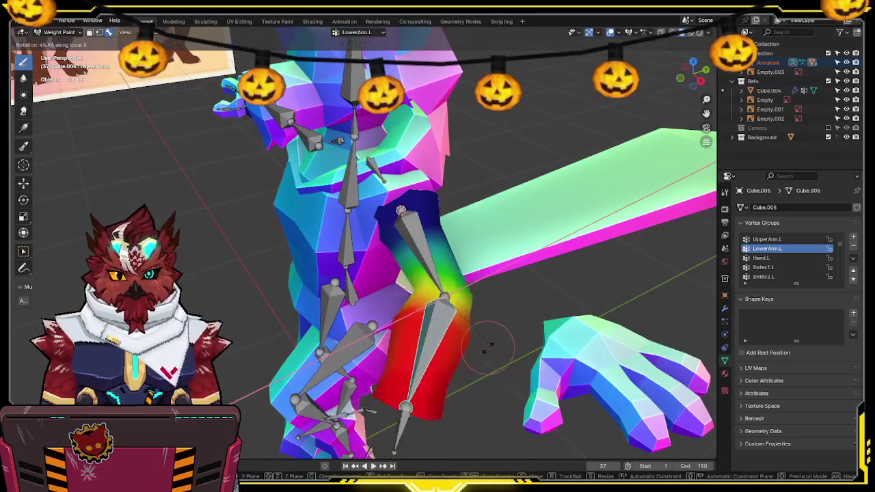
{"action": "left_click", "coordinate": [469, 348]}
{"action": "mouse_move", "coordinate": [469, 348]}
{"action": "middle_mouse_down"}
{"action": "mouse_move", "coordinate": [465, 297]}
{"action": "mouse_move", "coordinate": [512, 253]}
{"action": "mouse_move", "coordinate": [558, 263]}
{"action": "mouse_move", "coordinate": [459, 260]}
{"action": "mouse_move", "coordinate": [491, 208]}
{"action": "mouse_move", "coordinate": [488, 195]}
{"action": "mouse_move", "coordinate": [485, 215]}
{"action": "middle_mouse_up"}
{"action": "key", "text": "ctrl+Tab"}
{"action": "middle_click_drag", "start_coordinate": [404, 221], "coordinate": [438, 257]}
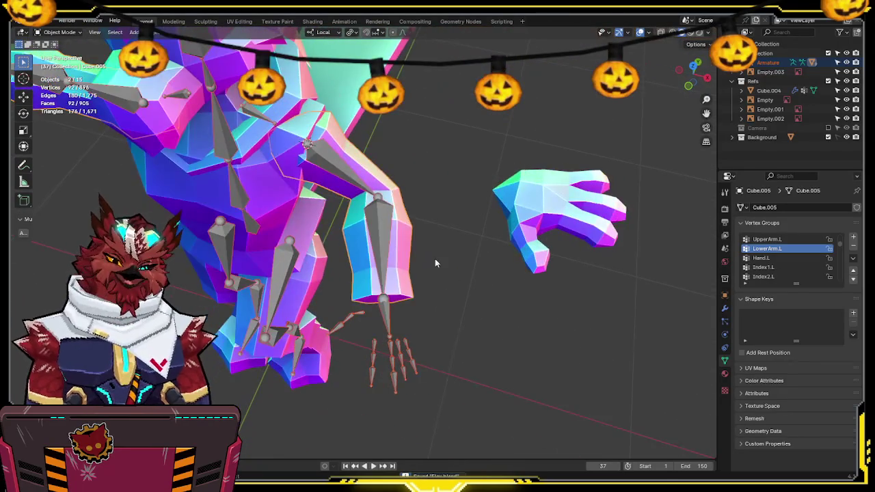
Step: Weight Paint the hand mesh with the Hand.L bone selected, viewed from the top
{"action": "left_click", "coordinate": [383, 317]}
{"action": "left_click", "coordinate": [546, 205], "text": "shift"}
{"action": "key", "text": "ctrl+Tab"}
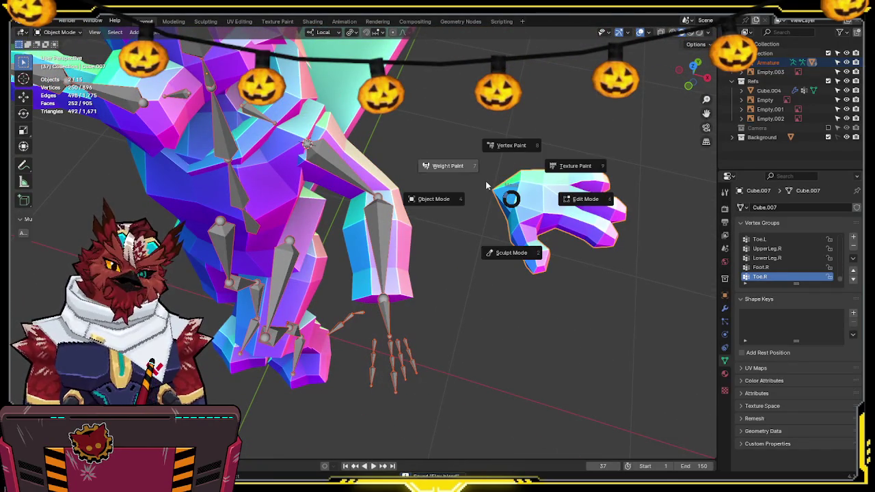
{"action": "left_click", "coordinate": [484, 179]}
{"action": "mouse_move", "coordinate": [493, 242]}
{"action": "middle_mouse_down"}
{"action": "mouse_move", "coordinate": [362, 304]}
{"action": "mouse_move", "coordinate": [697, 94]}
{"action": "middle_mouse_up"}
{"action": "left_click", "coordinate": [363, 305], "text": "ctrl"}
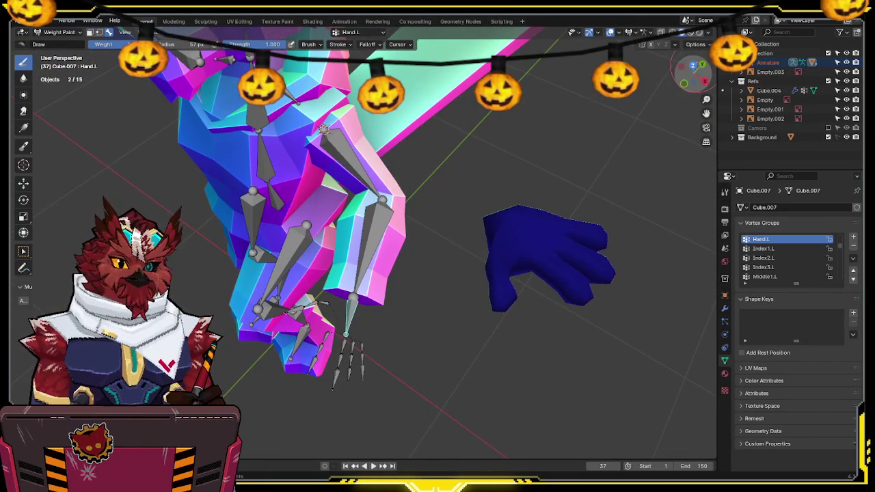
{"action": "left_click", "coordinate": [692, 66]}
{"action": "middle_click_drag", "start_coordinate": [520, 205], "coordinate": [478, 205], "text": "shift"}
Step: In Edit Mode with wireframe, box-select the palm and assign it to Hand.L
{"action": "key", "text": "Tab"}
{"action": "middle_click_drag", "start_coordinate": [540, 183], "coordinate": [470, 183], "text": "shift"}
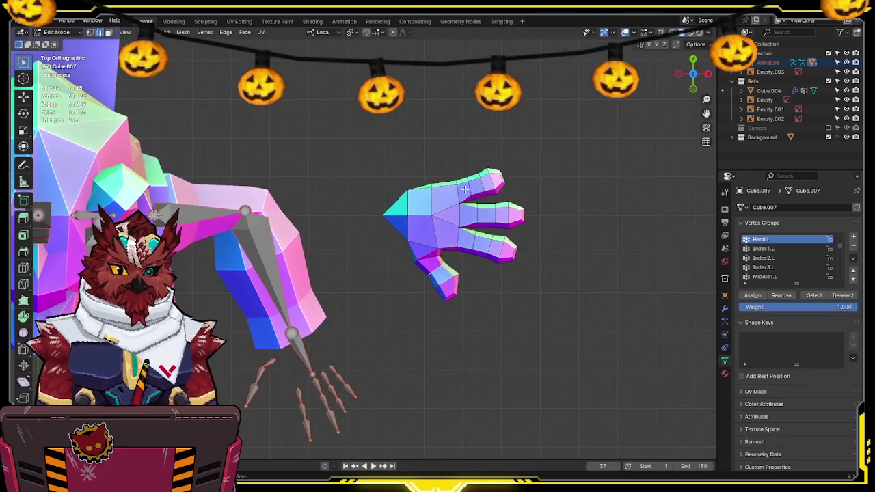
{"action": "key", "text": "shift+z"}
{"action": "mouse_move", "coordinate": [449, 174]}
{"action": "left_mouse_down"}
{"action": "mouse_move", "coordinate": [438, 170]}
{"action": "mouse_move", "coordinate": [352, 244]}
{"action": "left_mouse_up"}
{"action": "scroll", "coordinate": [437, 225], "scroll_direction": "up", "scroll_amount": 2}
{"action": "scroll", "coordinate": [494, 261], "scroll_direction": "up", "scroll_amount": 2}
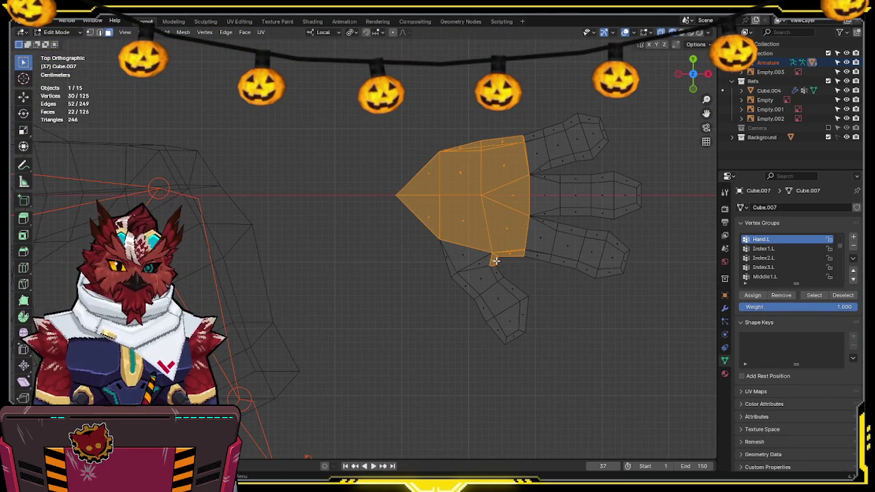
{"action": "key", "text": "ctrl+g"}
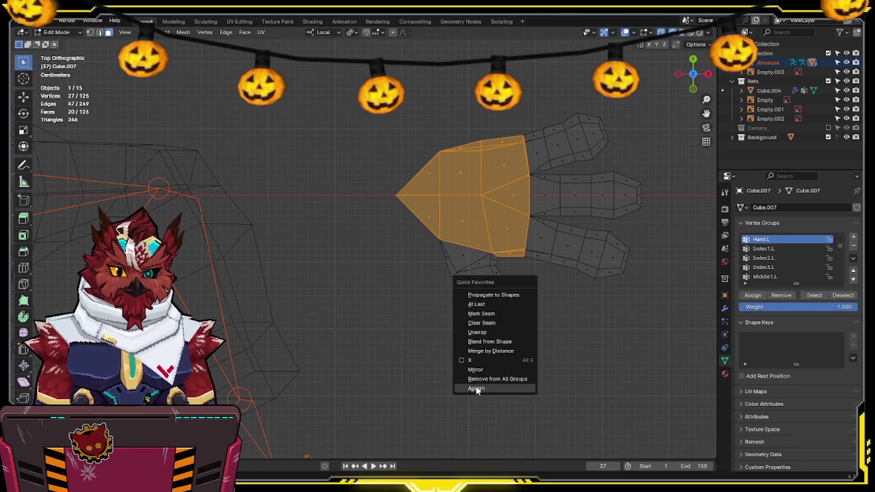
{"action": "left_click", "coordinate": [476, 388]}
Step: Return the hand mesh to Weight Paint mode to see the palm weights
{"action": "key", "text": "Tab"}
{"action": "mouse_move", "coordinate": [439, 341]}
{"action": "middle_mouse_down", "text": "shift"}
{"action": "mouse_move", "coordinate": [449, 219]}
{"action": "mouse_move", "coordinate": [416, 280]}
{"action": "middle_mouse_up", "text": "shift"}
{"action": "key", "text": "Tab"}
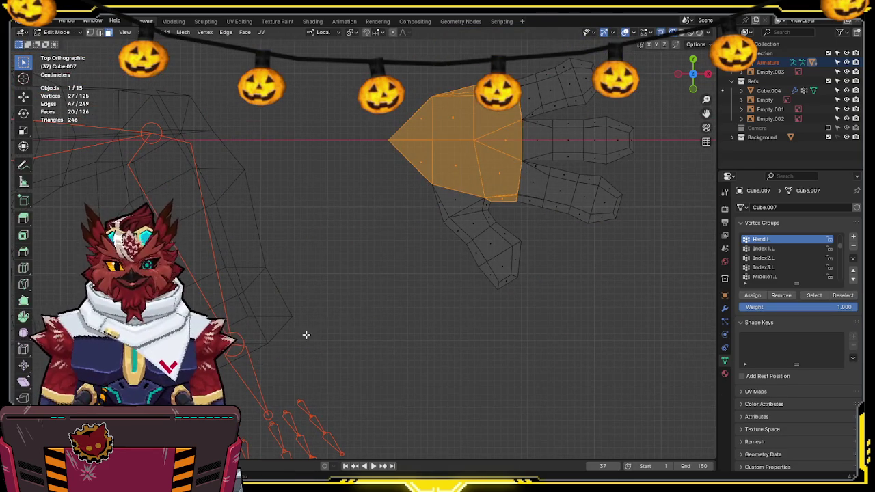
{"action": "key", "text": "ctrl+Tab"}
{"action": "left_click", "coordinate": [222, 318]}
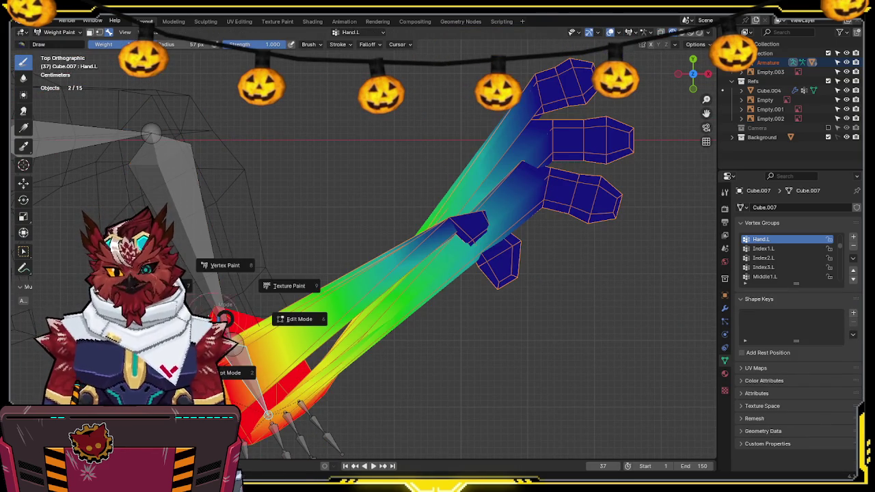
Step: Clear the poses of the LowerArm.L and Hand.L bones
{"action": "left_click", "coordinate": [174, 192], "text": "ctrl"}
{"action": "key", "text": "alt+r"}
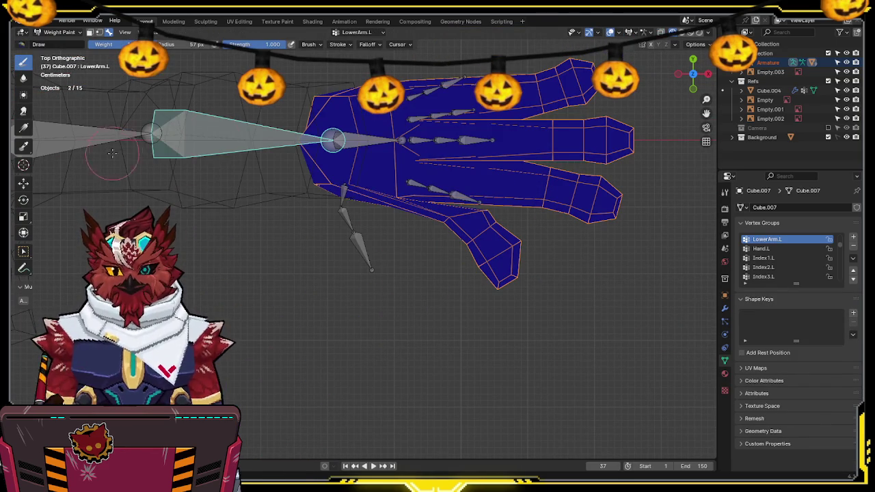
{"action": "left_click", "coordinate": [334, 141], "text": "ctrl"}
{"action": "key", "text": "alt+s"}
{"action": "left_click", "coordinate": [335, 214], "text": "ctrl"}
Step: Paint Thumb1.L weight on the thumb base and full Thumb2.L.003 weight on the tip
{"action": "left_click", "coordinate": [320, 259], "text": "ctrl"}
{"action": "scroll", "coordinate": [362, 294], "scroll_direction": "up", "scroll_amount": 3}
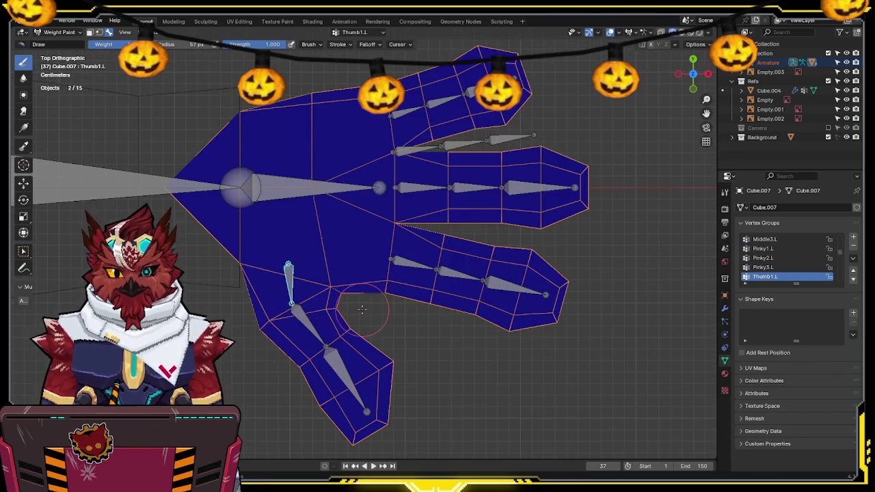
{"action": "left_click_drag", "start_coordinate": [363, 310], "coordinate": [293, 354]}
{"action": "left_click", "coordinate": [311, 328], "text": "ctrl"}
{"action": "left_click_drag", "start_coordinate": [300, 321], "coordinate": [356, 342]}
{"action": "left_click", "coordinate": [345, 379], "text": "ctrl"}
{"action": "mouse_move", "coordinate": [356, 397]}
{"action": "left_mouse_down"}
{"action": "mouse_move", "coordinate": [406, 350]}
{"action": "mouse_move", "coordinate": [366, 413]}
{"action": "left_mouse_up"}
{"action": "middle_click_drag", "start_coordinate": [386, 382], "coordinate": [386, 325], "text": "shift"}
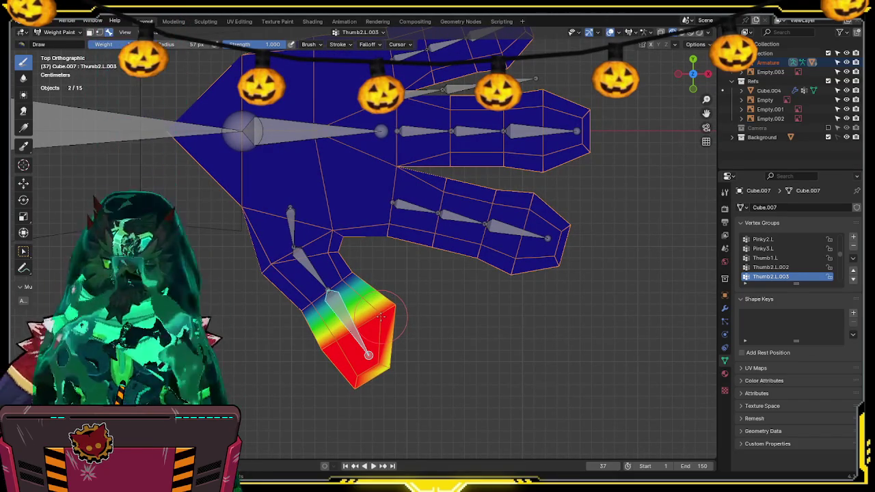
Step: Undo a bad Index1.L stroke and reduce the brush radius to 32 px
{"action": "left_click", "coordinate": [410, 202], "text": "ctrl"}
{"action": "left_click_drag", "start_coordinate": [452, 168], "coordinate": [442, 229]}
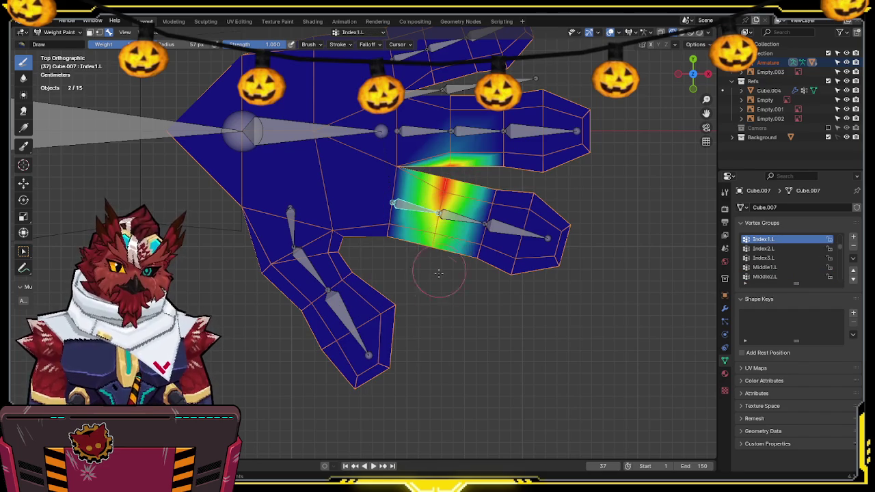
{"action": "key", "text": "ctrl+z"}
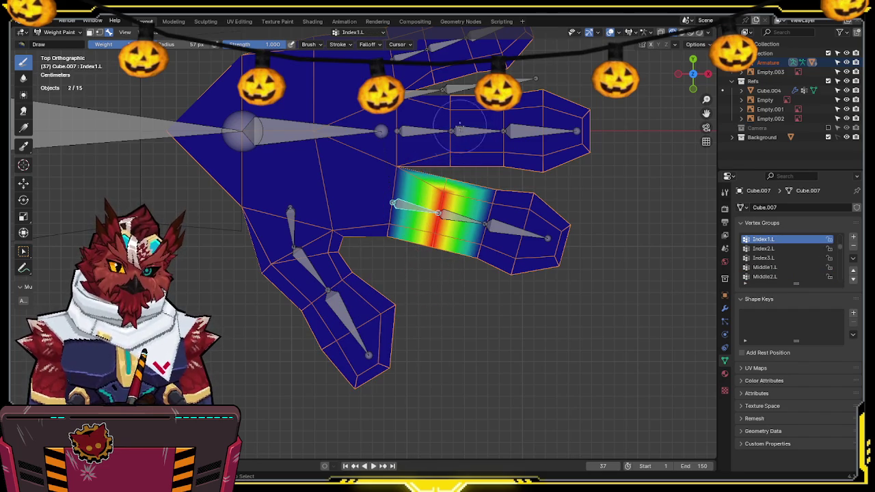
{"action": "key", "text": "f"}
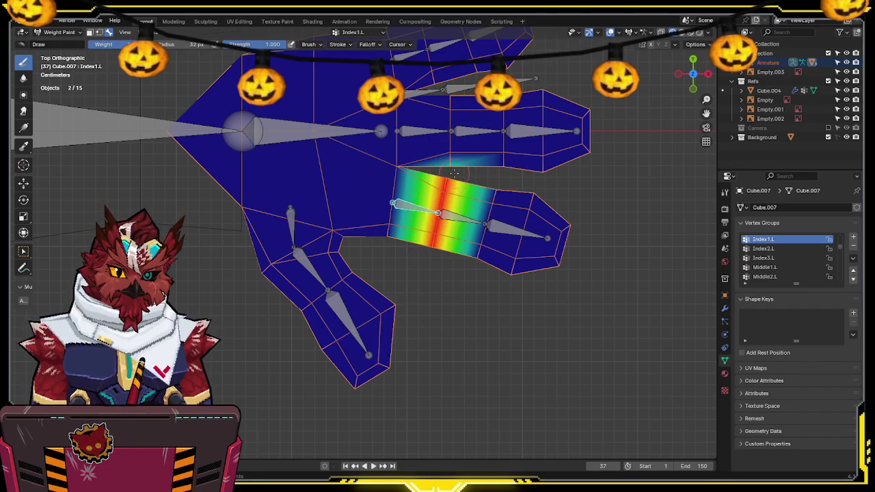
{"action": "left_click", "coordinate": [447, 167]}
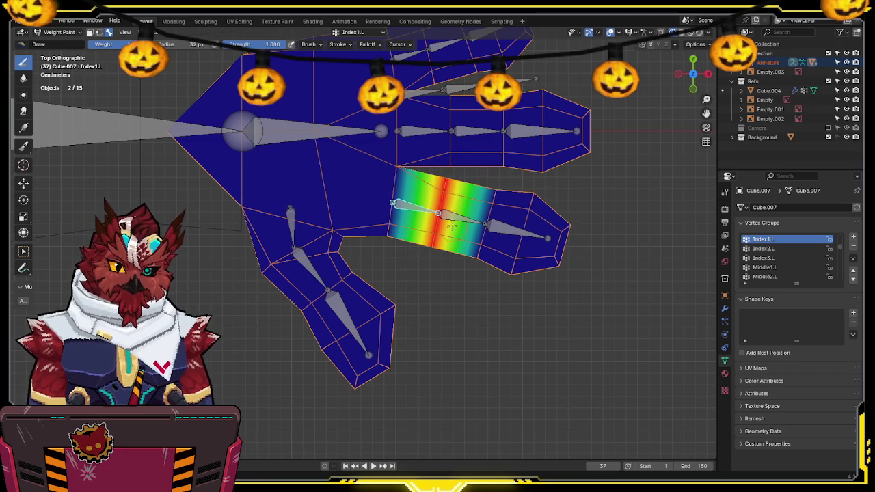
Step: Paint Index2.L and Index3.L weight bands along the index finger segments
{"action": "left_click", "coordinate": [468, 216], "text": "ctrl"}
{"action": "left_click_drag", "start_coordinate": [494, 190], "coordinate": [471, 290]}
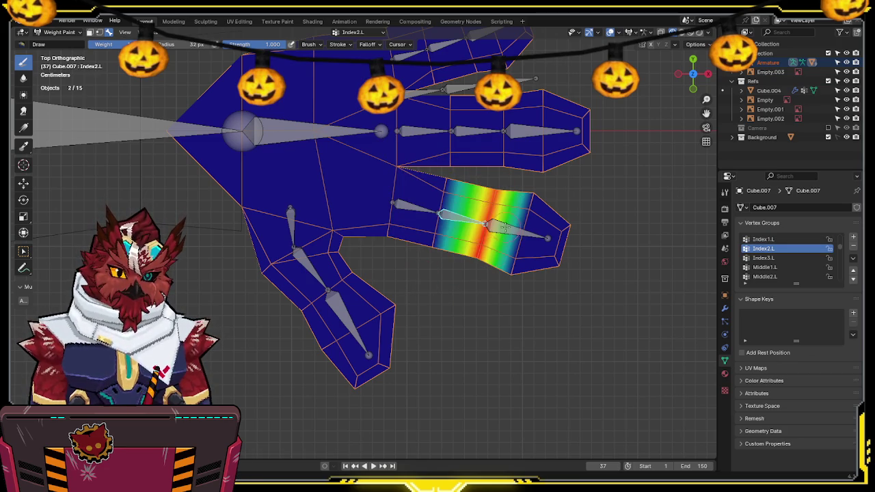
{"action": "left_click", "coordinate": [506, 228], "text": "ctrl"}
{"action": "mouse_move", "coordinate": [531, 189]}
{"action": "left_mouse_down"}
{"action": "mouse_move", "coordinate": [504, 307]}
{"action": "mouse_move", "coordinate": [566, 229]}
{"action": "mouse_move", "coordinate": [512, 298]}
{"action": "left_mouse_up"}
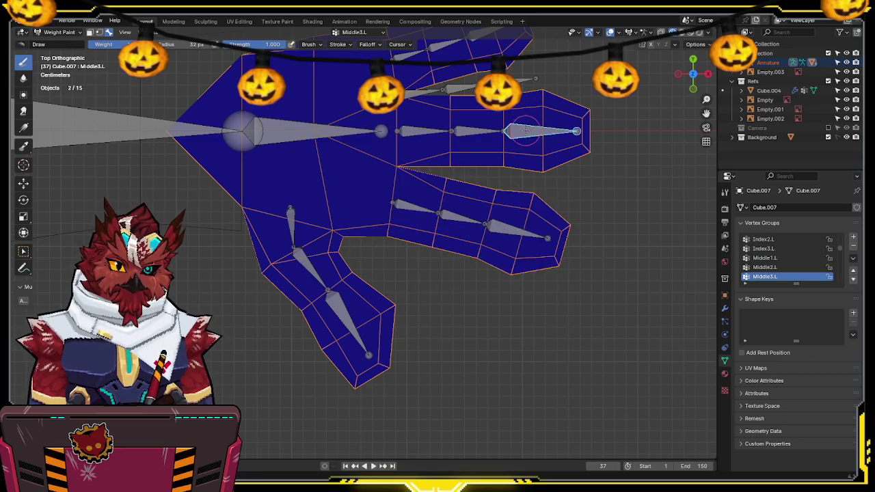
Step: Paint Middle3.L onto the middle fingertip, clear stray index-tip weight, and review Middle2.L/Middle1.L
{"action": "left_click", "coordinate": [525, 129], "text": "ctrl"}
{"action": "middle_click_drag", "start_coordinate": [525, 130], "coordinate": [478, 199], "text": "shift"}
{"action": "left_click_drag", "start_coordinate": [495, 151], "coordinate": [490, 277]}
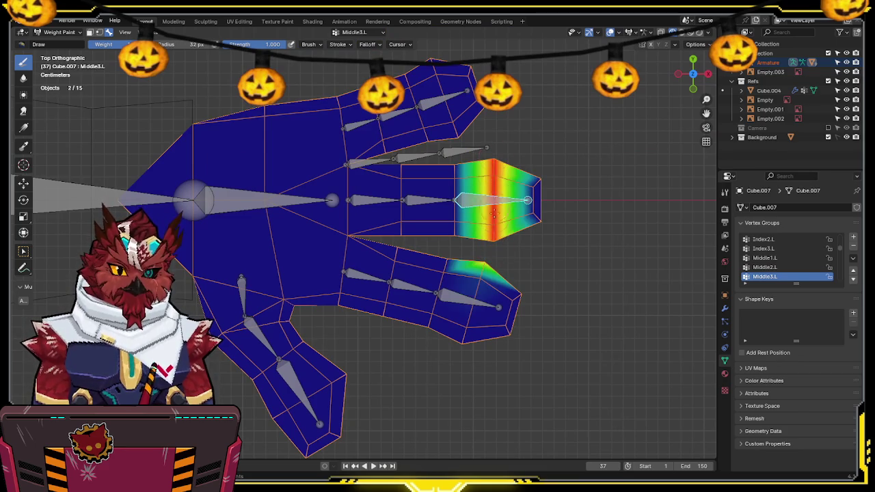
{"action": "left_click_drag", "start_coordinate": [512, 177], "coordinate": [543, 164]}
{"action": "left_click_drag", "start_coordinate": [509, 266], "coordinate": [484, 258], "text": "ctrl"}
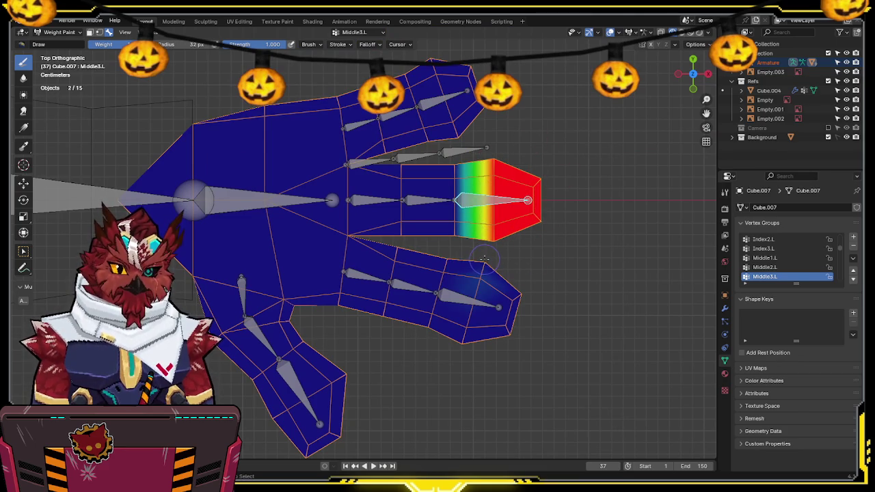
{"action": "left_click", "coordinate": [437, 201], "text": "ctrl"}
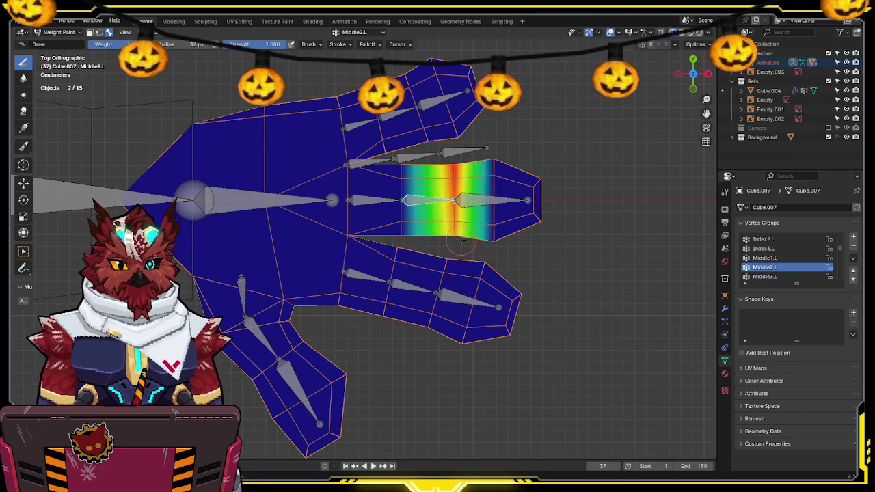
{"action": "left_click", "coordinate": [395, 200], "text": "ctrl"}
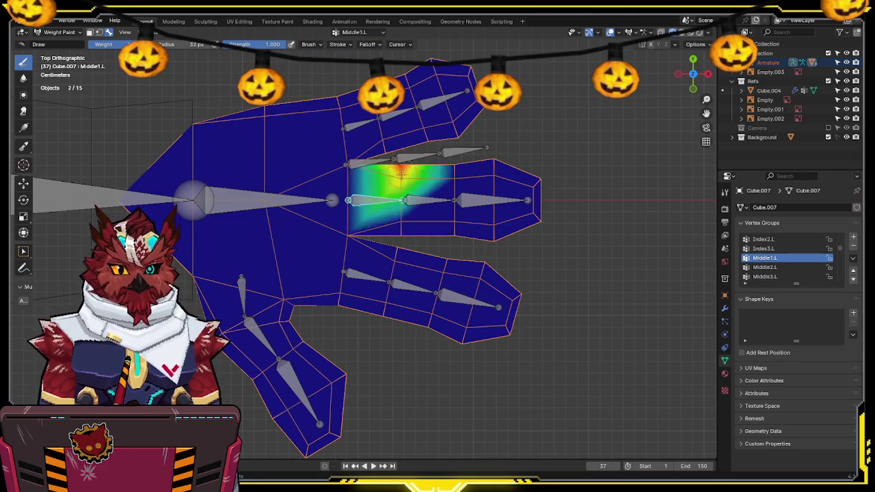
Step: Paint Pinky1.L, Pinky2.L and full Pinky3.L weights along the pinky, then review middle finger groups
{"action": "left_click", "coordinate": [367, 125], "text": "ctrl"}
{"action": "left_click_drag", "start_coordinate": [387, 145], "coordinate": [365, 71]}
{"action": "left_click", "coordinate": [394, 115], "text": "ctrl"}
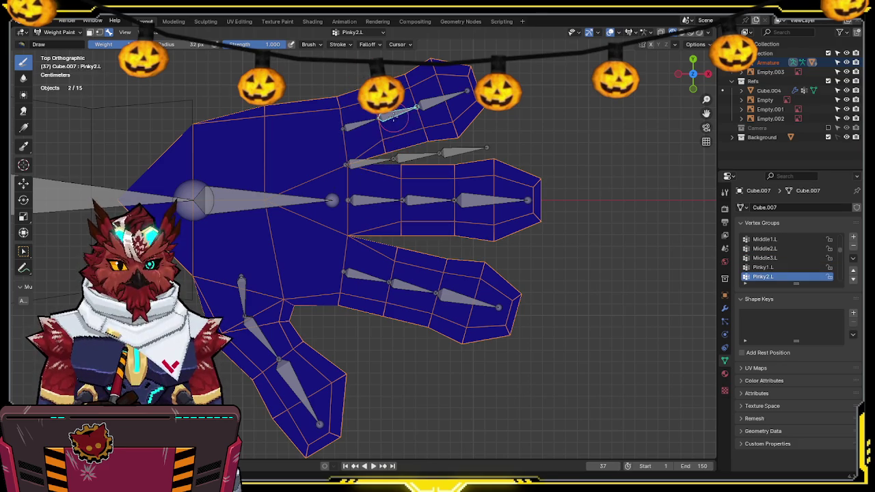
{"action": "mouse_move", "coordinate": [430, 141]}
{"action": "left_mouse_down"}
{"action": "mouse_move", "coordinate": [408, 86]}
{"action": "mouse_move", "coordinate": [448, 106]}
{"action": "mouse_move", "coordinate": [462, 134]}
{"action": "left_mouse_up"}
{"action": "left_click", "coordinate": [427, 102], "text": "ctrl"}
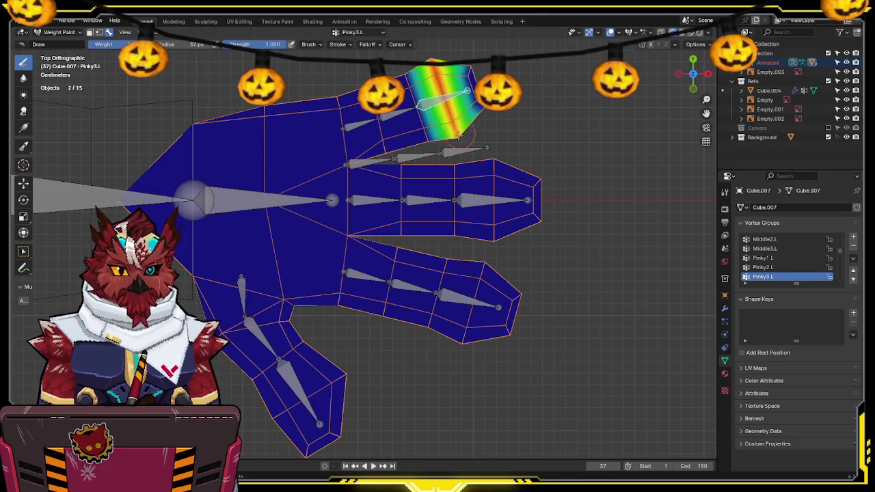
{"action": "mouse_move", "coordinate": [466, 91]}
{"action": "left_mouse_down"}
{"action": "mouse_move", "coordinate": [472, 110]}
{"action": "mouse_move", "coordinate": [467, 91]}
{"action": "left_mouse_up"}
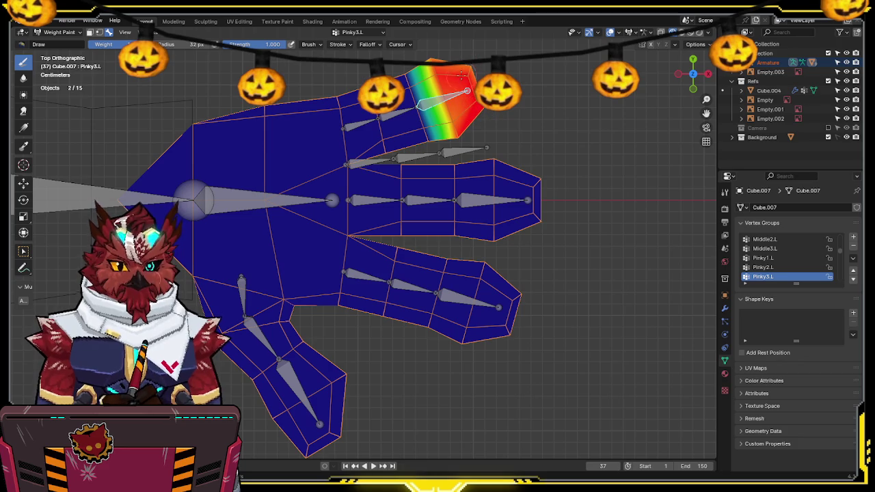
{"action": "left_click", "coordinate": [393, 114], "text": "ctrl"}
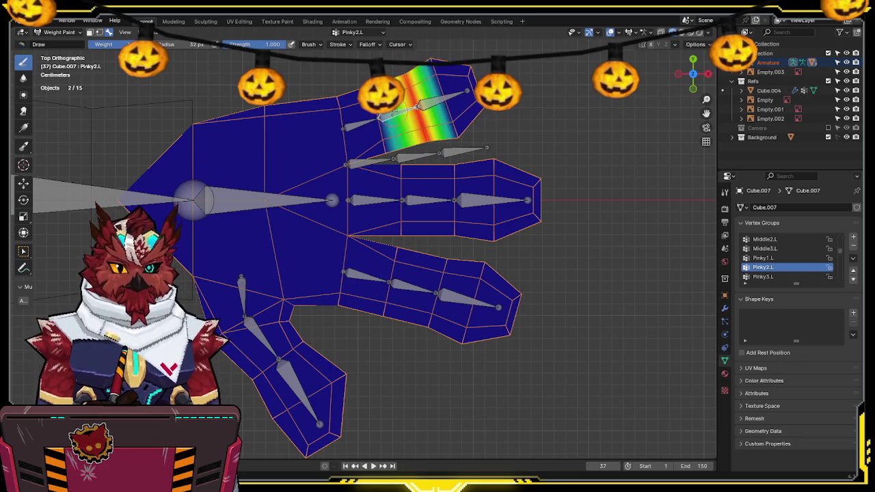
{"action": "left_click_drag", "start_coordinate": [365, 76], "coordinate": [381, 155]}
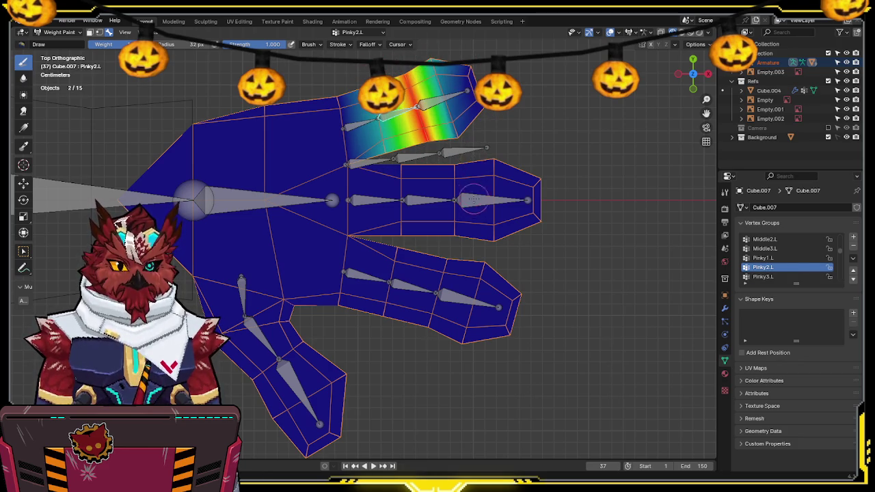
{"action": "left_click", "coordinate": [462, 151], "text": "ctrl"}
{"action": "left_click", "coordinate": [440, 193], "text": "ctrl"}
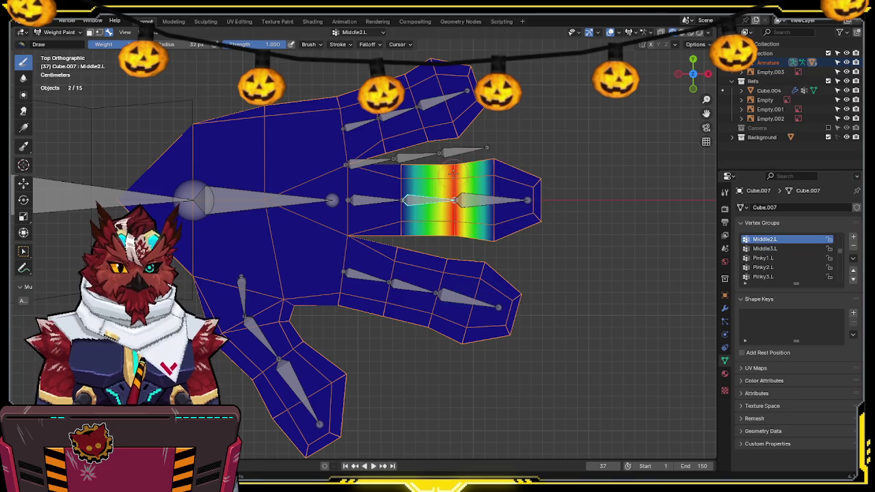
Step: Soften the Middle2.L weights and extend the Index2.L and Index3.L weights toward the knuckle
{"action": "left_click_drag", "start_coordinate": [486, 151], "coordinate": [492, 254]}
{"action": "left_click_drag", "start_coordinate": [390, 164], "coordinate": [402, 254]}
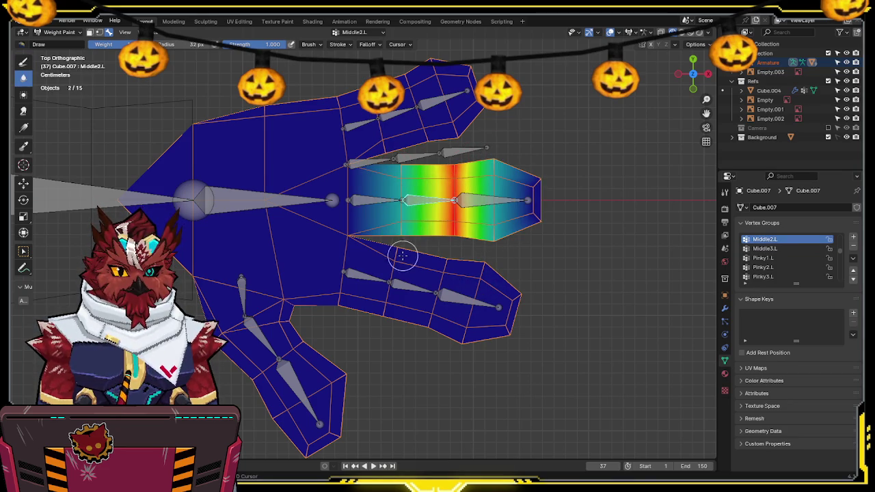
{"action": "left_click", "coordinate": [386, 200], "text": "ctrl"}
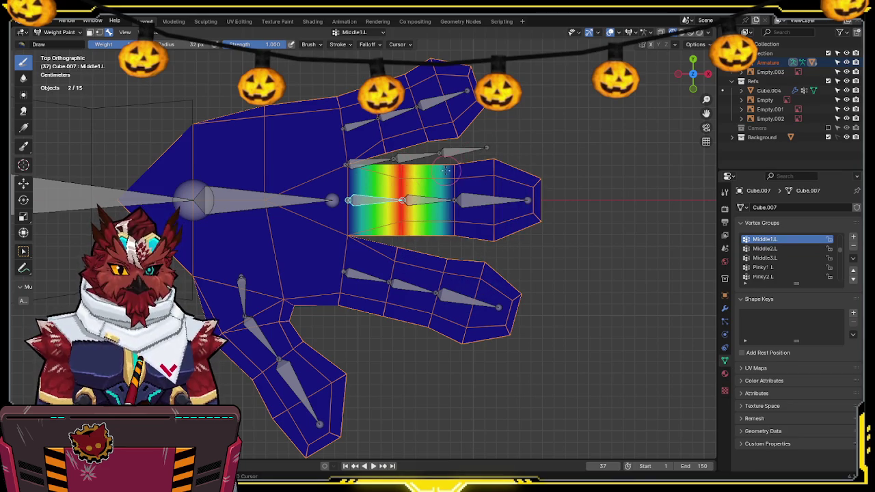
{"action": "left_click", "coordinate": [363, 124], "text": "ctrl"}
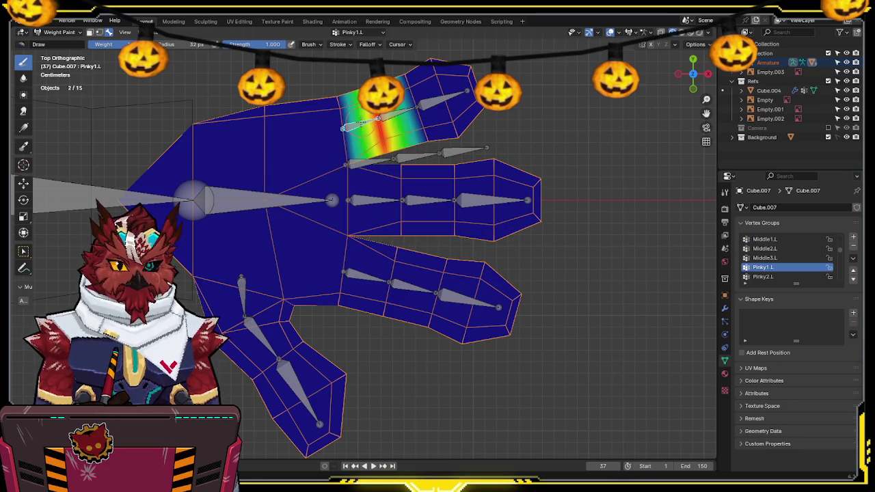
{"action": "left_click", "coordinate": [357, 276], "text": "ctrl"}
{"action": "left_click", "coordinate": [411, 286], "text": "ctrl"}
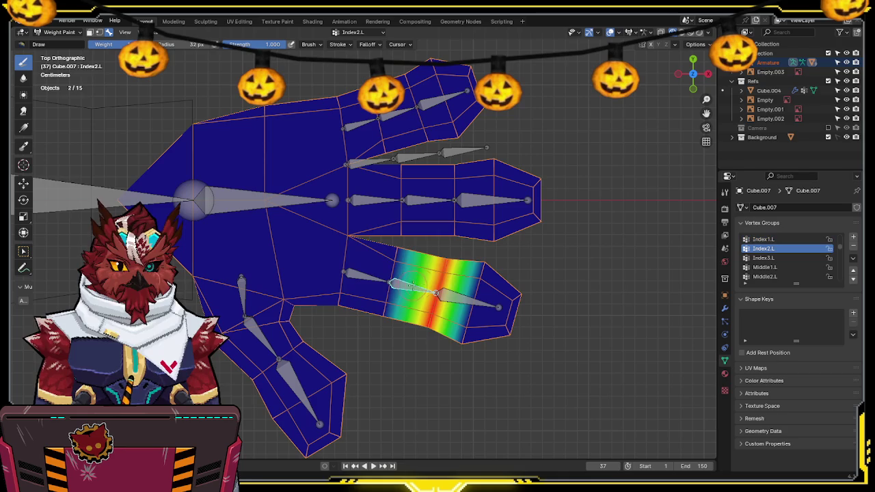
{"action": "left_click_drag", "start_coordinate": [397, 264], "coordinate": [474, 290]}
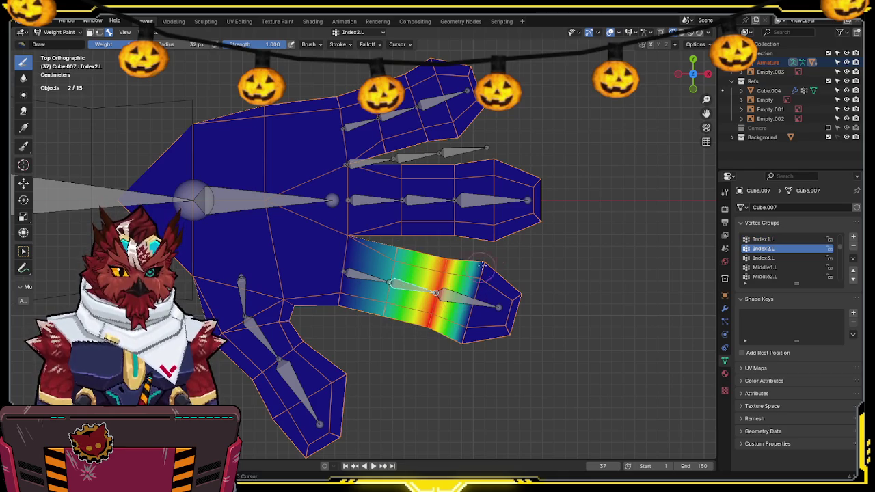
{"action": "left_click", "coordinate": [450, 294], "text": "ctrl"}
{"action": "left_click_drag", "start_coordinate": [445, 248], "coordinate": [394, 346]}
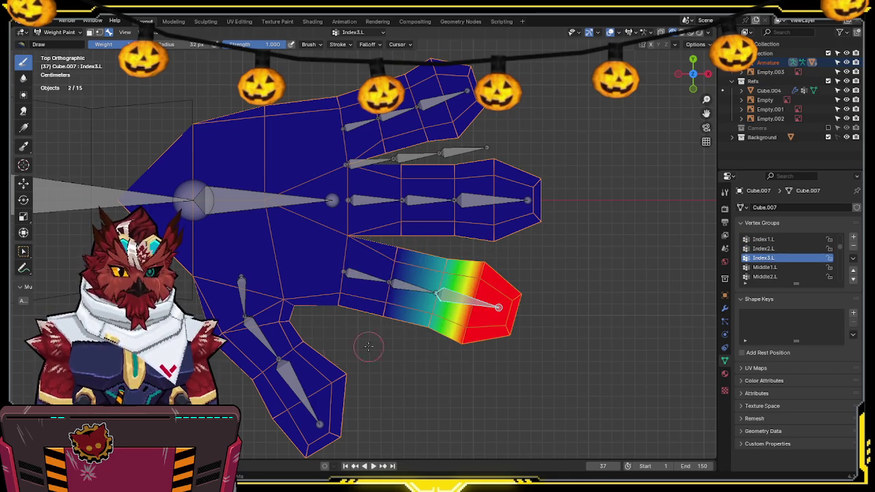
Step: Paint Thumb1.L weight into the palm and extend the Thumb2.L.003 tip weight toward its joint
{"action": "left_click", "coordinate": [239, 301], "text": "ctrl"}
{"action": "middle_click_drag", "start_coordinate": [239, 300], "coordinate": [285, 261], "text": "shift"}
{"action": "mouse_move", "coordinate": [346, 270]}
{"action": "left_mouse_down"}
{"action": "mouse_move", "coordinate": [294, 216]}
{"action": "mouse_move", "coordinate": [260, 269]}
{"action": "left_mouse_up"}
{"action": "left_click", "coordinate": [311, 300], "text": "ctrl"}
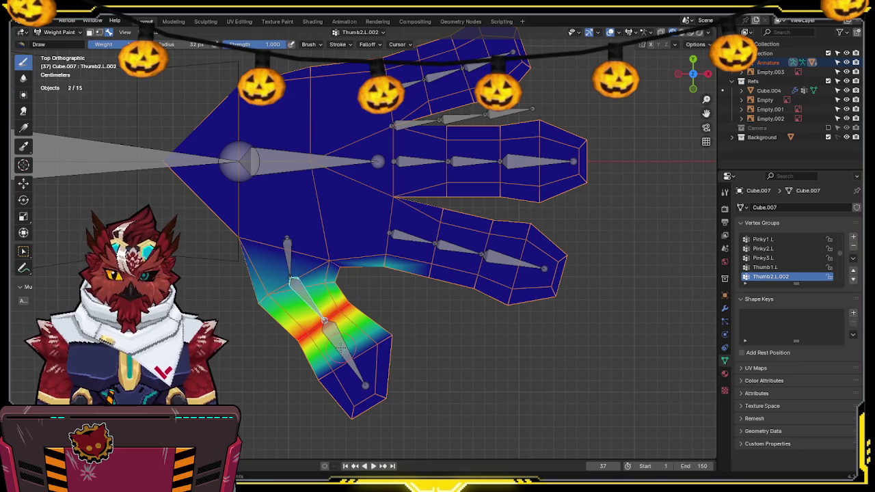
{"action": "left_click", "coordinate": [345, 348], "text": "ctrl"}
{"action": "mouse_move", "coordinate": [357, 304]}
{"action": "left_mouse_down"}
{"action": "mouse_move", "coordinate": [357, 277]}
{"action": "mouse_move", "coordinate": [371, 289]}
{"action": "left_mouse_up"}
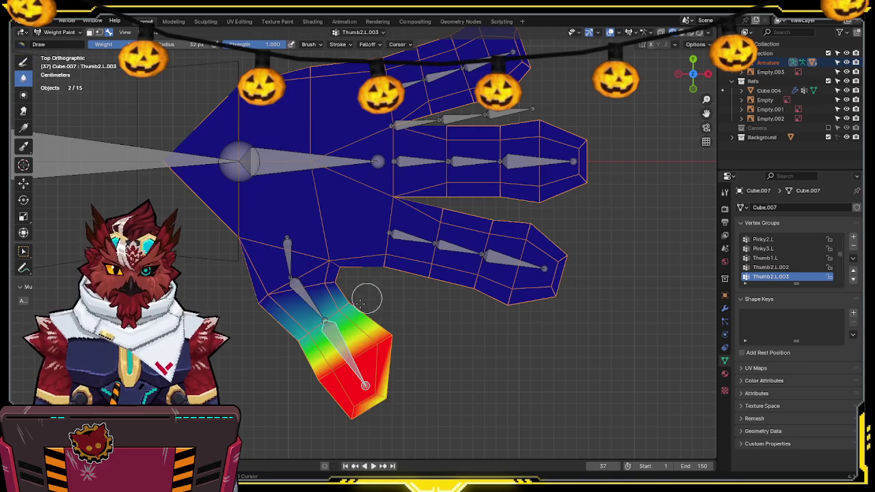
{"action": "mouse_move", "coordinate": [349, 328]}
{"action": "middle_mouse_down", "text": "shift"}
{"action": "mouse_move", "coordinate": [390, 277]}
{"action": "mouse_move", "coordinate": [380, 286]}
{"action": "mouse_move", "coordinate": [361, 265]}
{"action": "middle_mouse_up", "text": "shift"}
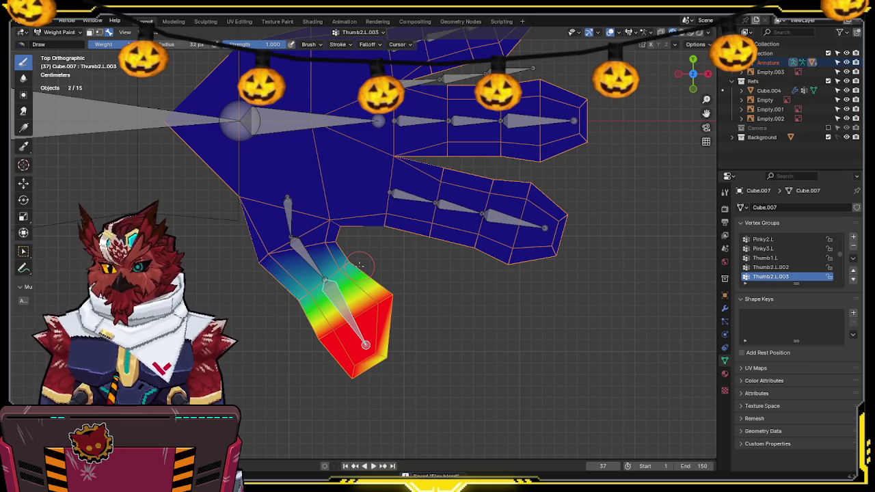
Step: Select the Hand.L bone and rotate the hand in front view to test wrist deformation
{"action": "left_click", "coordinate": [308, 121], "text": "ctrl"}
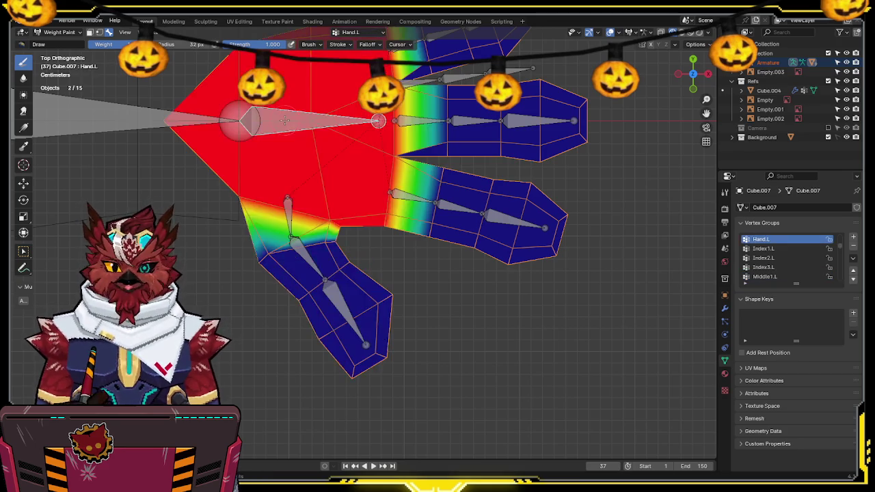
{"action": "middle_click_drag", "start_coordinate": [363, 153], "coordinate": [400, 196], "text": "shift"}
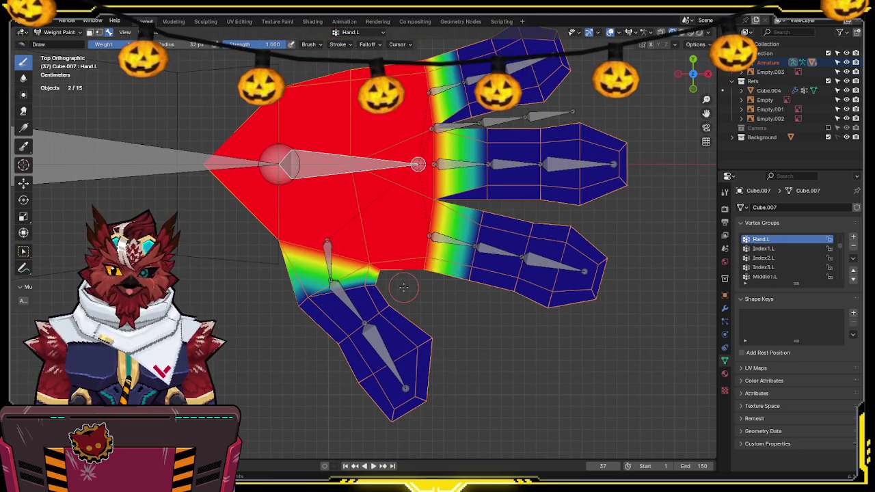
{"action": "key", "text": "KP_1"}
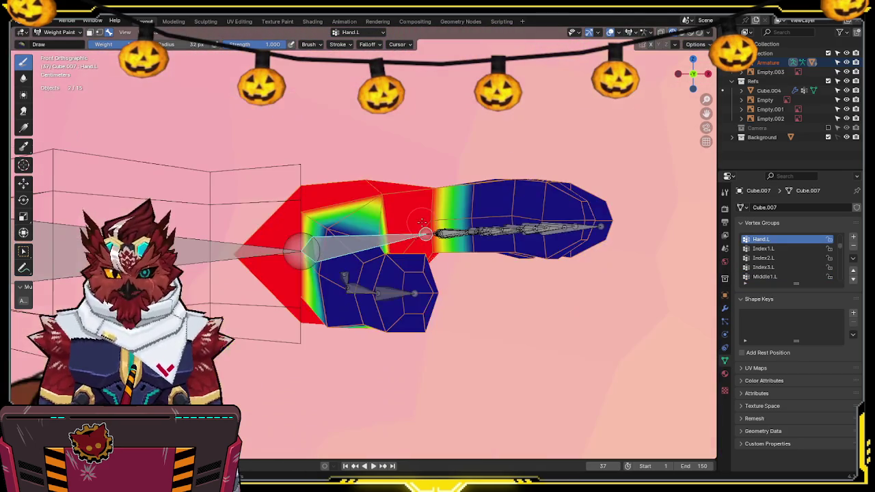
{"action": "key", "text": "r"}
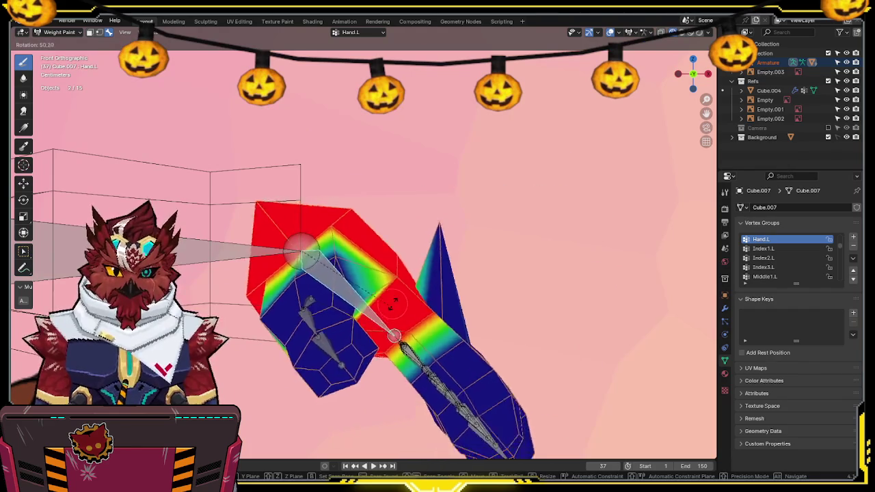
{"action": "left_click", "coordinate": [410, 294]}
{"action": "middle_click_drag", "start_coordinate": [410, 294], "coordinate": [448, 274]}
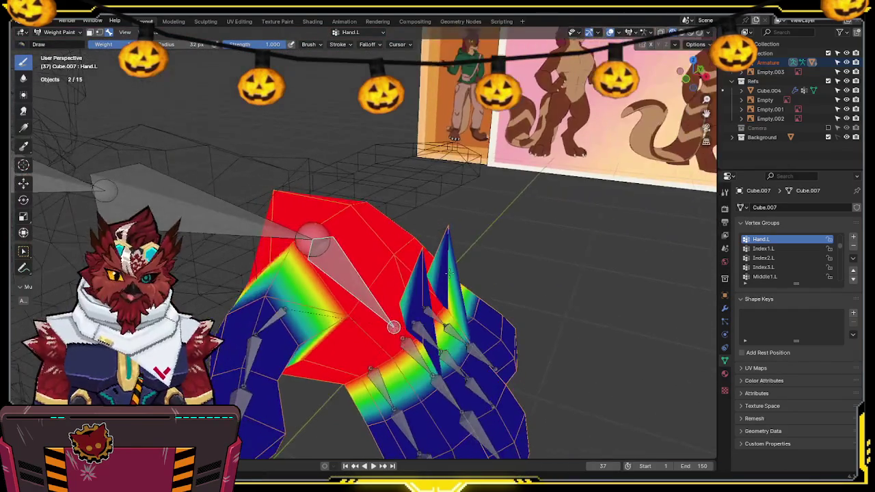
Step: Reset the finger pose and check the middle and index finger bone weights
{"action": "left_click", "coordinate": [412, 342], "text": "ctrl"}
{"action": "key", "text": "ctrl+z"}
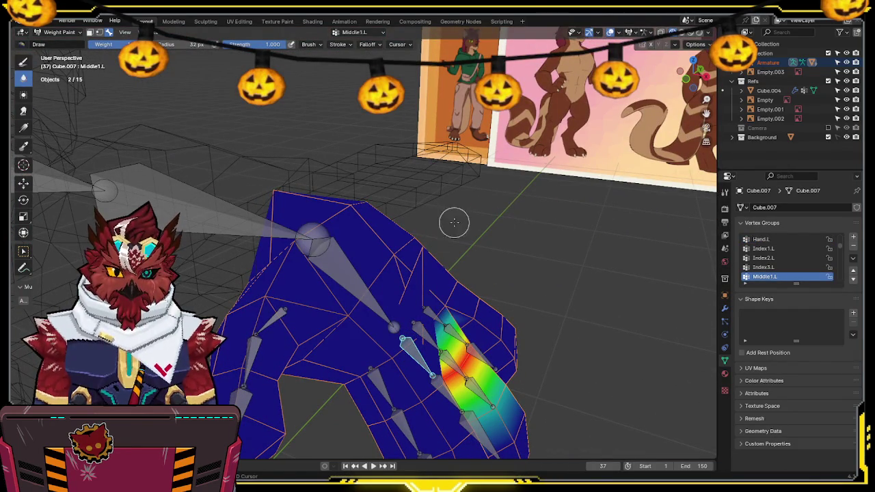
{"action": "left_click", "coordinate": [370, 371], "text": "ctrl"}
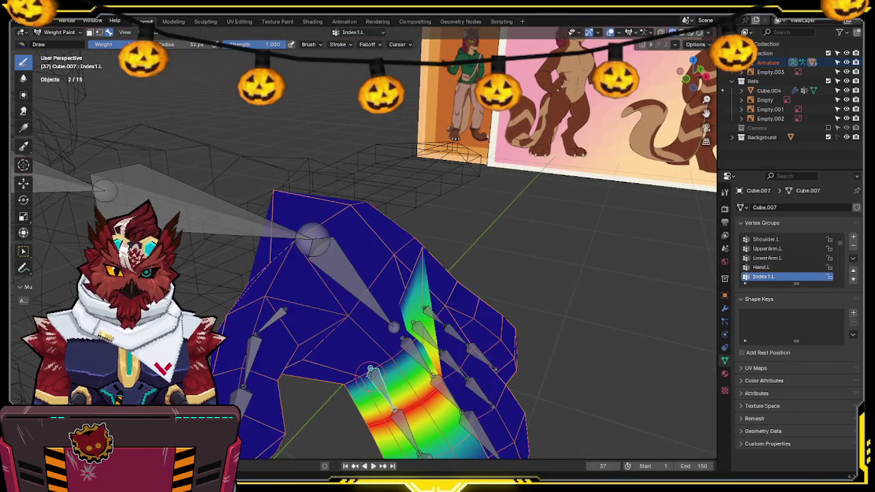
{"action": "mouse_move", "coordinate": [423, 252]}
{"action": "middle_mouse_down"}
{"action": "mouse_move", "coordinate": [384, 177]}
{"action": "mouse_move", "coordinate": [372, 226]}
{"action": "mouse_move", "coordinate": [381, 312]}
{"action": "mouse_move", "coordinate": [383, 293]}
{"action": "mouse_move", "coordinate": [418, 287]}
{"action": "mouse_move", "coordinate": [458, 311]}
{"action": "middle_mouse_up"}
{"action": "left_click", "coordinate": [380, 313], "text": "ctrl"}
Step: Bend the pinky bone to test its weights, then return to Object Mode
{"action": "left_click", "coordinate": [445, 300], "text": "ctrl"}
{"action": "key", "text": "r"}
{"action": "left_click", "coordinate": [500, 311]}
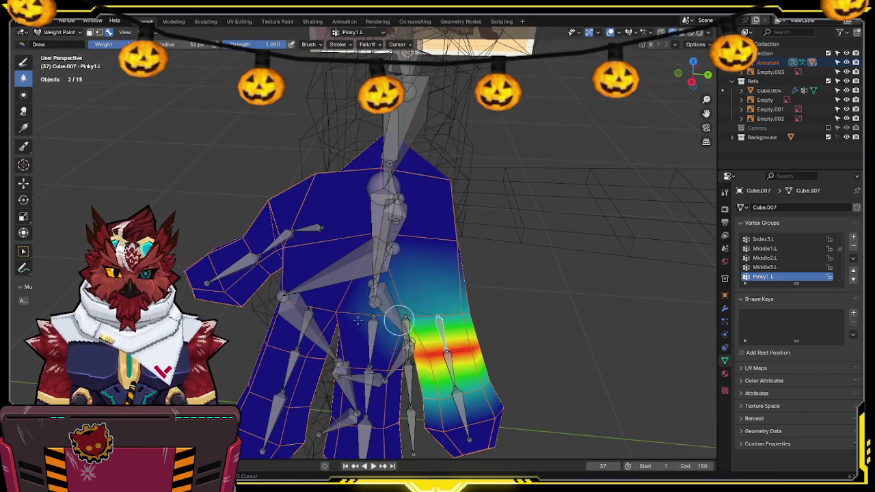
{"action": "left_click", "coordinate": [393, 340], "text": "ctrl"}
{"action": "middle_click_drag", "start_coordinate": [393, 340], "coordinate": [478, 311]}
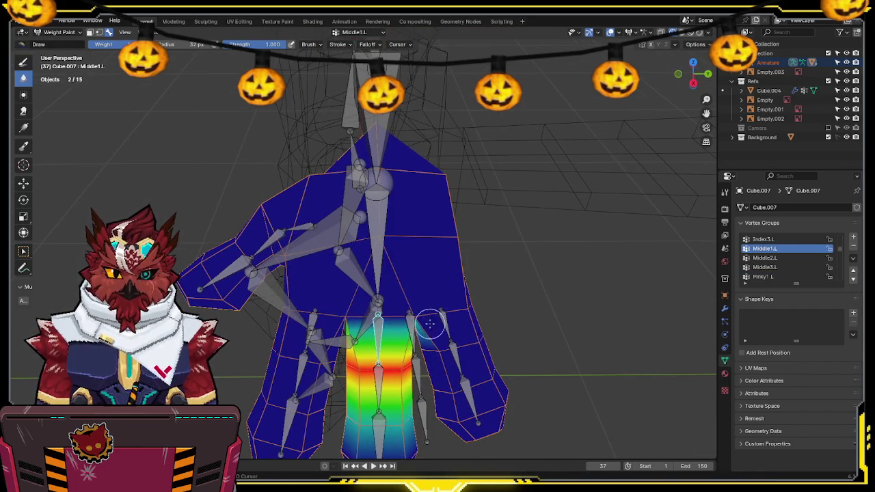
{"action": "left_click", "coordinate": [311, 329], "text": "ctrl"}
{"action": "mouse_move", "coordinate": [311, 329]}
{"action": "middle_mouse_down"}
{"action": "mouse_move", "coordinate": [369, 314]}
{"action": "mouse_move", "coordinate": [478, 313]}
{"action": "mouse_move", "coordinate": [538, 296]}
{"action": "middle_mouse_up"}
{"action": "key", "text": "ctrl+Tab"}
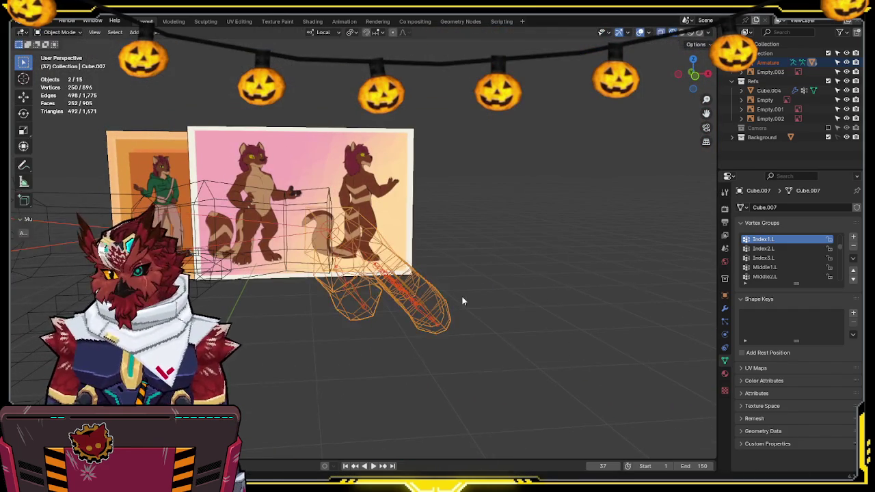
Step: Rotate the armature's upper-arm bone in Pose Mode to swing the arm down, then exit
{"action": "middle_click_drag", "start_coordinate": [516, 290], "coordinate": [474, 313]}
{"action": "middle_click_drag", "start_coordinate": [403, 299], "coordinate": [441, 267]}
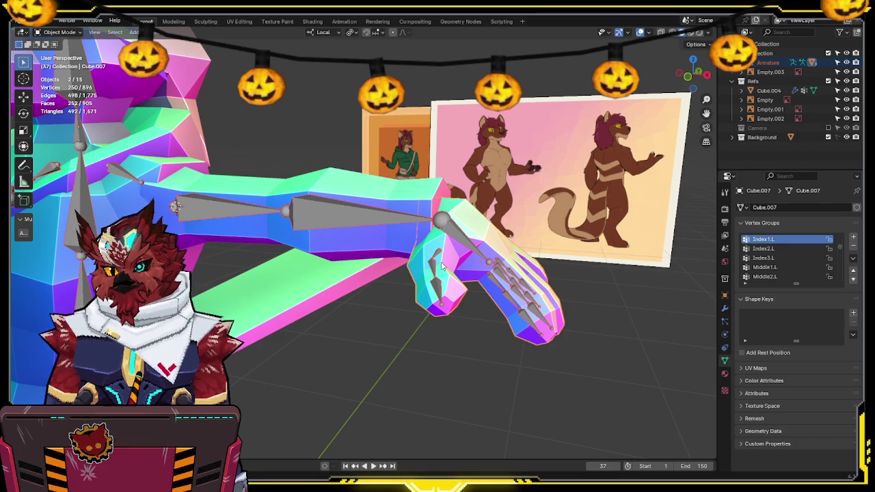
{"action": "key", "text": "KP_1"}
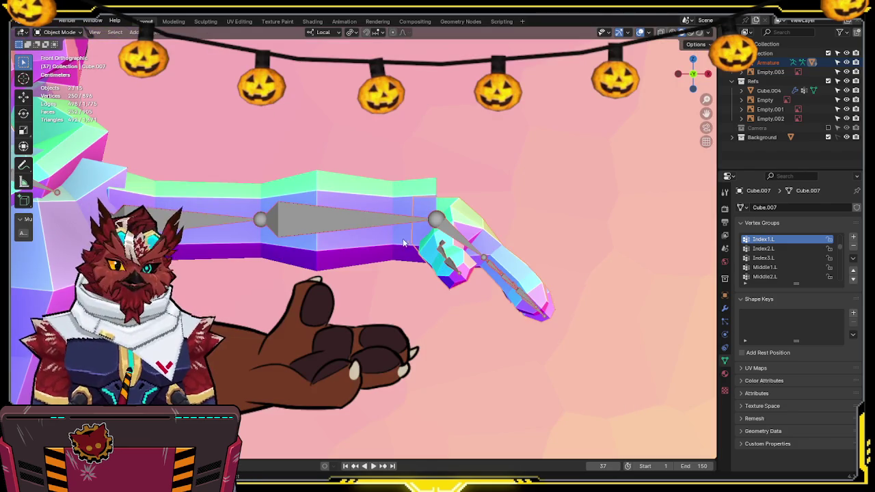
{"action": "left_click", "coordinate": [293, 217]}
{"action": "key", "text": "ctrl+Tab"}
{"action": "key", "text": "r"}
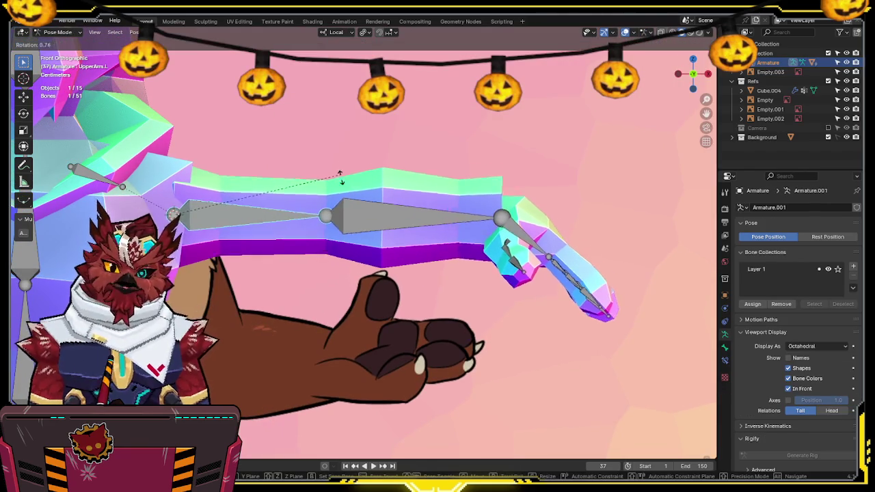
{"action": "left_click", "coordinate": [253, 346]}
{"action": "mouse_move", "coordinate": [253, 346]}
{"action": "middle_mouse_down"}
{"action": "mouse_move", "coordinate": [391, 280]}
{"action": "mouse_move", "coordinate": [456, 287]}
{"action": "mouse_move", "coordinate": [420, 271]}
{"action": "mouse_move", "coordinate": [410, 249]}
{"action": "mouse_move", "coordinate": [362, 217]}
{"action": "mouse_move", "coordinate": [455, 240]}
{"action": "middle_mouse_up"}
{"action": "key", "text": "ctrl+Tab"}
Step: Bevel the selected edge loop across the arm of Cube.005 in Edit Mode
{"action": "left_click", "coordinate": [362, 218]}
{"action": "key", "text": "Tab"}
{"action": "key", "text": "ctrl+b"}
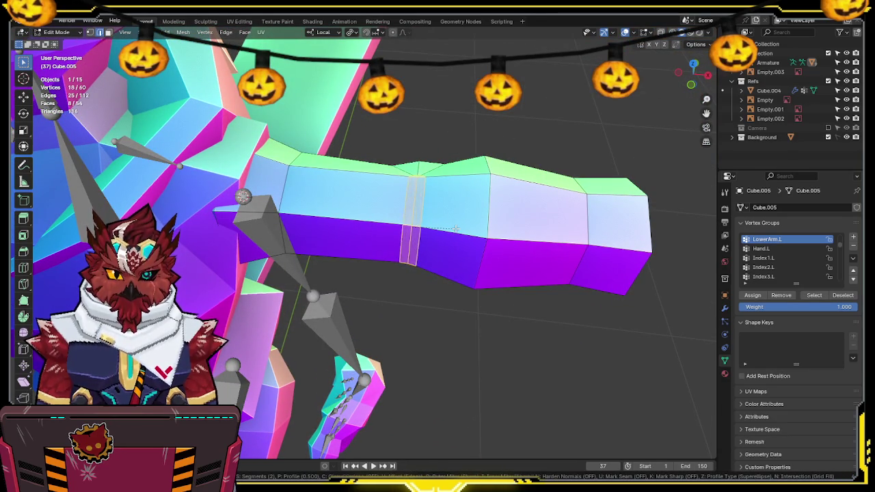
Step: Confirm the bevel and add three edges with Connect Vertex Path across the new loop
{"action": "left_click", "coordinate": [452, 228]}
{"action": "middle_click_drag", "start_coordinate": [452, 228], "coordinate": [434, 201]}
{"action": "scroll", "coordinate": [434, 202], "scroll_direction": "up", "scroll_amount": 3}
{"action": "left_click", "coordinate": [424, 200]}
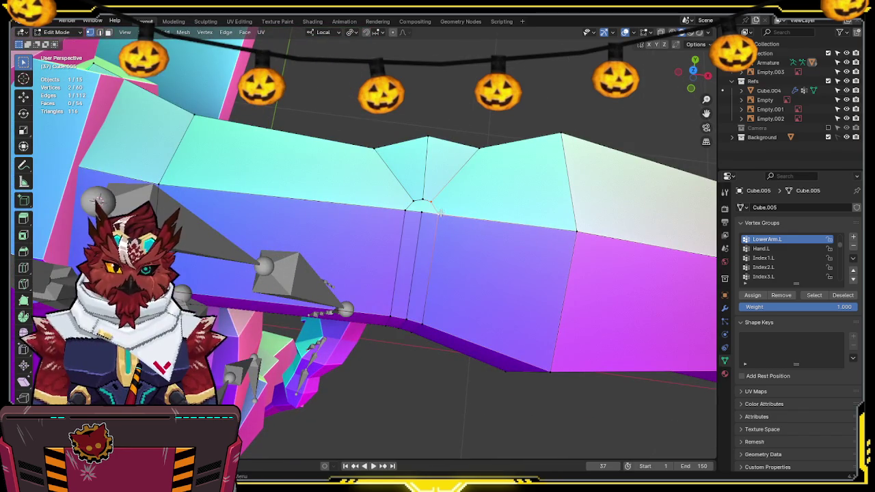
{"action": "middle_click_drag", "start_coordinate": [429, 200], "coordinate": [459, 211]}
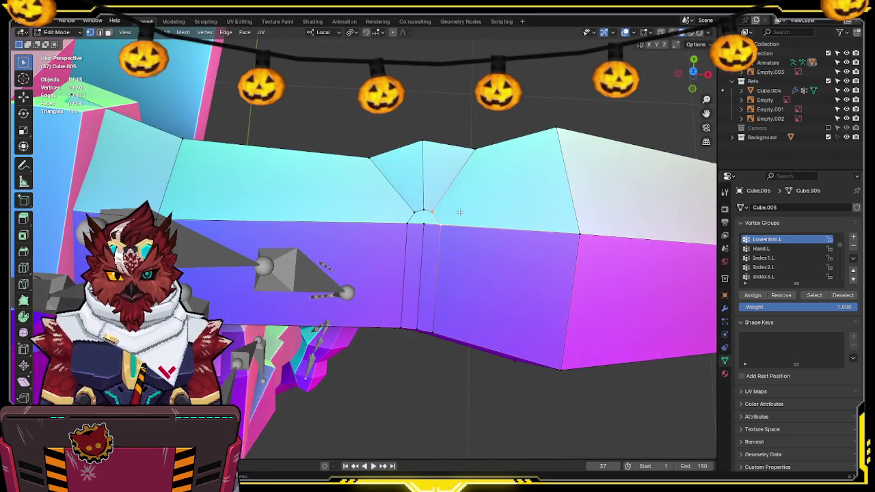
{"action": "right_click", "coordinate": [462, 223]}
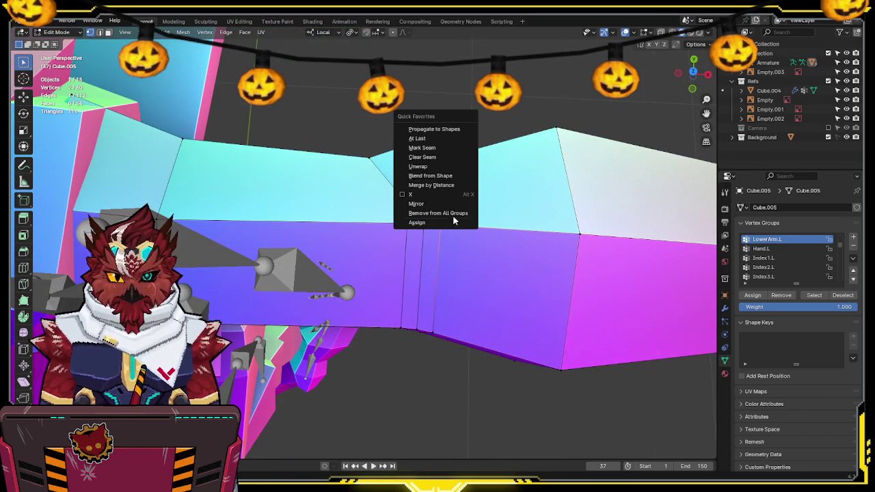
{"action": "left_click", "coordinate": [431, 142]}
{"action": "right_click", "coordinate": [406, 236]}
{"action": "left_click", "coordinate": [408, 228]}
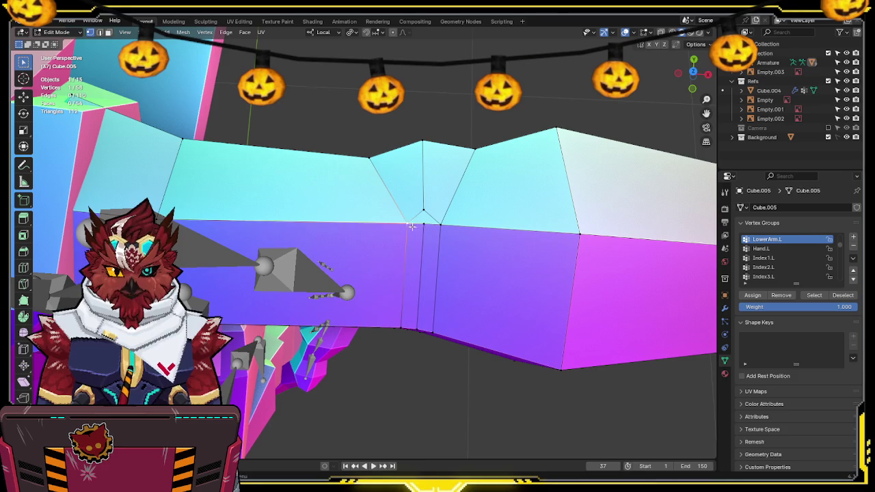
{"action": "right_click", "coordinate": [423, 226]}
{"action": "left_click", "coordinate": [424, 226]}
Step: Merge the three lower vertex pairs of the bevel into a wedge
{"action": "mouse_move", "coordinate": [447, 228]}
{"action": "middle_mouse_down"}
{"action": "mouse_move", "coordinate": [417, 194]}
{"action": "mouse_move", "coordinate": [373, 304]}
{"action": "middle_mouse_up"}
{"action": "right_click", "coordinate": [383, 307]}
{"action": "left_click", "coordinate": [383, 284]}
{"action": "right_click", "coordinate": [404, 291]}
{"action": "left_click", "coordinate": [405, 288]}
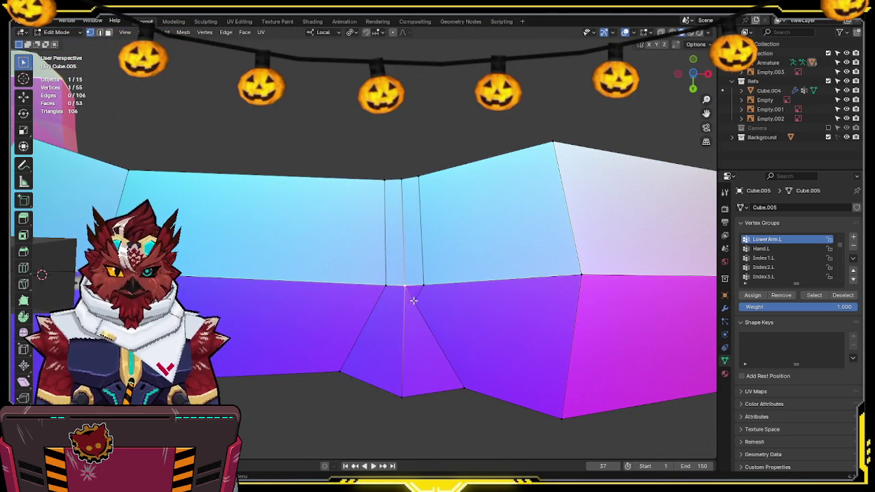
{"action": "right_click", "coordinate": [426, 295]}
{"action": "left_click", "coordinate": [425, 294]}
Step: Return to Object Mode and select the armature together with the body mesh
{"action": "mouse_move", "coordinate": [444, 178]}
{"action": "middle_mouse_down"}
{"action": "mouse_move", "coordinate": [447, 276]}
{"action": "mouse_move", "coordinate": [455, 275]}
{"action": "mouse_move", "coordinate": [365, 267]}
{"action": "mouse_move", "coordinate": [385, 198]}
{"action": "middle_mouse_up"}
{"action": "key", "text": "ctrl+Tab"}
{"action": "left_click", "coordinate": [406, 265]}
{"action": "left_click", "coordinate": [350, 294], "text": "shift"}
{"action": "left_click", "coordinate": [388, 309], "text": "shift"}
{"action": "key", "text": "ctrl+Tab"}
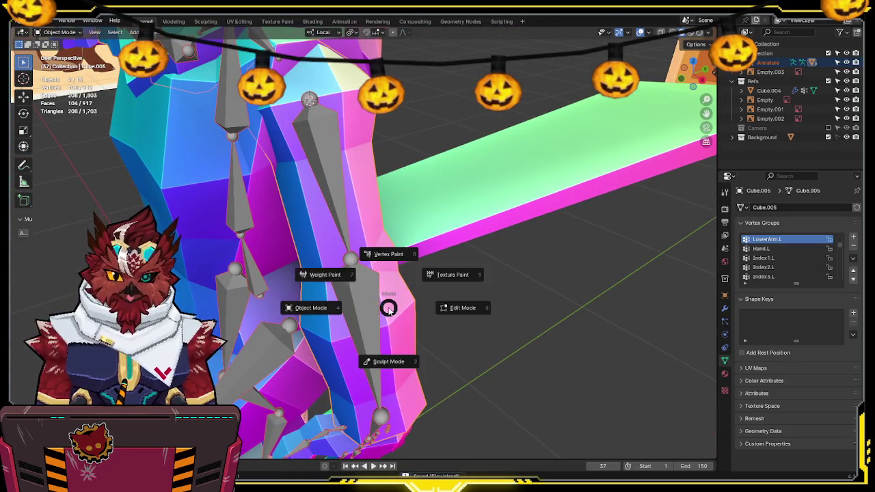
Step: In Weight Paint, set brush radius to 71 px and test-bend the lower arm on local X
{"action": "left_click", "coordinate": [372, 293]}
{"action": "left_click", "coordinate": [327, 174], "text": "ctrl"}
{"action": "middle_click_drag", "start_coordinate": [327, 174], "coordinate": [394, 255]}
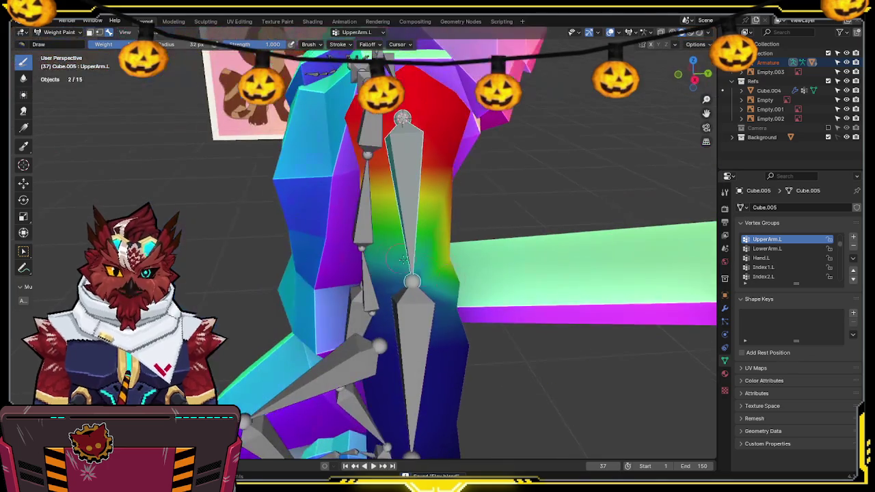
{"action": "key", "text": "f"}
{"action": "left_click", "coordinate": [495, 268]}
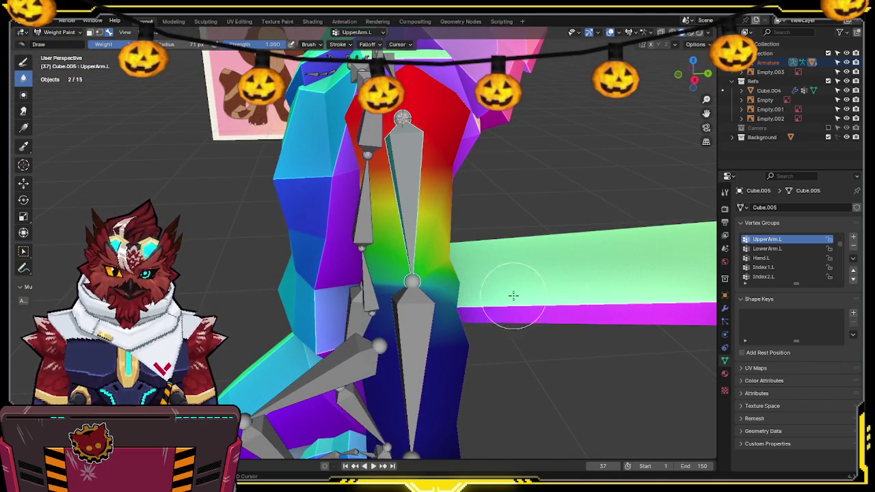
{"action": "left_click", "coordinate": [427, 305], "text": "ctrl"}
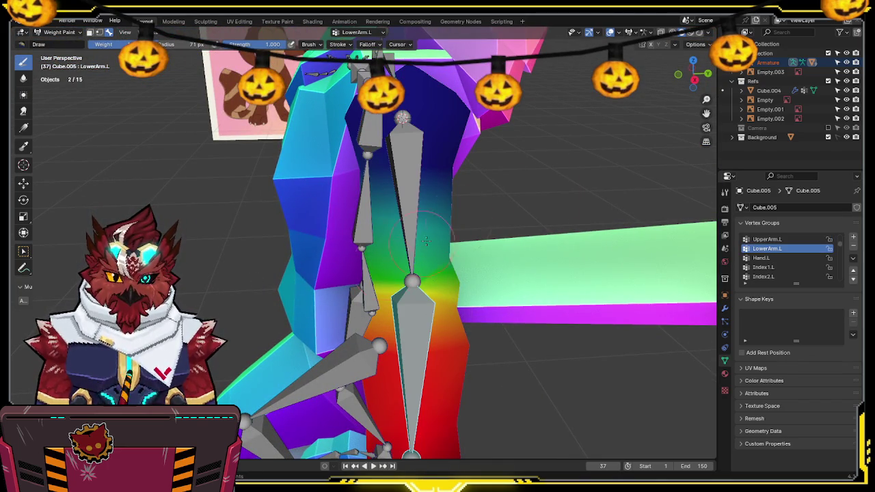
{"action": "key", "text": "r"}
{"action": "key", "text": "x"}
{"action": "key", "text": "x"}
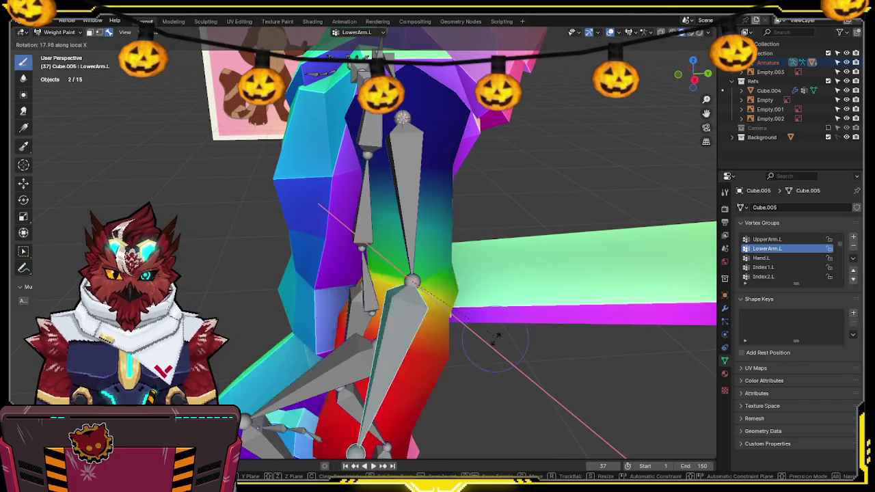
{"action": "key", "text": "Escape"}
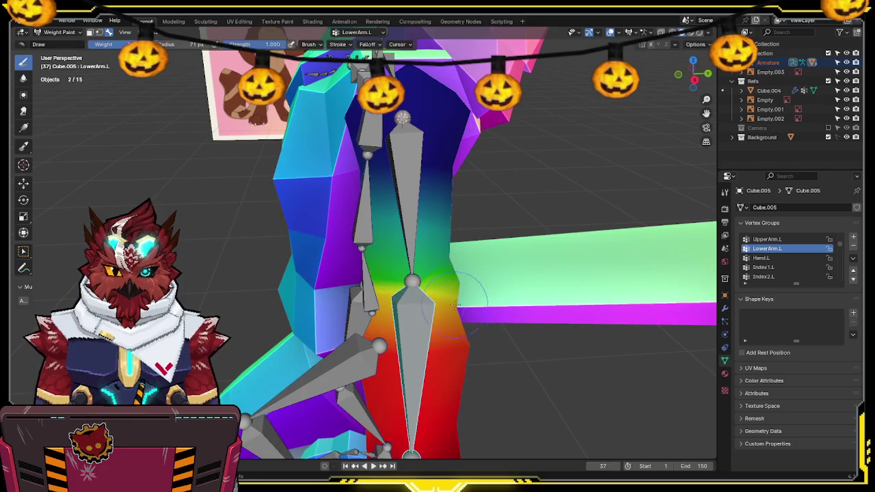
{"action": "middle_click_drag", "start_coordinate": [399, 387], "coordinate": [338, 237]}
Step: Remove the elbow vertices from the group and set the assign weight to 0.5
{"action": "key", "text": "Tab"}
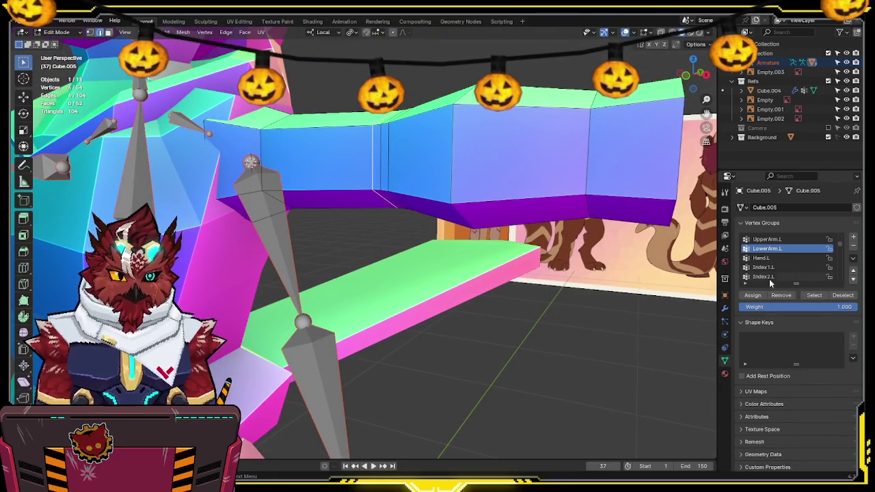
{"action": "left_click", "coordinate": [775, 297]}
{"action": "key", "text": "Tab"}
{"action": "middle_click_drag", "start_coordinate": [520, 294], "coordinate": [457, 238]}
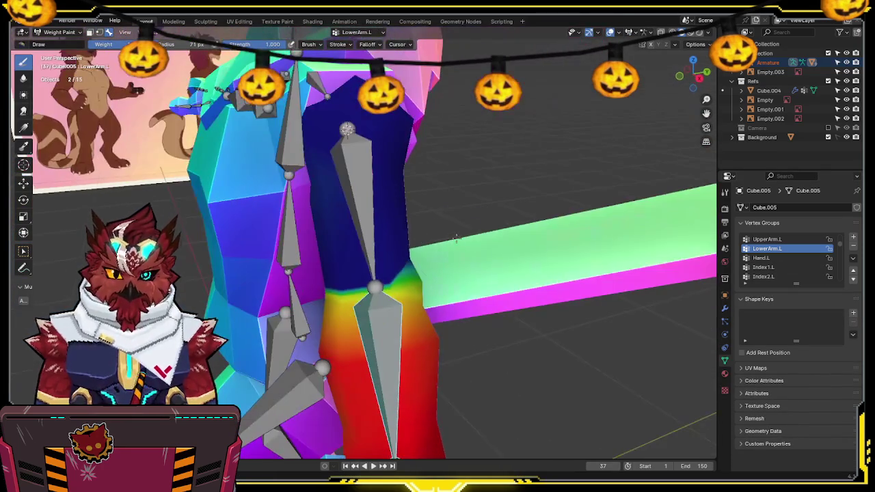
{"action": "key", "text": "Tab"}
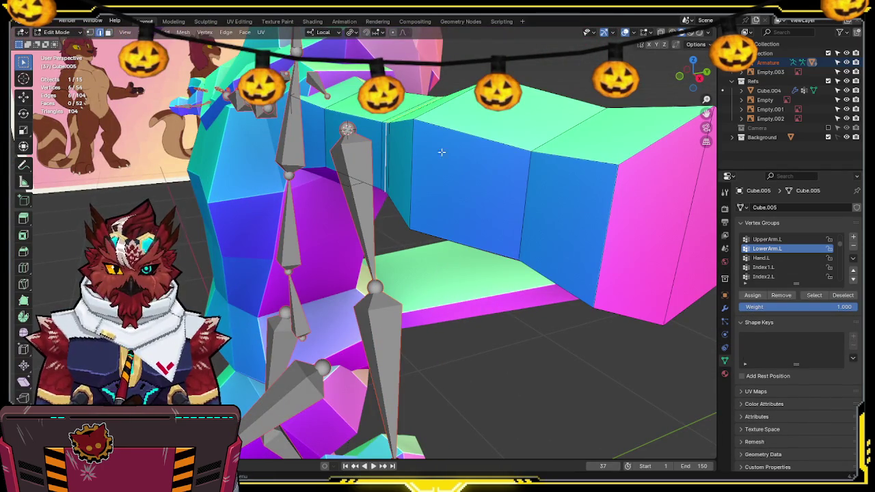
{"action": "left_click", "coordinate": [822, 308]}
{"action": "type", "text": "0.5"}
{"action": "key", "text": "Return"}
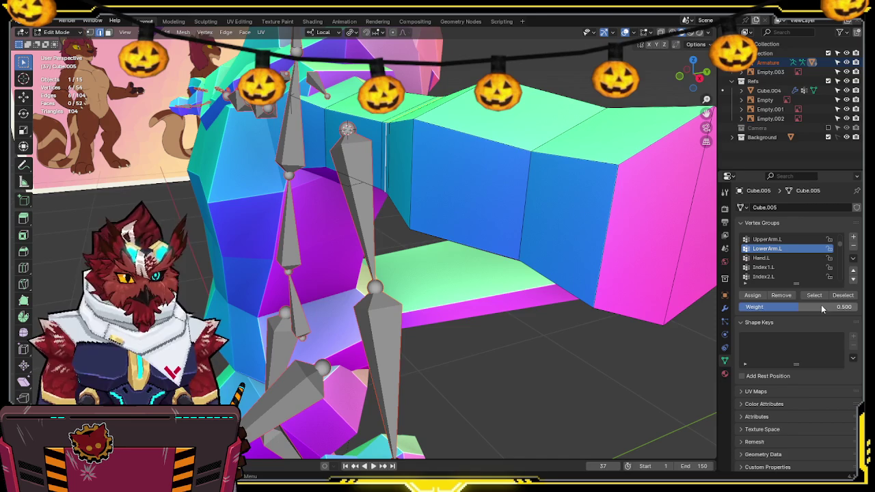
Step: Assign the elbow loop vertices to UpperArm.L at 0.5 weight
{"action": "middle_click_drag", "start_coordinate": [711, 288], "coordinate": [405, 204]}
{"action": "key", "text": "Tab"}
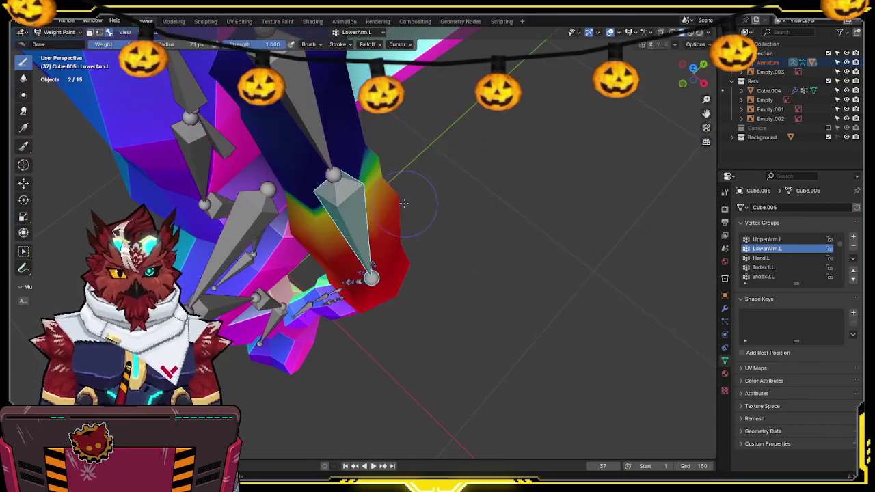
{"action": "left_click", "coordinate": [355, 165], "text": "ctrl"}
{"action": "key", "text": "Tab"}
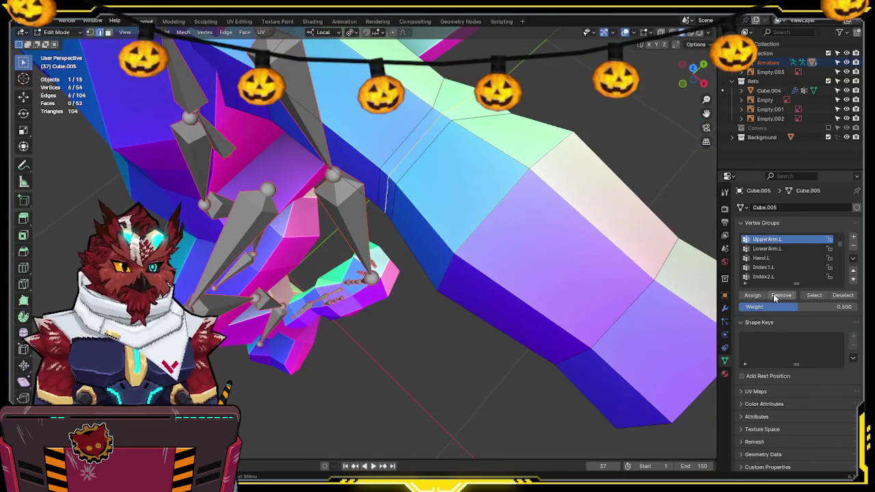
{"action": "key", "text": "Tab"}
{"action": "key", "text": "Tab"}
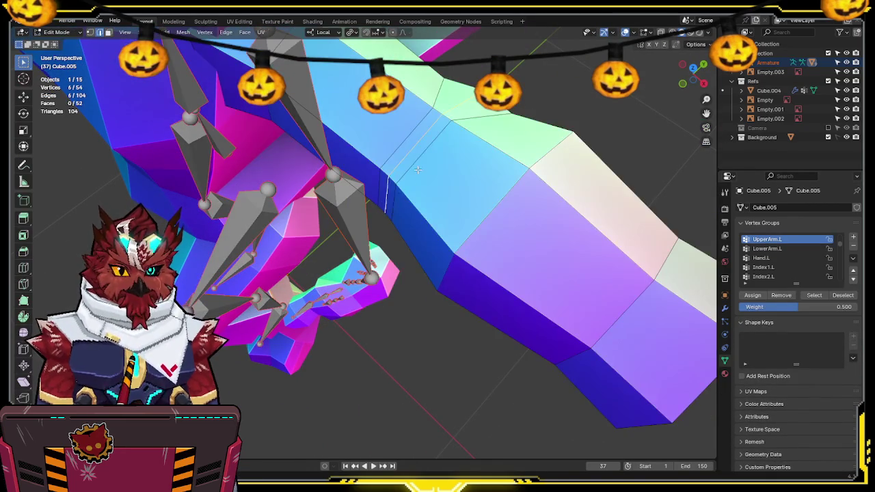
{"action": "left_click", "coordinate": [781, 295]}
{"action": "key", "text": "Tab"}
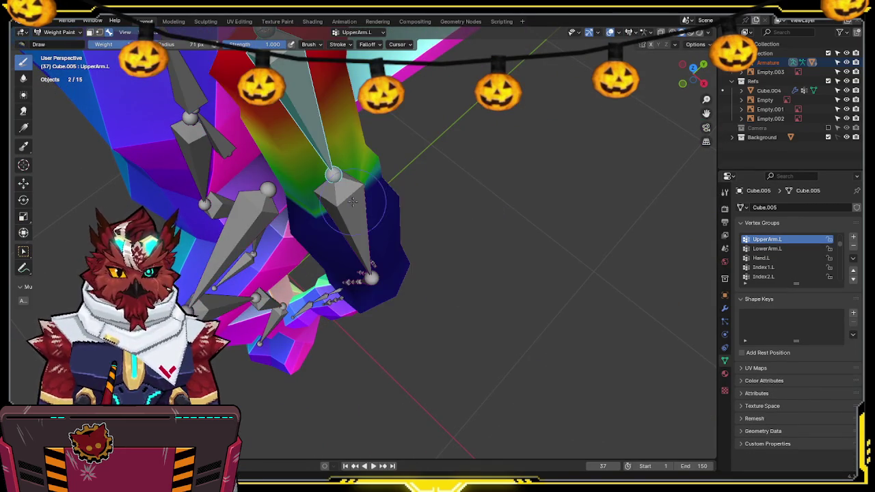
Step: Test-rotate the LowerArm.L bone to check the elbow weights
{"action": "left_click", "coordinate": [469, 206], "text": "ctrl"}
{"action": "middle_click_drag", "start_coordinate": [469, 205], "coordinate": [472, 173]}
{"action": "key", "text": "r"}
{"action": "key", "text": "x"}
{"action": "key", "text": "x"}
{"action": "right_click", "coordinate": [488, 198]}
{"action": "middle_click_drag", "start_coordinate": [487, 199], "coordinate": [431, 314]}
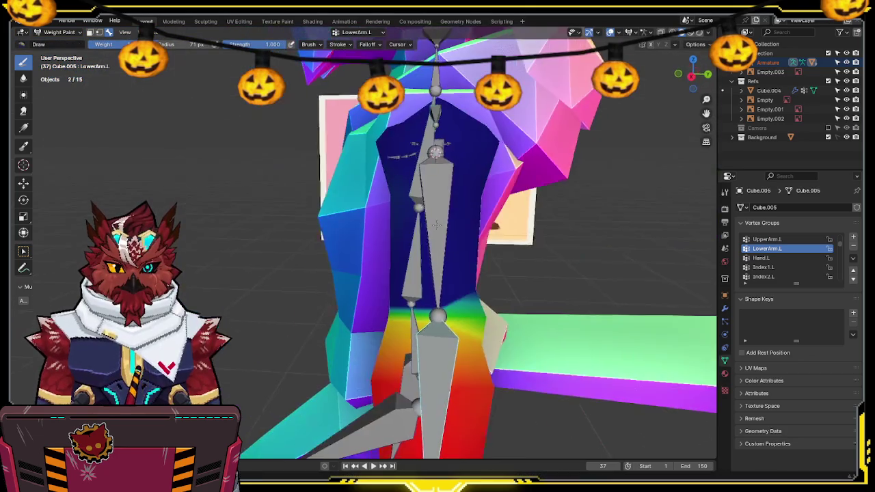
{"action": "left_click", "coordinate": [428, 287], "text": "ctrl"}
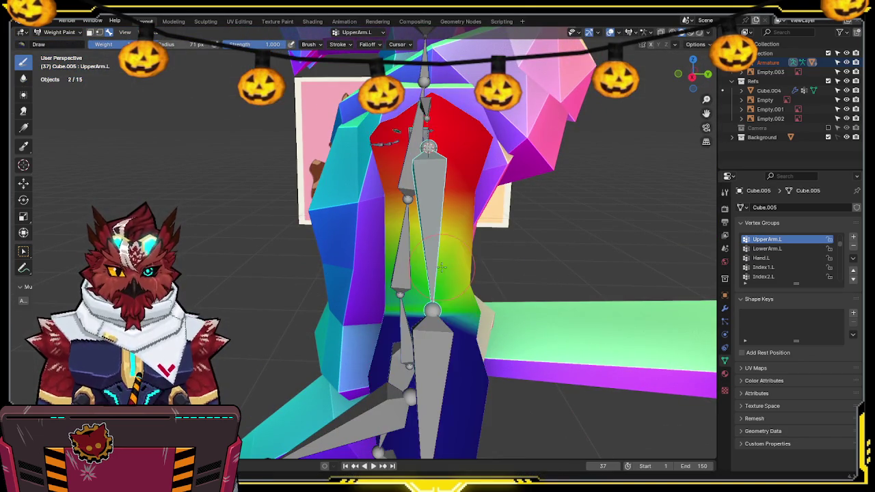
{"action": "middle_click_drag", "start_coordinate": [431, 367], "coordinate": [447, 311]}
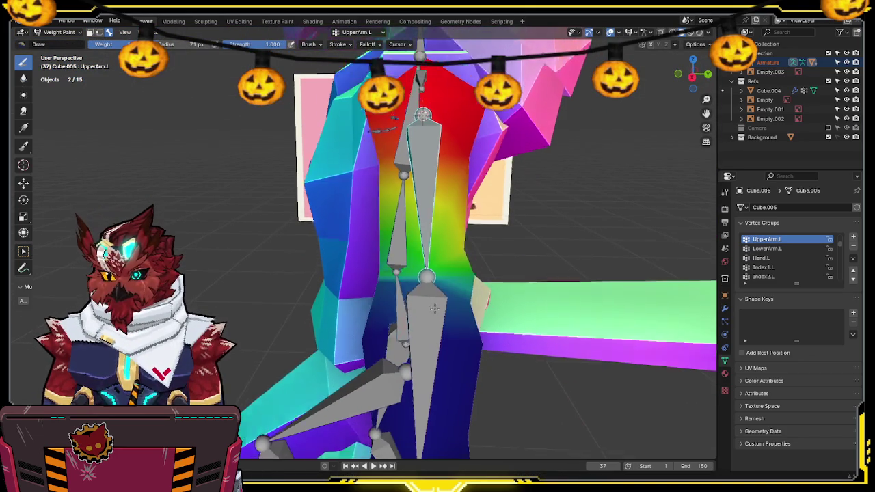
{"action": "left_click", "coordinate": [434, 300], "text": "ctrl"}
{"action": "key", "text": "r"}
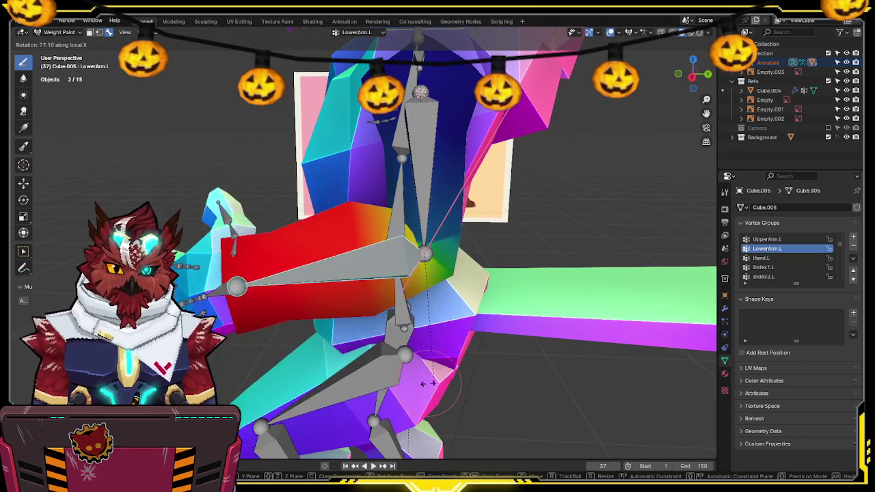
{"action": "left_click", "coordinate": [469, 362]}
{"action": "mouse_move", "coordinate": [469, 361]}
{"action": "middle_mouse_down"}
{"action": "mouse_move", "coordinate": [402, 294]}
{"action": "mouse_move", "coordinate": [484, 231]}
{"action": "mouse_move", "coordinate": [497, 230]}
{"action": "mouse_move", "coordinate": [506, 247]}
{"action": "middle_mouse_up"}
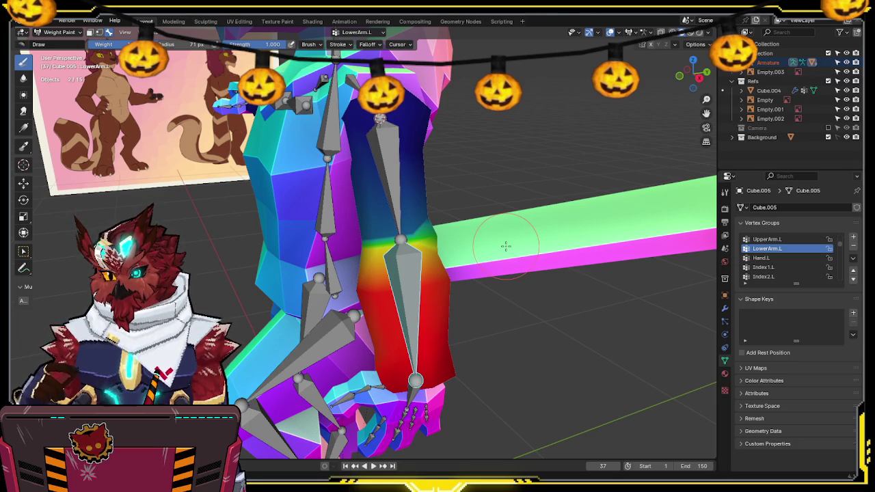
Step: Rotate the UpperArm.L bone, then bend LowerArm.L on local X in front view
{"action": "mouse_move", "coordinate": [425, 226]}
{"action": "middle_mouse_down", "text": "shift"}
{"action": "mouse_move", "coordinate": [444, 214]}
{"action": "mouse_move", "coordinate": [554, 219]}
{"action": "mouse_move", "coordinate": [455, 201]}
{"action": "middle_mouse_up", "text": "shift"}
{"action": "scroll", "coordinate": [433, 212], "scroll_direction": "down", "scroll_amount": 3}
{"action": "left_click", "coordinate": [454, 202], "text": "ctrl"}
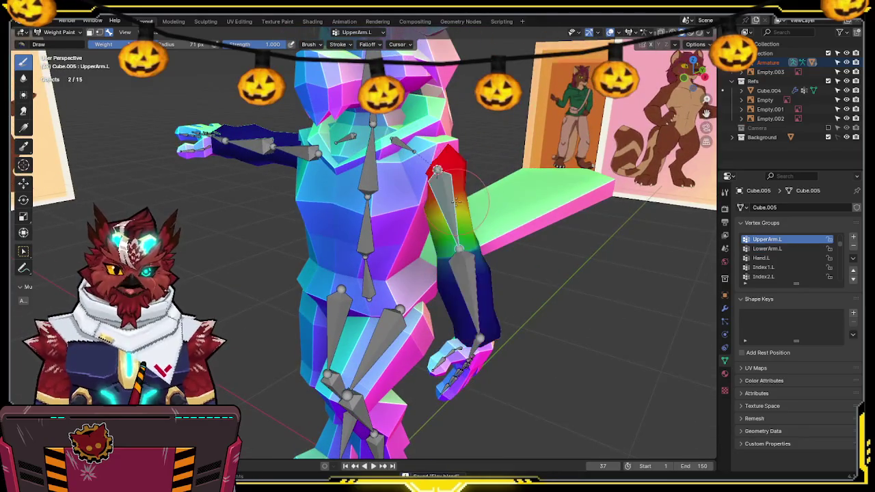
{"action": "key", "text": "KP_1"}
{"action": "scroll", "coordinate": [483, 197], "scroll_direction": "up", "scroll_amount": 3}
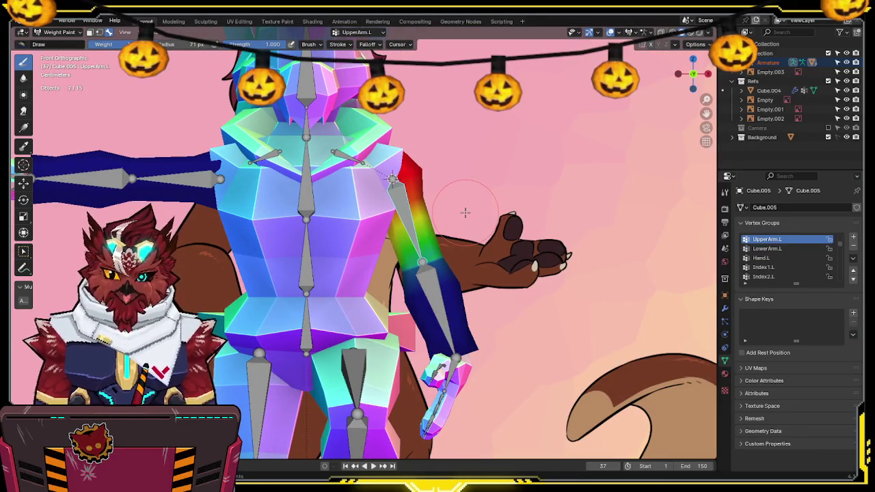
{"action": "key", "text": "r"}
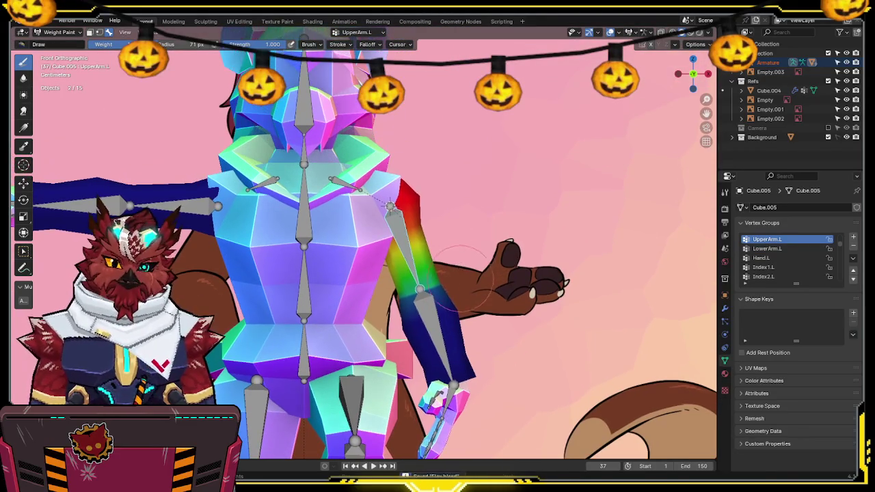
{"action": "left_click", "coordinate": [474, 337]}
{"action": "mouse_move", "coordinate": [474, 337]}
{"action": "middle_mouse_down", "text": "shift"}
{"action": "mouse_move", "coordinate": [474, 251]}
{"action": "mouse_move", "coordinate": [547, 219]}
{"action": "middle_mouse_up", "text": "shift"}
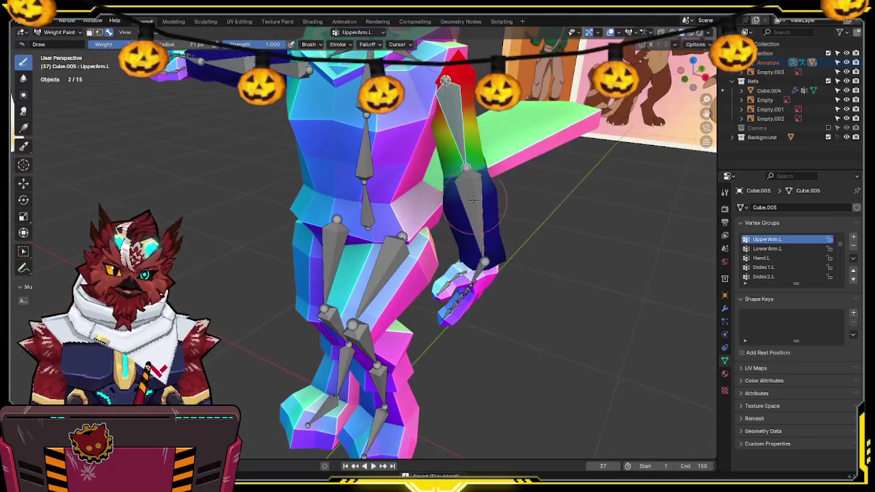
{"action": "left_click", "coordinate": [473, 205], "text": "ctrl"}
{"action": "key", "text": "r"}
{"action": "key", "text": "x"}
{"action": "key", "text": "x"}
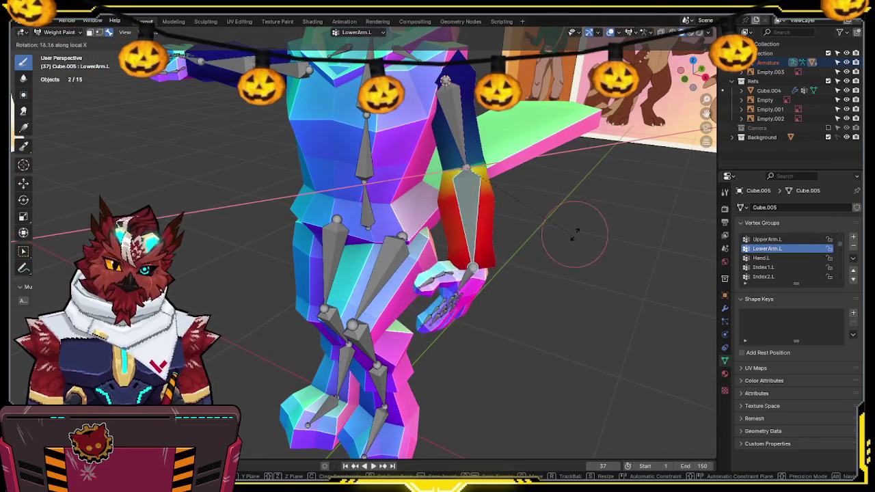
{"action": "left_click", "coordinate": [469, 277]}
Step: Rotate the upper arm outward in front view to extend the left arm
{"action": "mouse_move", "coordinate": [469, 277]}
{"action": "middle_mouse_down"}
{"action": "mouse_move", "coordinate": [426, 273]}
{"action": "mouse_move", "coordinate": [440, 262]}
{"action": "middle_mouse_up"}
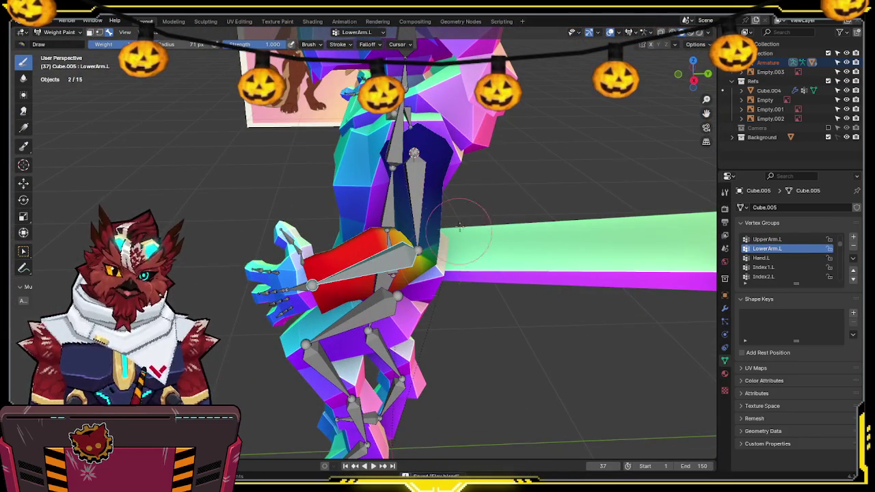
{"action": "middle_click_drag", "start_coordinate": [385, 321], "coordinate": [358, 228]}
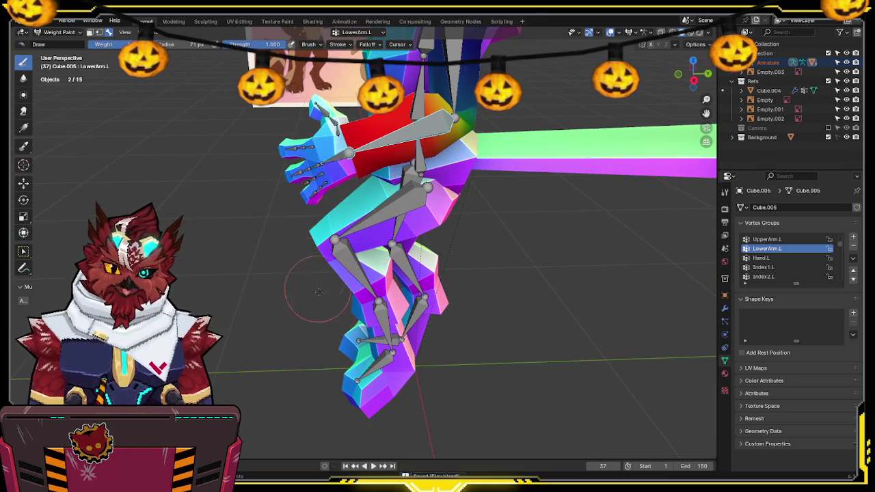
{"action": "middle_click_drag", "start_coordinate": [397, 173], "coordinate": [450, 253]}
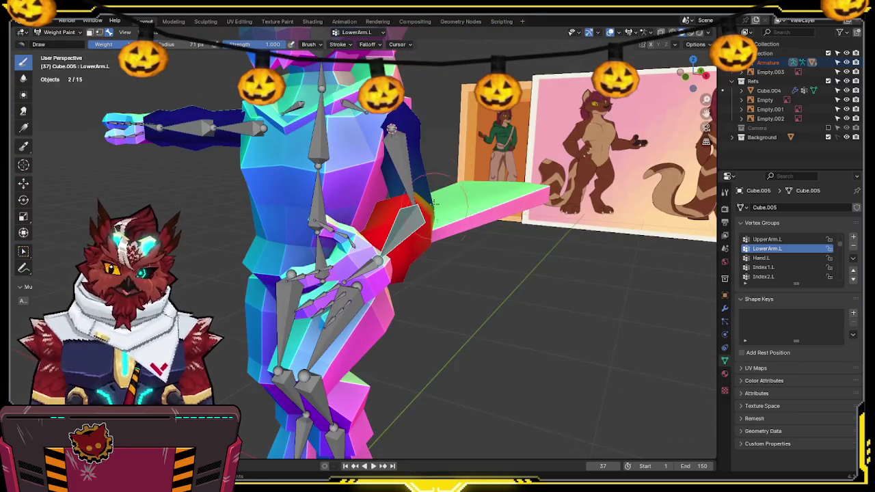
{"action": "mouse_move", "coordinate": [426, 147]}
{"action": "middle_mouse_down"}
{"action": "mouse_move", "coordinate": [495, 216]}
{"action": "mouse_move", "coordinate": [483, 220]}
{"action": "middle_mouse_up"}
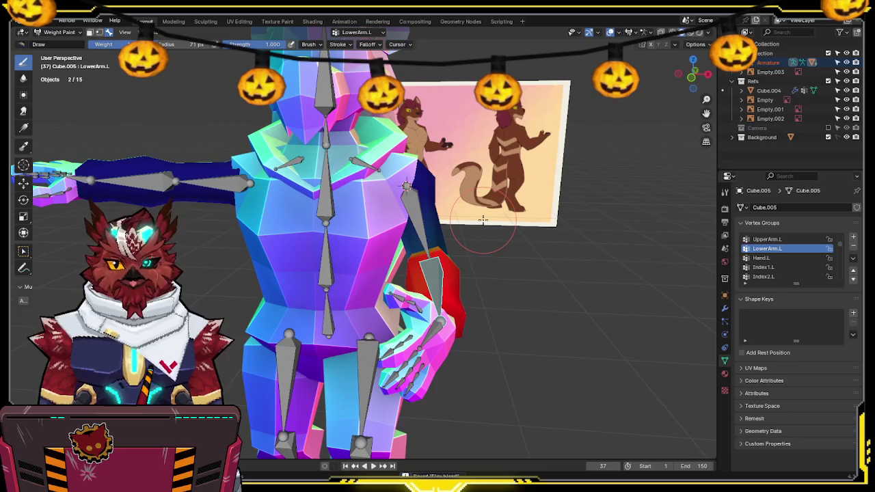
{"action": "key", "text": "KP_1"}
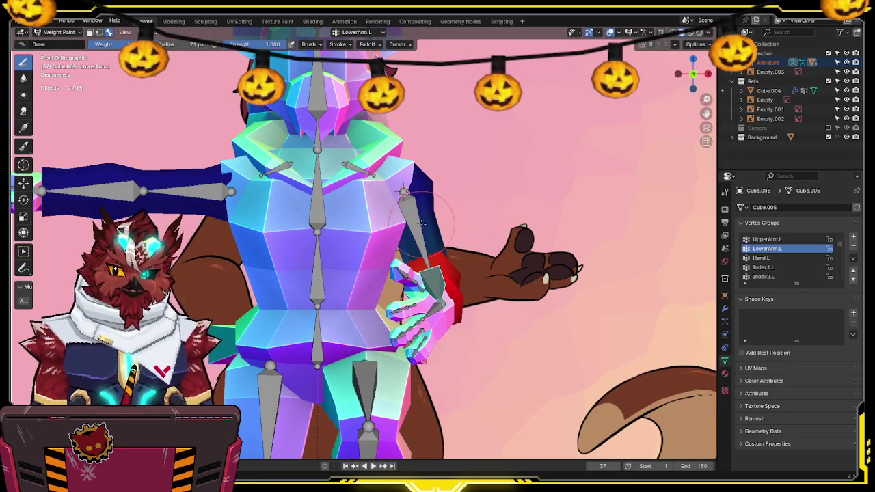
{"action": "left_click", "coordinate": [424, 222], "text": "ctrl"}
{"action": "key", "text": "r"}
{"action": "left_click", "coordinate": [543, 230]}
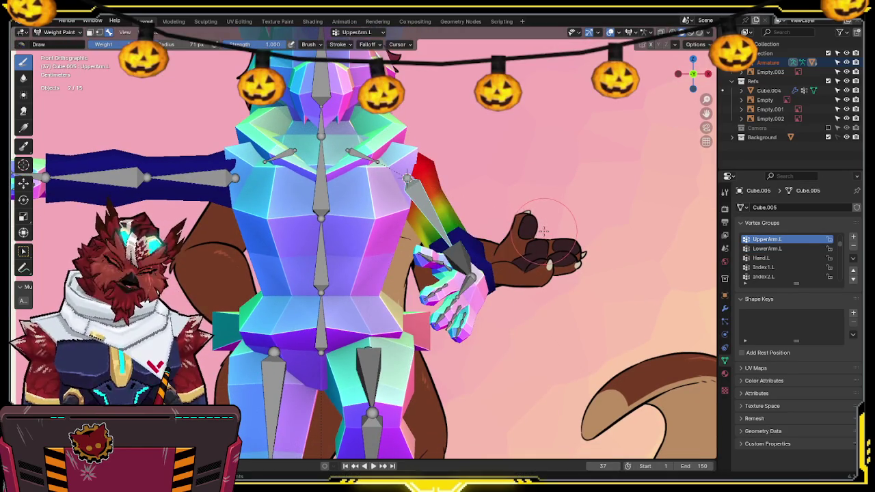
Step: Rotate the Chest bone to swing the upper body, then return to Object Mode
{"action": "middle_click_drag", "start_coordinate": [545, 227], "coordinate": [558, 184], "text": "shift"}
{"action": "left_click", "coordinate": [335, 157], "text": "ctrl"}
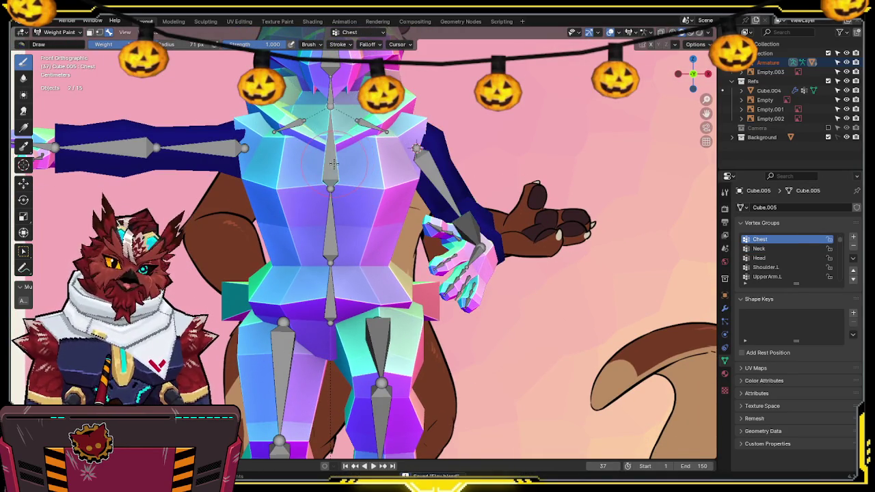
{"action": "middle_click_drag", "start_coordinate": [335, 157], "coordinate": [338, 159], "text": "shift"}
{"action": "key", "text": "r"}
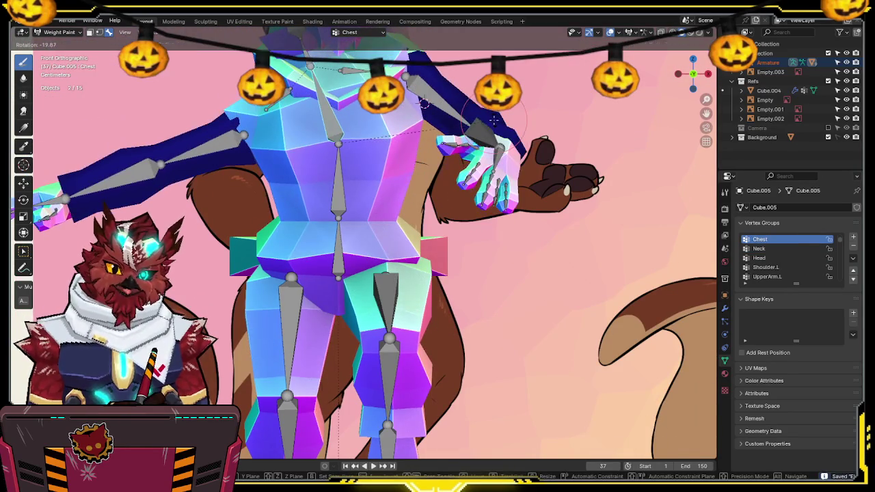
{"action": "left_click", "coordinate": [375, 293]}
{"action": "scroll", "coordinate": [425, 308], "scroll_direction": "down", "scroll_amount": 2}
{"action": "mouse_move", "coordinate": [453, 225]}
{"action": "middle_mouse_down"}
{"action": "mouse_move", "coordinate": [368, 235]}
{"action": "mouse_move", "coordinate": [404, 202]}
{"action": "mouse_move", "coordinate": [458, 211]}
{"action": "middle_mouse_up"}
{"action": "middle_click_drag", "start_coordinate": [458, 264], "coordinate": [437, 261]}
{"action": "key", "text": "ctrl+Tab"}
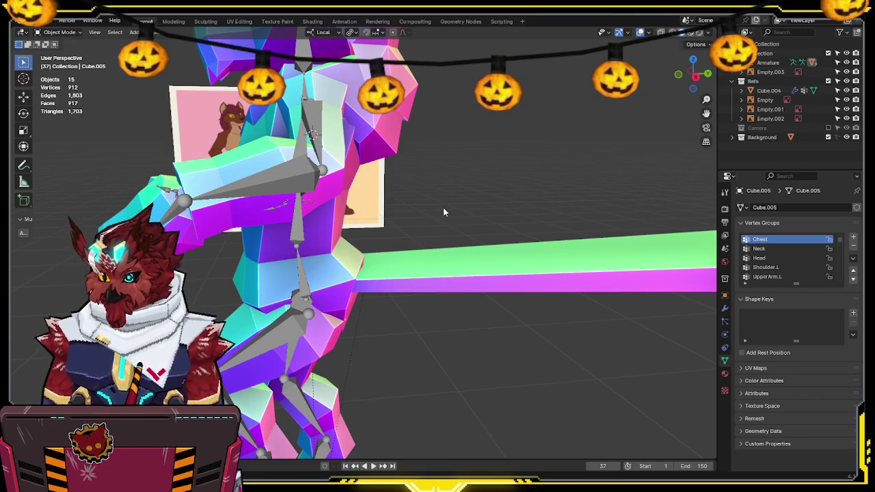
Step: Select the armature then Cube.009, enter Weight Paint, and paint Shoulder.L weight onto the shoulder
{"action": "mouse_move", "coordinate": [444, 209]}
{"action": "middle_mouse_down"}
{"action": "mouse_move", "coordinate": [372, 298]}
{"action": "mouse_move", "coordinate": [371, 238]}
{"action": "mouse_move", "coordinate": [449, 167]}
{"action": "mouse_move", "coordinate": [376, 193]}
{"action": "middle_mouse_up"}
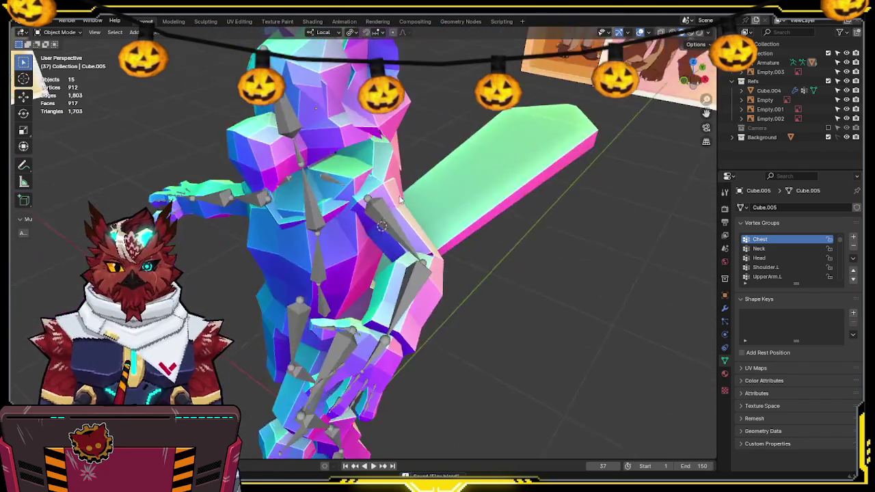
{"action": "key", "text": "ctrl+Tab"}
{"action": "left_click", "coordinate": [316, 196]}
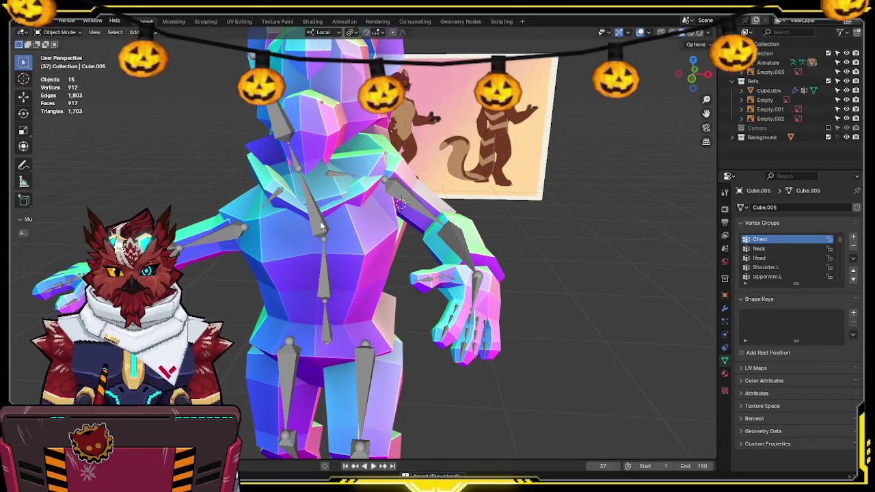
{"action": "left_click", "coordinate": [320, 221]}
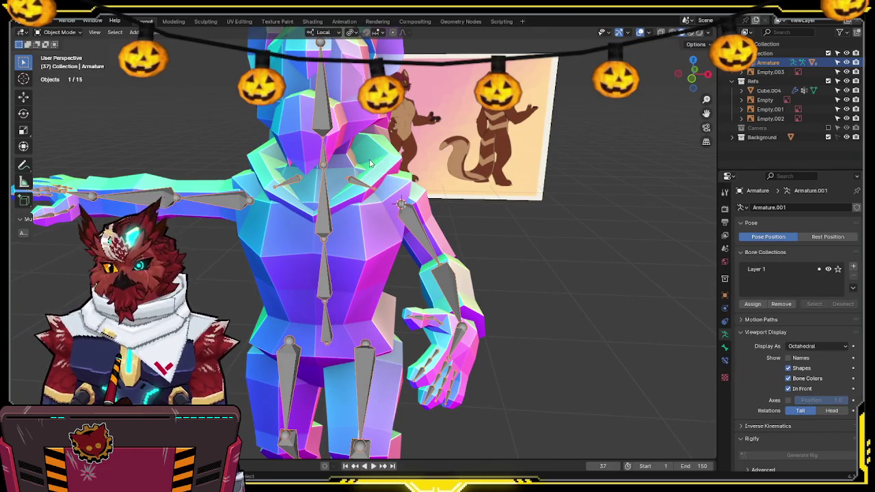
{"action": "left_click", "coordinate": [376, 179], "text": "shift"}
{"action": "key", "text": "ctrl+Tab"}
{"action": "left_click", "coordinate": [314, 141]}
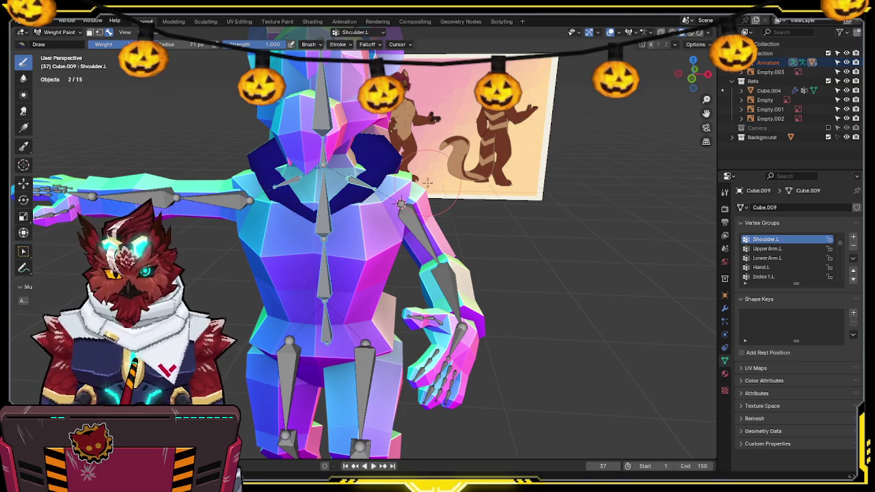
{"action": "left_click_drag", "start_coordinate": [363, 161], "coordinate": [402, 183]}
Step: Rotate the arm and left shoulder bones to test the shoulder deformation
{"action": "middle_click_drag", "start_coordinate": [401, 204], "coordinate": [424, 199]}
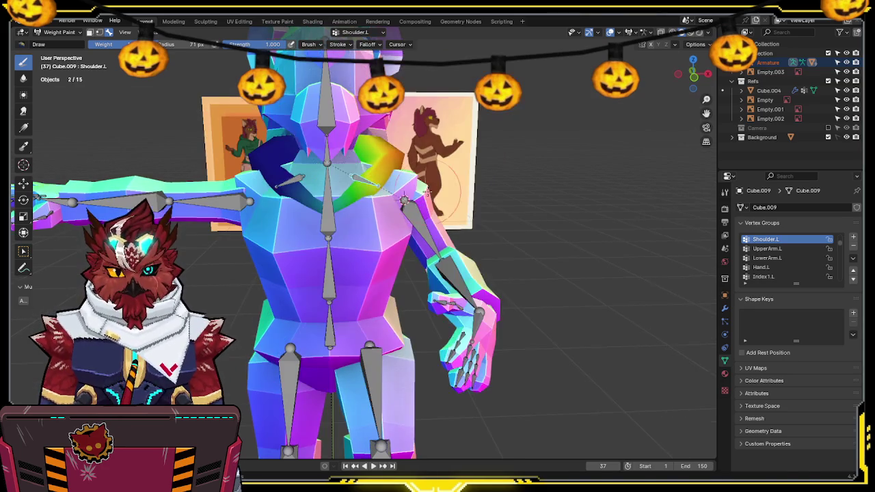
{"action": "key", "text": "r"}
{"action": "left_click", "coordinate": [443, 202]}
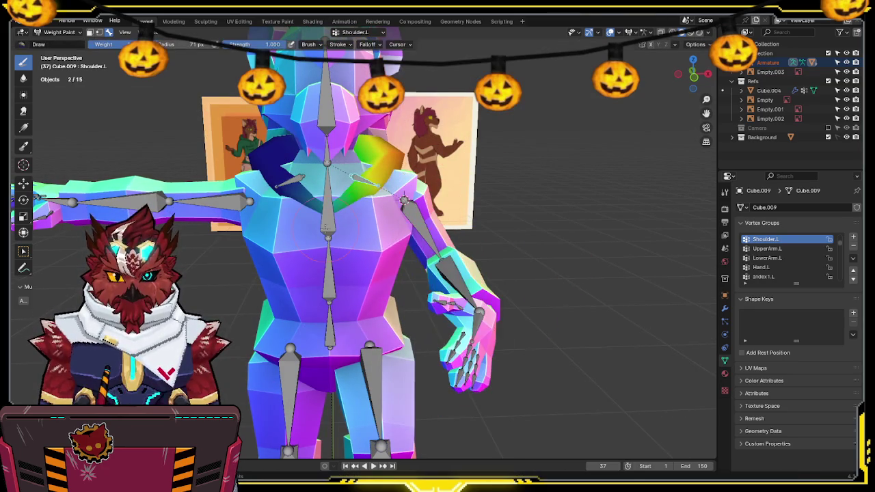
{"action": "left_click", "coordinate": [296, 171], "text": "ctrl"}
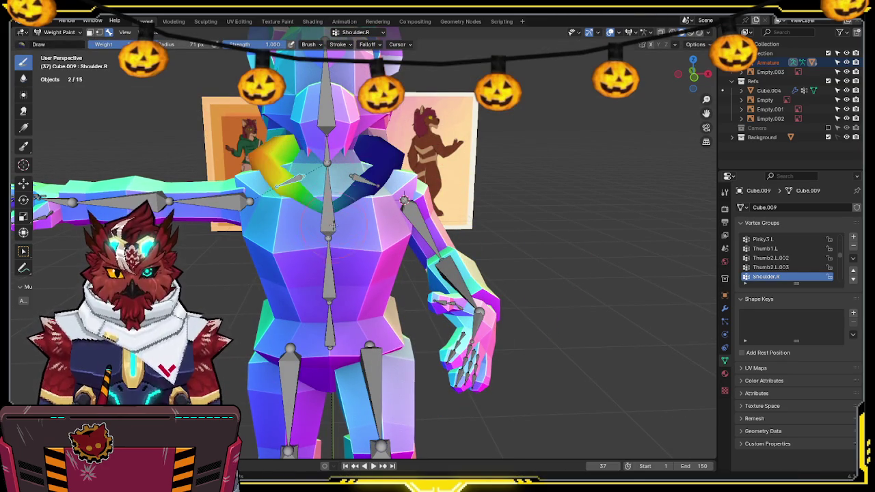
{"action": "left_click", "coordinate": [328, 207], "text": "ctrl"}
{"action": "mouse_move", "coordinate": [328, 208]}
{"action": "middle_mouse_down"}
{"action": "mouse_move", "coordinate": [292, 216]}
{"action": "mouse_move", "coordinate": [389, 171]}
{"action": "mouse_move", "coordinate": [410, 181]}
{"action": "middle_mouse_up"}
{"action": "left_click", "coordinate": [388, 171], "text": "ctrl"}
{"action": "key", "text": "r"}
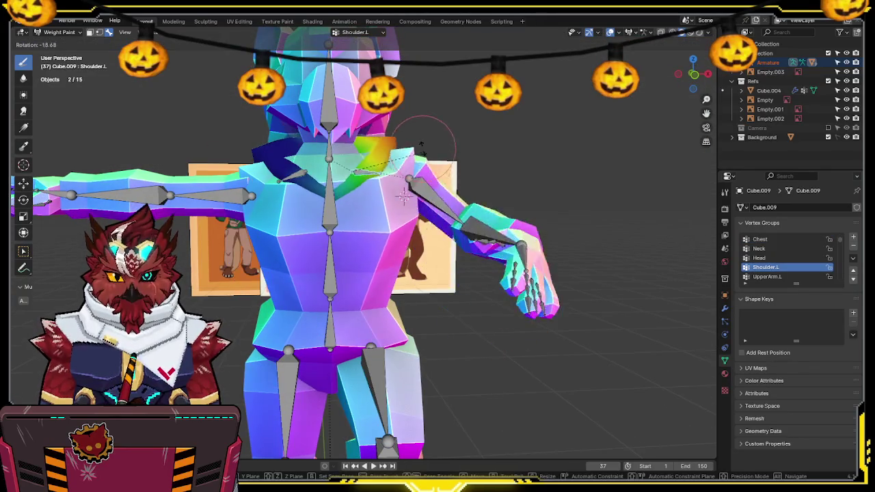
{"action": "left_click", "coordinate": [404, 197]}
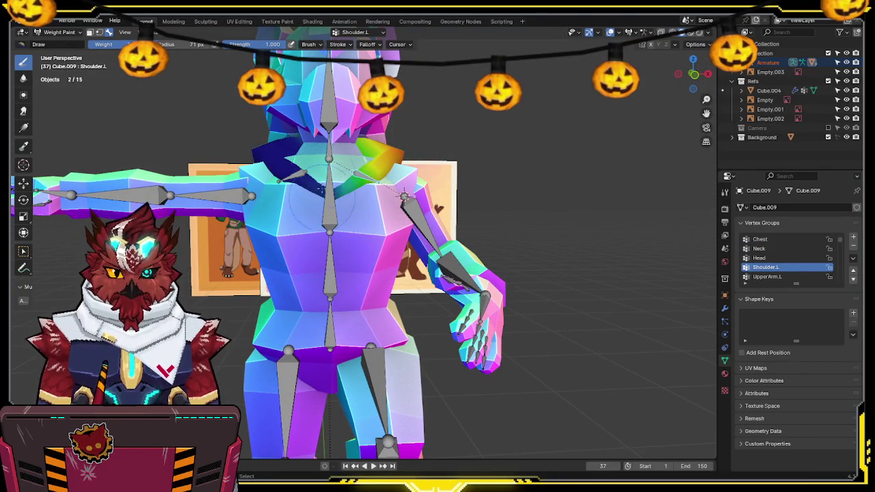
Step: Check the brush Symmetry options in the Tool settings
{"action": "left_click", "coordinate": [295, 176], "text": "ctrl"}
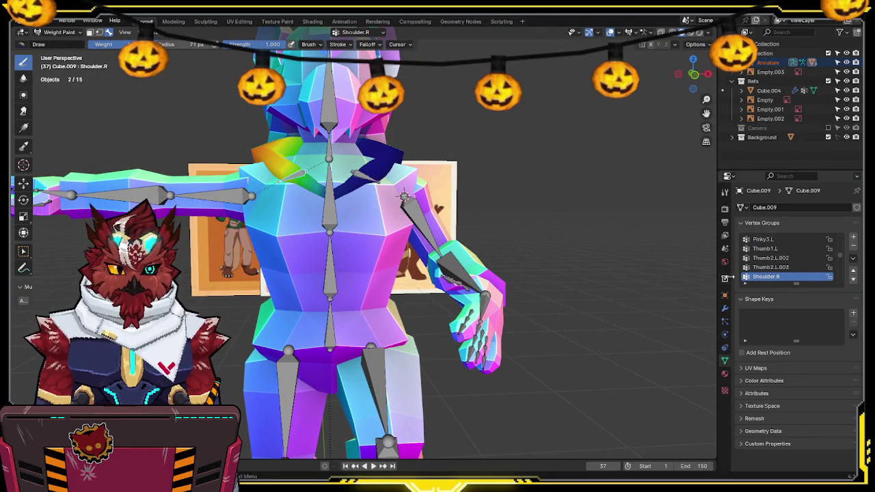
{"action": "left_click", "coordinate": [725, 193]}
{"action": "left_click", "coordinate": [745, 409]}
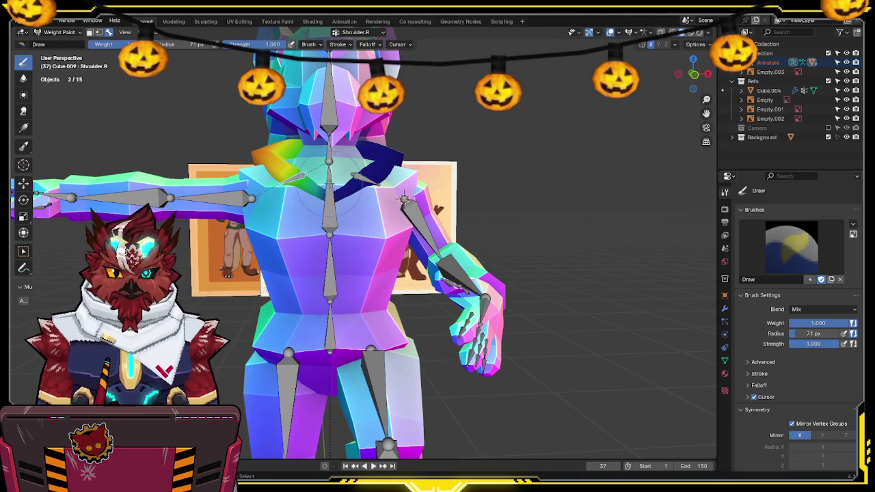
{"action": "left_click", "coordinate": [400, 197], "text": "ctrl"}
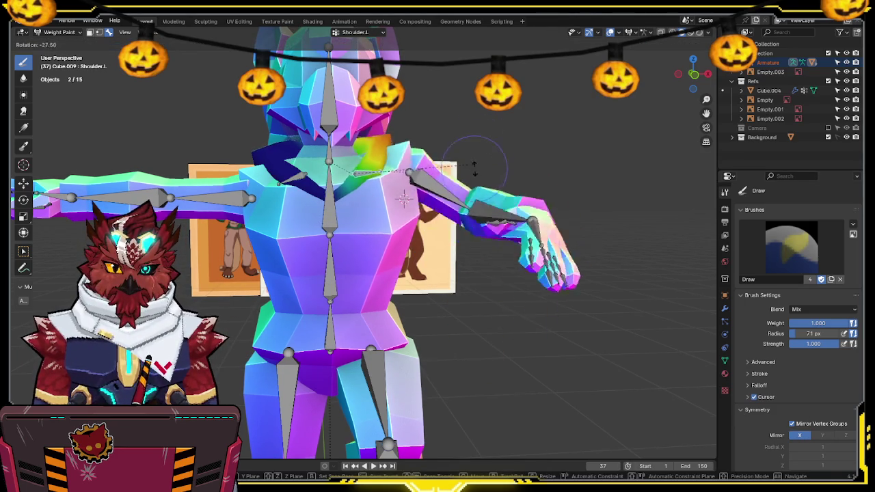
Step: Rotate the Neck bone to test its deformation, then cancel the rotation
{"action": "mouse_move", "coordinate": [472, 145]}
{"action": "middle_mouse_down"}
{"action": "mouse_move", "coordinate": [517, 228]}
{"action": "mouse_move", "coordinate": [385, 159]}
{"action": "middle_mouse_up"}
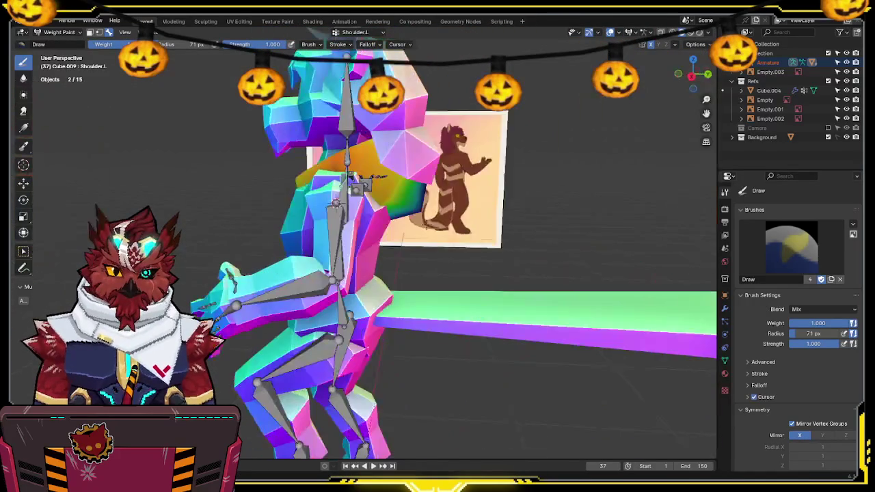
{"action": "left_click", "coordinate": [346, 160], "text": "ctrl"}
{"action": "mouse_move", "coordinate": [347, 160]}
{"action": "middle_mouse_down"}
{"action": "mouse_move", "coordinate": [424, 225]}
{"action": "mouse_move", "coordinate": [445, 139]}
{"action": "middle_mouse_up"}
{"action": "key", "text": "r"}
{"action": "right_click", "coordinate": [433, 232]}
{"action": "mouse_move", "coordinate": [469, 171]}
{"action": "middle_mouse_down"}
{"action": "mouse_move", "coordinate": [435, 195]}
{"action": "mouse_move", "coordinate": [467, 194]}
{"action": "middle_mouse_up"}
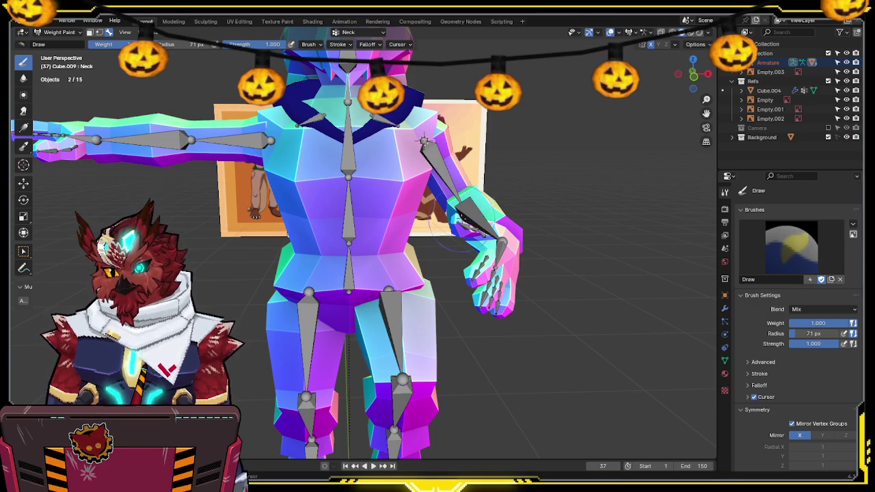
Step: Switch to Front Orthographic view, zoom in, and put Cube.009 back in Object Mode
{"action": "middle_click_drag", "start_coordinate": [424, 140], "coordinate": [419, 88]}
{"action": "key", "text": "KP_1"}
{"action": "scroll", "coordinate": [368, 273], "scroll_direction": "up", "scroll_amount": 2}
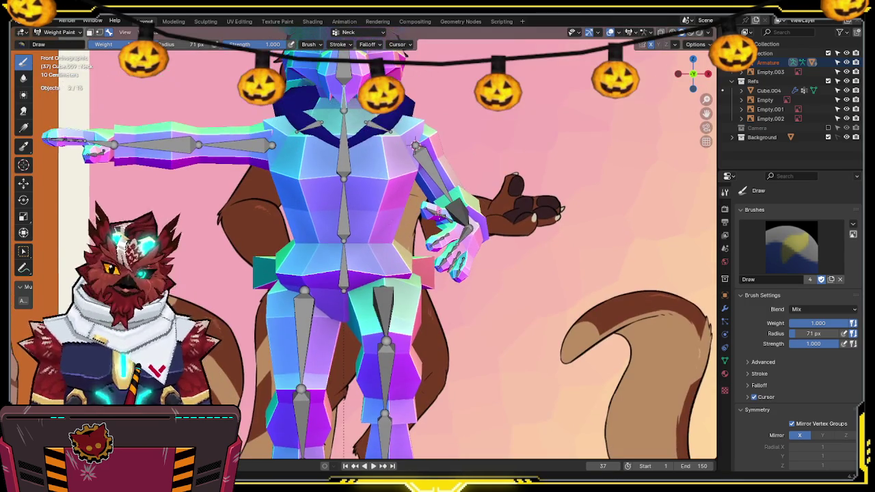
{"action": "middle_click_drag", "start_coordinate": [346, 127], "coordinate": [351, 162], "text": "shift"}
{"action": "key", "text": "ctrl+Tab"}
{"action": "left_click", "coordinate": [274, 161]}
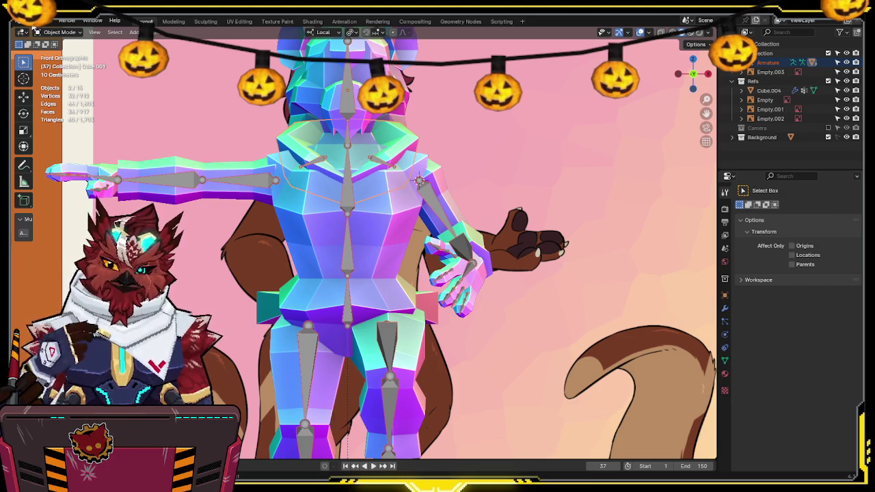
Step: Open Teawrex1.blend from Open Recent and hide the Hoodie and Pants objects
{"action": "left_click", "coordinate": [33, 26]}
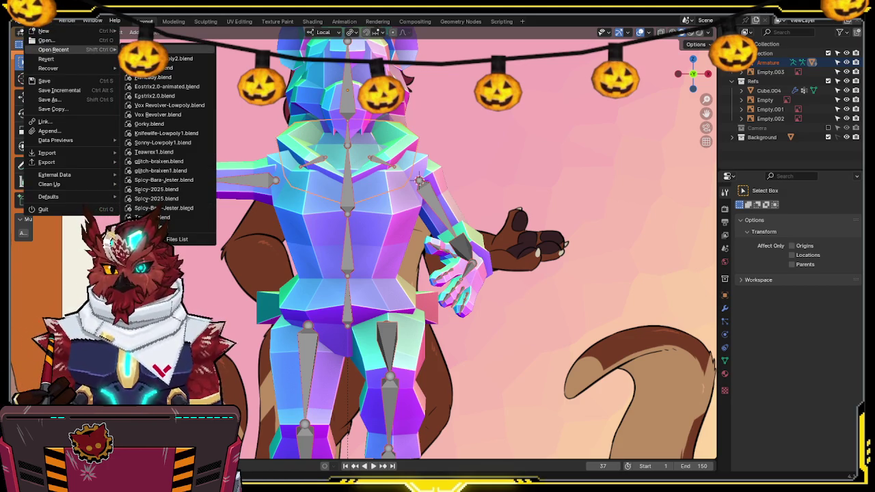
{"action": "left_click", "coordinate": [159, 154]}
{"action": "middle_click_drag", "start_coordinate": [486, 181], "coordinate": [423, 240]}
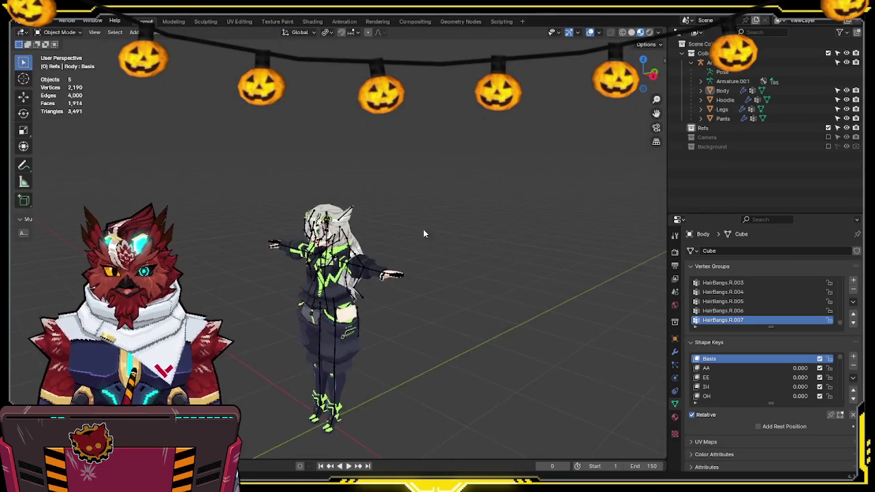
{"action": "scroll", "coordinate": [424, 205], "scroll_direction": "up", "scroll_amount": 3}
{"action": "left_click", "coordinate": [405, 158]}
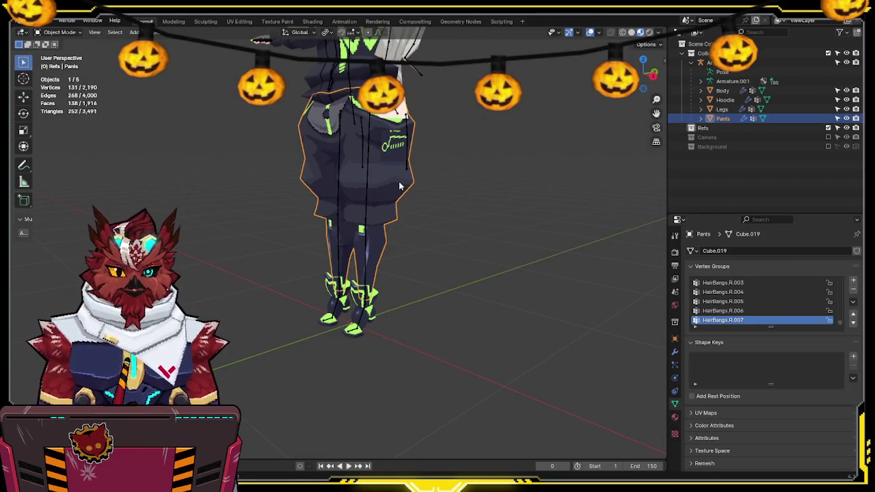
{"action": "left_click", "coordinate": [365, 76], "text": "shift"}
{"action": "key", "text": "h"}
{"action": "scroll", "coordinate": [428, 202], "scroll_direction": "down", "scroll_amount": 3}
{"action": "scroll", "coordinate": [411, 233], "scroll_direction": "up", "scroll_amount": 3}
{"action": "scroll", "coordinate": [393, 259], "scroll_direction": "up", "scroll_amount": 2}
Step: Put the armature in Pose Mode and test-rotate the upper-leg bone freely and on X, cancelling each
{"action": "left_click", "coordinate": [387, 257]}
{"action": "key", "text": "ctrl+Tab"}
{"action": "mouse_move", "coordinate": [386, 257]}
{"action": "middle_mouse_down"}
{"action": "mouse_move", "coordinate": [355, 237]}
{"action": "mouse_move", "coordinate": [382, 226]}
{"action": "mouse_move", "coordinate": [464, 234]}
{"action": "middle_mouse_up"}
{"action": "key", "text": "r"}
{"action": "key", "text": "r"}
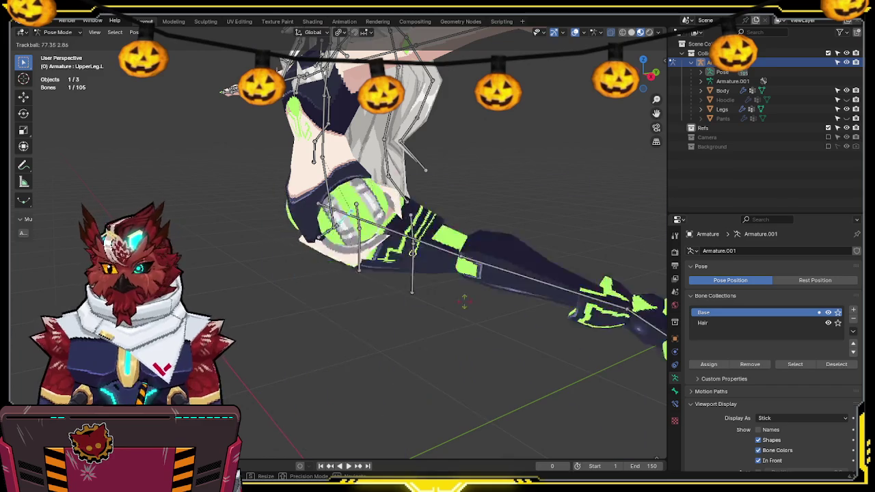
{"action": "key", "text": "Escape"}
{"action": "mouse_move", "coordinate": [370, 251]}
{"action": "middle_mouse_down"}
{"action": "mouse_move", "coordinate": [442, 199]}
{"action": "mouse_move", "coordinate": [417, 169]}
{"action": "mouse_move", "coordinate": [411, 175]}
{"action": "mouse_move", "coordinate": [456, 195]}
{"action": "mouse_move", "coordinate": [400, 201]}
{"action": "mouse_move", "coordinate": [449, 169]}
{"action": "middle_mouse_up"}
{"action": "key", "text": "r"}
{"action": "key", "text": "x"}
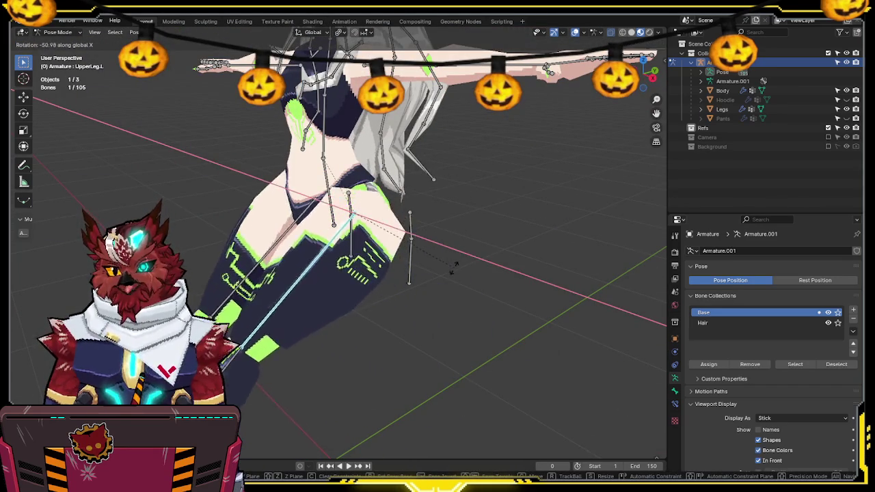
{"action": "key", "text": "Escape"}
Step: Set transform orientation to Local, rotate the leg bone on local Z, then undo it
{"action": "mouse_move", "coordinate": [457, 154]}
{"action": "middle_mouse_down"}
{"action": "mouse_move", "coordinate": [481, 168]}
{"action": "mouse_move", "coordinate": [453, 192]}
{"action": "mouse_move", "coordinate": [458, 186]}
{"action": "middle_mouse_up"}
{"action": "key", "text": "comma"}
{"action": "left_click", "coordinate": [562, 178]}
{"action": "middle_click_drag", "start_coordinate": [562, 178], "coordinate": [553, 257]}
{"action": "key", "text": "r"}
{"action": "key", "text": "z"}
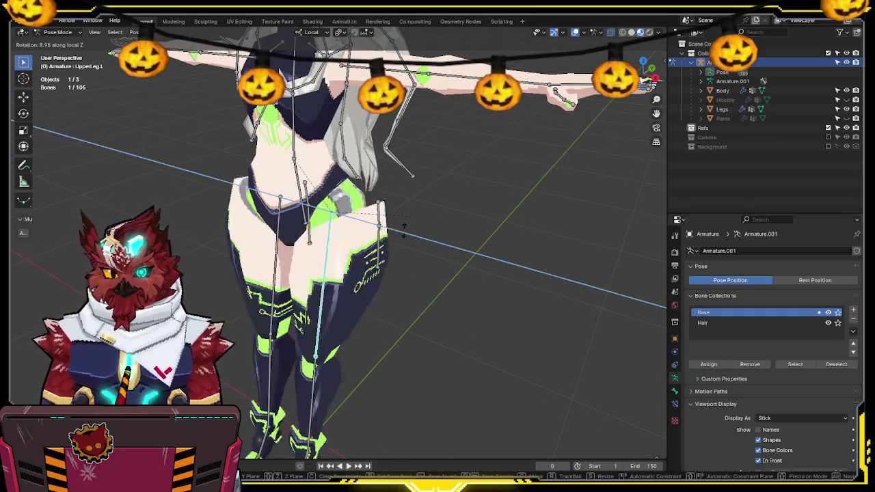
{"action": "left_click", "coordinate": [248, 347]}
{"action": "key", "text": "ctrl+z"}
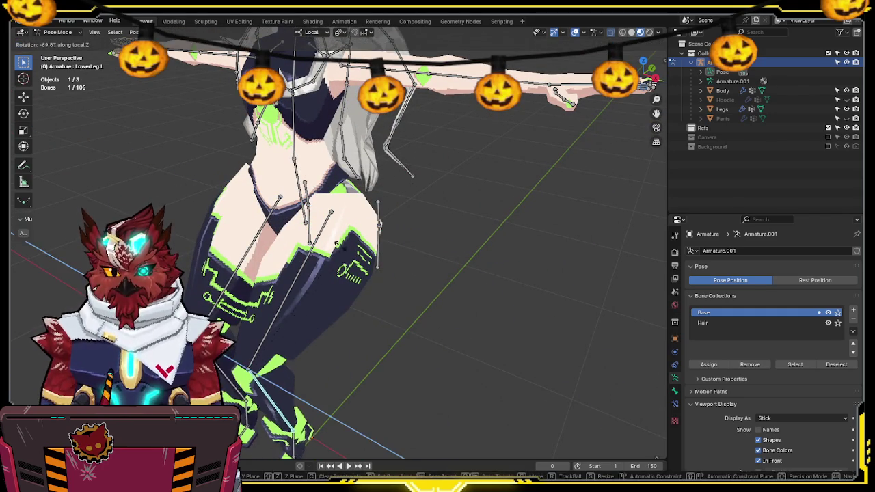
Step: Rotate the lower arm bone around local X to test the arm bend
{"action": "mouse_move", "coordinate": [410, 205]}
{"action": "middle_mouse_down"}
{"action": "mouse_move", "coordinate": [429, 229]}
{"action": "mouse_move", "coordinate": [354, 221]}
{"action": "middle_mouse_up"}
{"action": "left_click", "coordinate": [354, 221]}
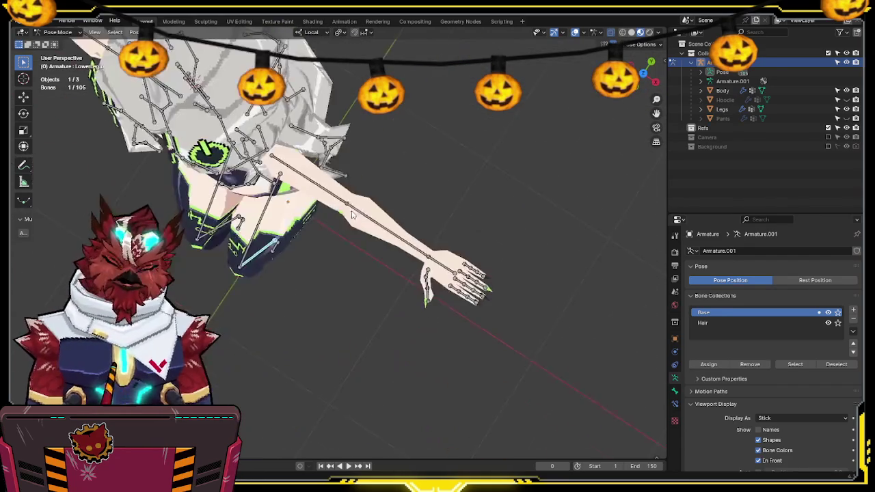
{"action": "key", "text": "r"}
{"action": "key", "text": "x"}
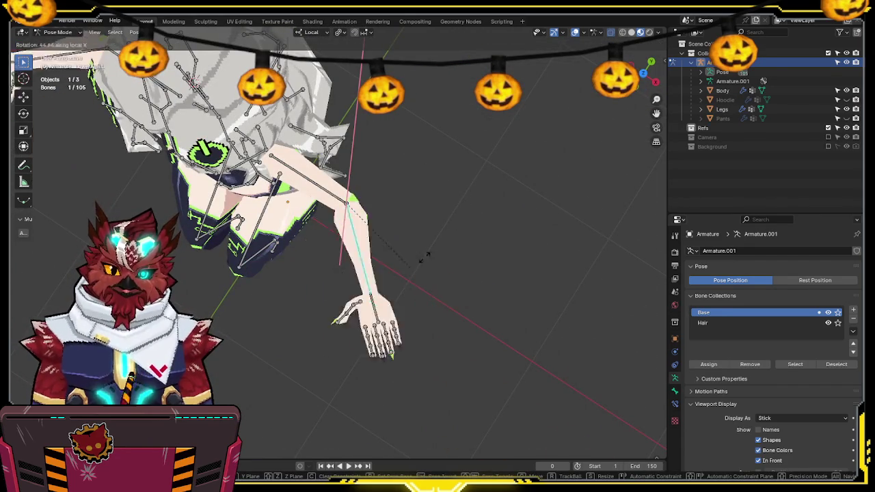
{"action": "left_click", "coordinate": [367, 251]}
{"action": "mouse_move", "coordinate": [367, 251]}
{"action": "middle_mouse_down"}
{"action": "mouse_move", "coordinate": [410, 187]}
{"action": "mouse_move", "coordinate": [276, 300]}
{"action": "mouse_move", "coordinate": [380, 127]}
{"action": "mouse_move", "coordinate": [393, 223]}
{"action": "mouse_move", "coordinate": [368, 353]}
{"action": "mouse_move", "coordinate": [395, 203]}
{"action": "mouse_move", "coordinate": [317, 272]}
{"action": "mouse_move", "coordinate": [382, 268]}
{"action": "middle_mouse_up"}
Step: Test-rotate UpperLeg.L and cancel, then choose another file from Open Recent
{"action": "left_click", "coordinate": [317, 272]}
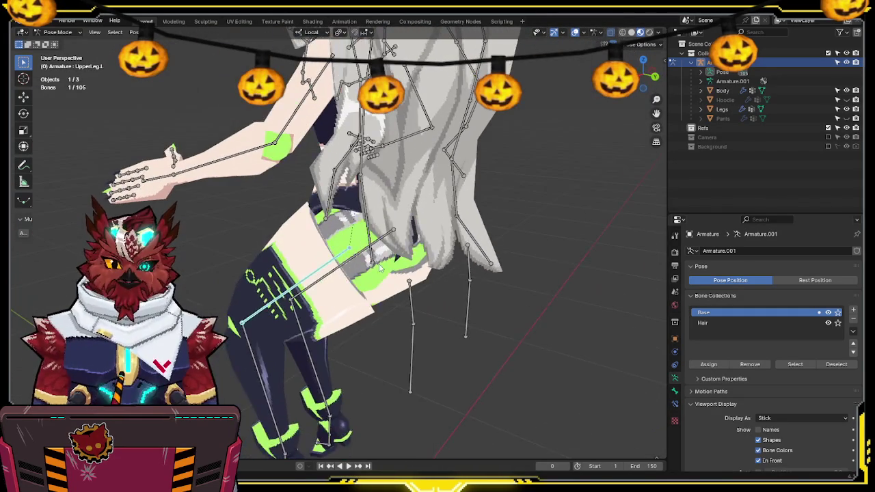
{"action": "key", "text": "r"}
{"action": "key", "text": "r"}
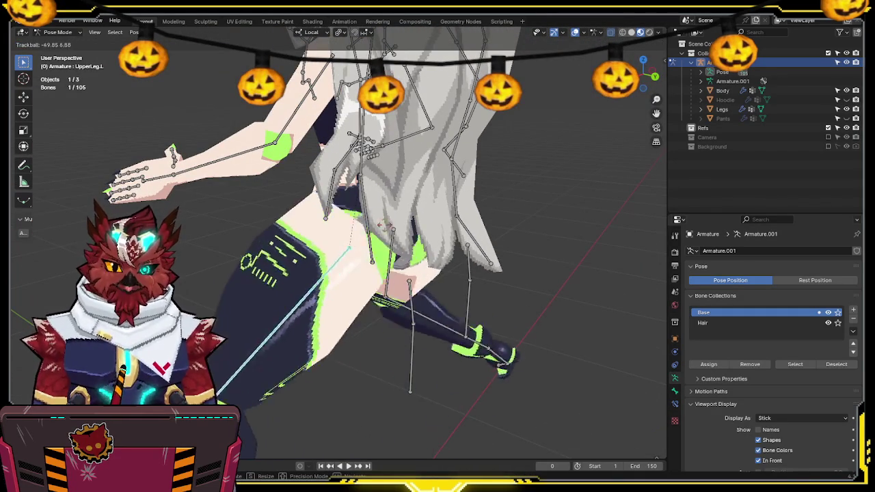
{"action": "key", "text": "Escape"}
{"action": "mouse_move", "coordinate": [383, 260]}
{"action": "middle_mouse_down"}
{"action": "mouse_move", "coordinate": [432, 227]}
{"action": "mouse_move", "coordinate": [417, 236]}
{"action": "middle_mouse_up"}
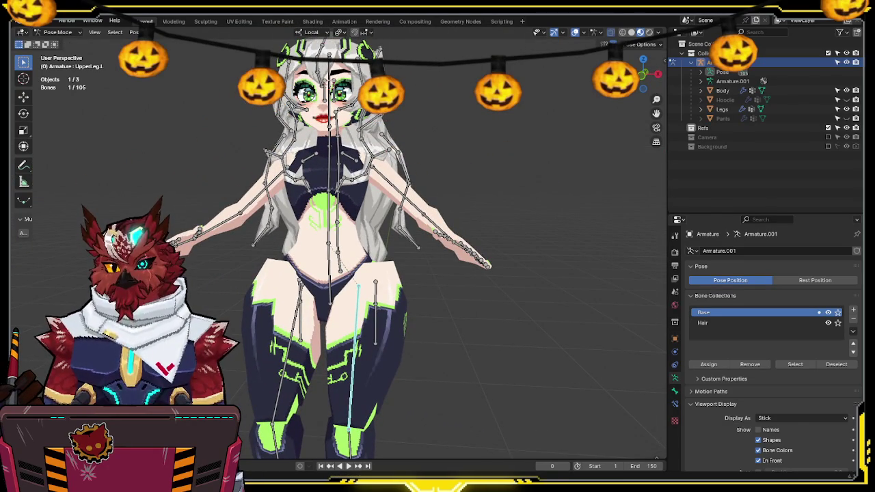
{"action": "left_click", "coordinate": [31, 21]}
{"action": "mouse_move", "coordinate": [53, 49]}
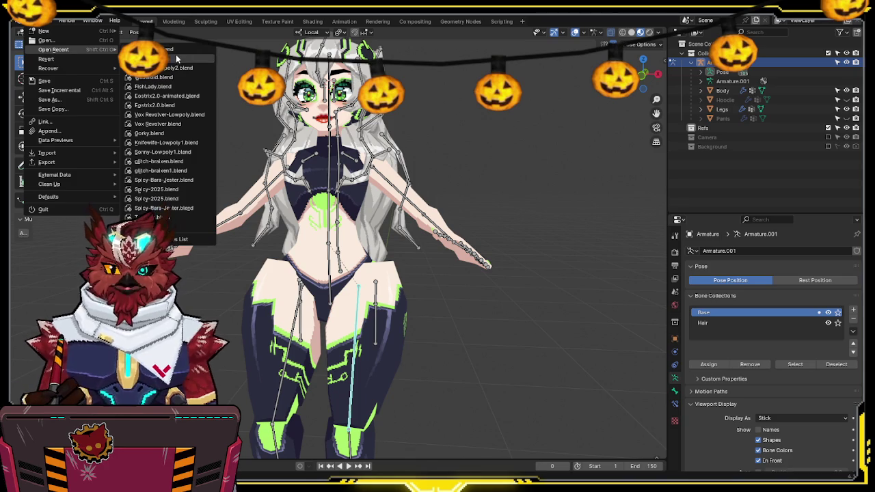
{"action": "left_click", "coordinate": [164, 59]}
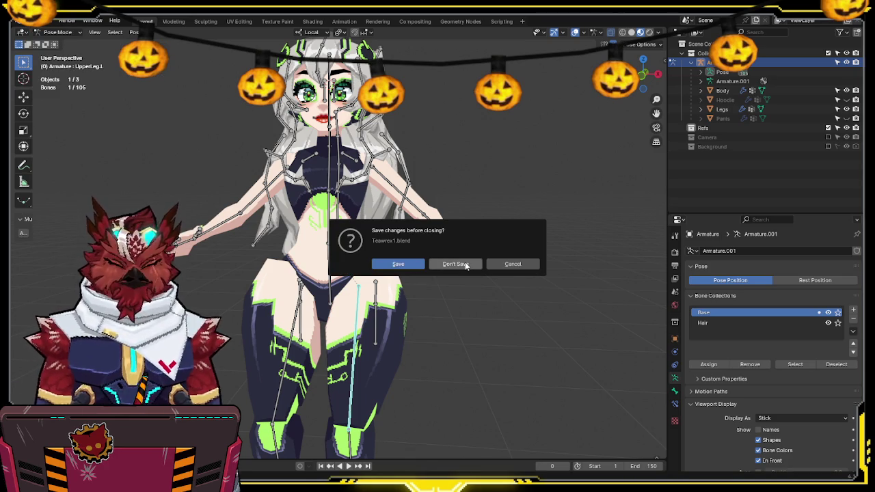
Step: Choose Don't Save to reload the low-poly creature, select its armature, and open File > Open Recent
{"action": "left_click", "coordinate": [466, 265]}
{"action": "mouse_move", "coordinate": [465, 265]}
{"action": "middle_mouse_down"}
{"action": "mouse_move", "coordinate": [417, 186]}
{"action": "mouse_move", "coordinate": [424, 214]}
{"action": "mouse_move", "coordinate": [423, 189]}
{"action": "middle_mouse_up"}
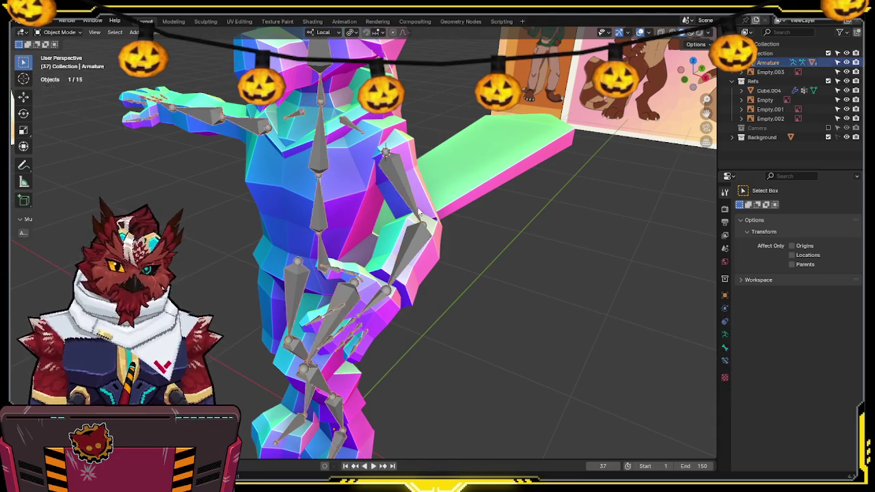
{"action": "left_click", "coordinate": [419, 211]}
{"action": "mouse_move", "coordinate": [420, 212]}
{"action": "middle_mouse_down"}
{"action": "mouse_move", "coordinate": [460, 227]}
{"action": "mouse_move", "coordinate": [419, 235]}
{"action": "mouse_move", "coordinate": [492, 231]}
{"action": "middle_mouse_up"}
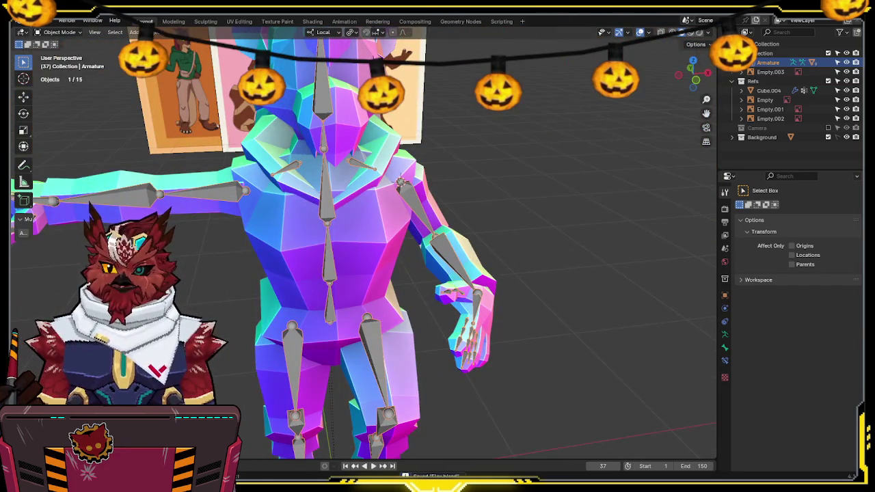
{"action": "left_click", "coordinate": [34, 21]}
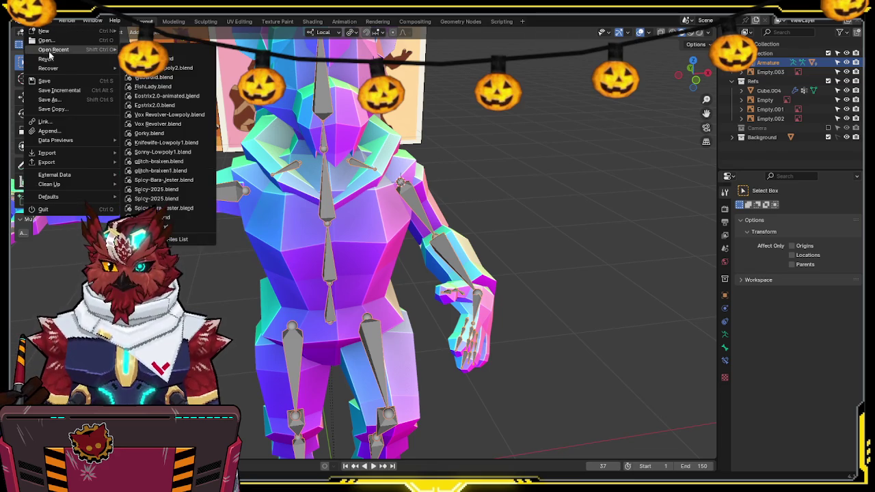
{"action": "mouse_move", "coordinate": [53, 49]}
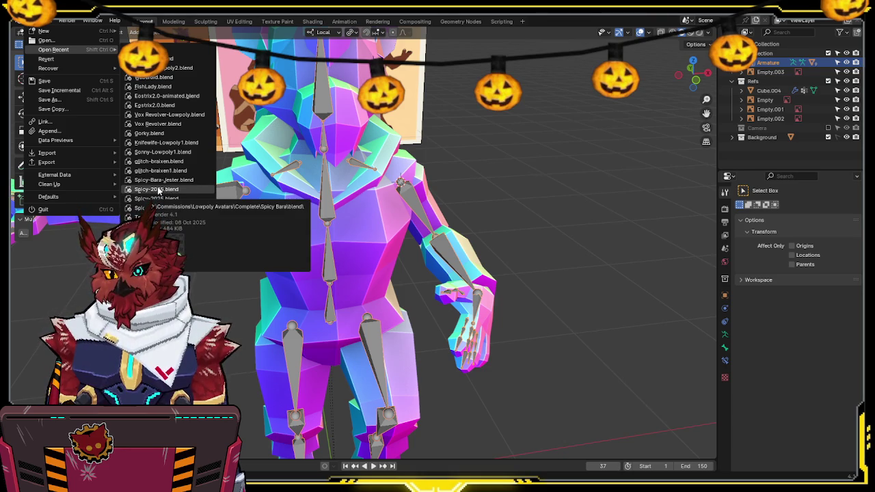
Step: Open the Spicy file and make the Arms, Arms.001 and hair objects visible
{"action": "left_click", "coordinate": [159, 190]}
{"action": "middle_click_drag", "start_coordinate": [276, 192], "coordinate": [591, 236]}
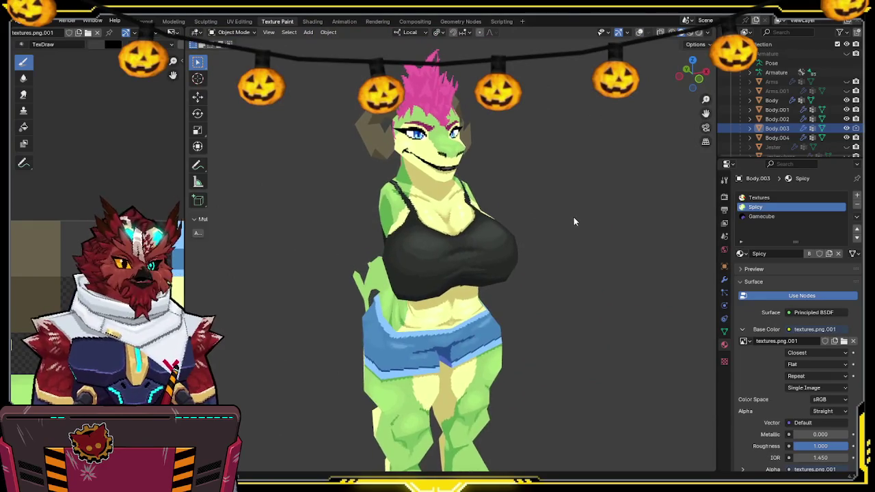
{"action": "middle_click_drag", "start_coordinate": [573, 217], "coordinate": [511, 222]}
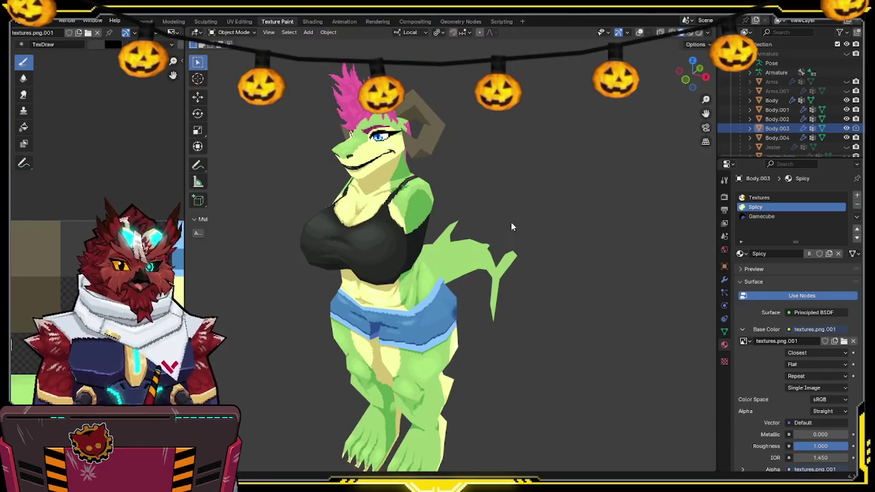
{"action": "left_click", "coordinate": [847, 82]}
{"action": "left_click", "coordinate": [847, 100]}
{"action": "left_click", "coordinate": [847, 99]}
{"action": "left_click", "coordinate": [847, 91]}
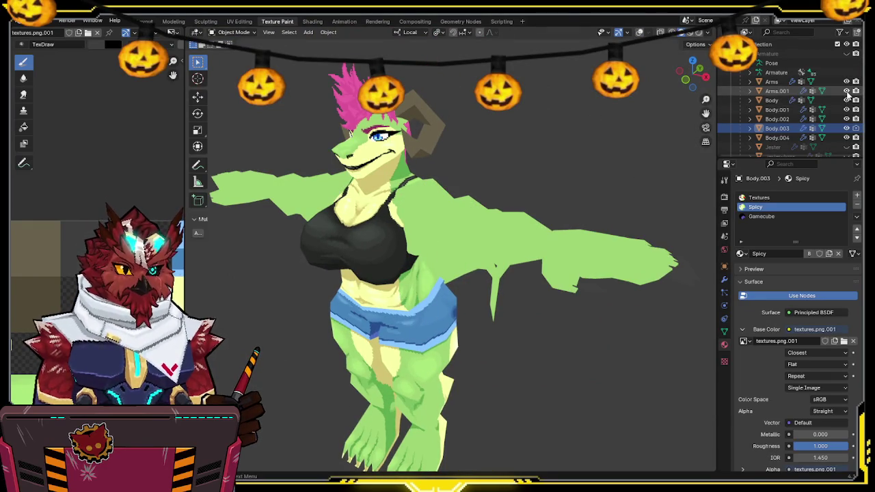
{"action": "mouse_move", "coordinate": [567, 212]}
{"action": "middle_mouse_down"}
{"action": "mouse_move", "coordinate": [533, 197]}
{"action": "mouse_move", "coordinate": [480, 246]}
{"action": "mouse_move", "coordinate": [421, 232]}
{"action": "mouse_move", "coordinate": [613, 221]}
{"action": "mouse_move", "coordinate": [528, 248]}
{"action": "mouse_move", "coordinate": [611, 249]}
{"action": "mouse_move", "coordinate": [548, 266]}
{"action": "mouse_move", "coordinate": [598, 252]}
{"action": "mouse_move", "coordinate": [596, 239]}
{"action": "mouse_move", "coordinate": [586, 248]}
{"action": "mouse_move", "coordinate": [611, 238]}
{"action": "mouse_move", "coordinate": [576, 250]}
{"action": "mouse_move", "coordinate": [506, 245]}
{"action": "mouse_move", "coordinate": [513, 253]}
{"action": "mouse_move", "coordinate": [500, 227]}
{"action": "mouse_move", "coordinate": [488, 226]}
{"action": "mouse_move", "coordinate": [352, 231]}
{"action": "mouse_move", "coordinate": [644, 226]}
{"action": "mouse_move", "coordinate": [524, 296]}
{"action": "mouse_move", "coordinate": [641, 307]}
{"action": "mouse_move", "coordinate": [575, 319]}
{"action": "middle_mouse_up"}
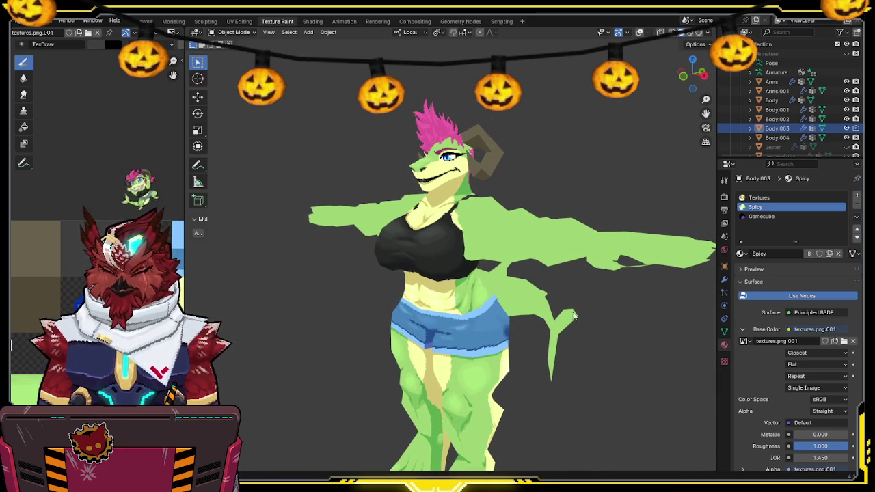
Step: Toggle overlays with Shift+Alt+Z, select Arms and Arms.001, and open the recent files list
{"action": "key", "text": "shift+alt+z"}
{"action": "left_click", "coordinate": [630, 249]}
{"action": "mouse_move", "coordinate": [631, 249]}
{"action": "middle_mouse_down"}
{"action": "mouse_move", "coordinate": [333, 254]}
{"action": "mouse_move", "coordinate": [566, 251]}
{"action": "mouse_move", "coordinate": [438, 253]}
{"action": "middle_mouse_up"}
{"action": "left_click", "coordinate": [615, 253]}
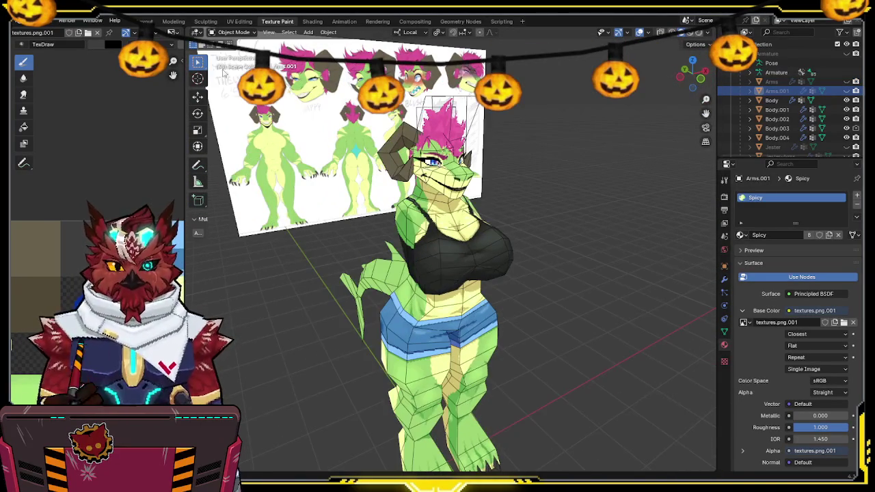
{"action": "left_click", "coordinate": [21, 20]}
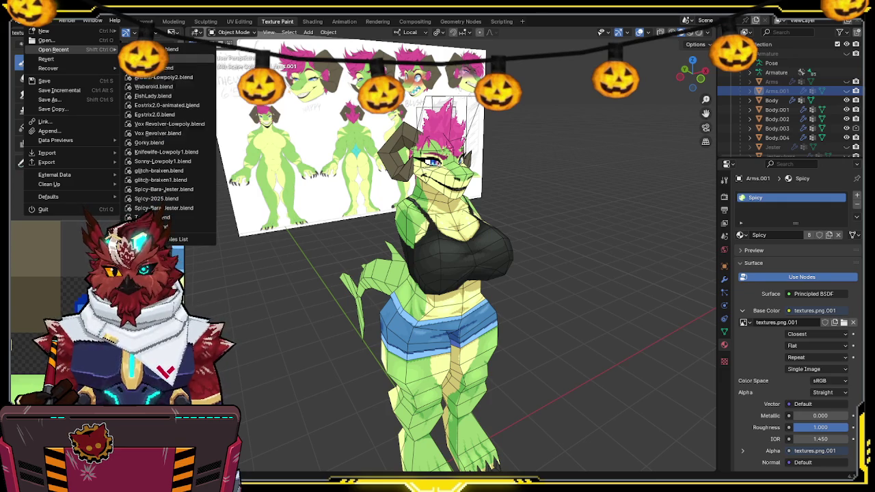
Step: Pick the low-poly creature's .blend from Open Recent and choose Don't Save for Spicy
{"action": "left_click", "coordinate": [164, 208]}
{"action": "left_click", "coordinate": [453, 262]}
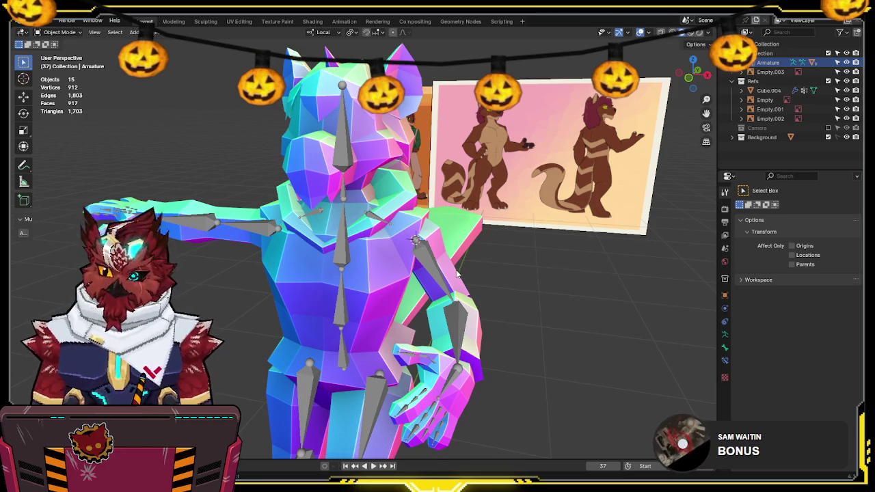
Step: Put the armature in Pose Mode and slightly rotate the hand bones
{"action": "middle_click_drag", "start_coordinate": [451, 309], "coordinate": [435, 272]}
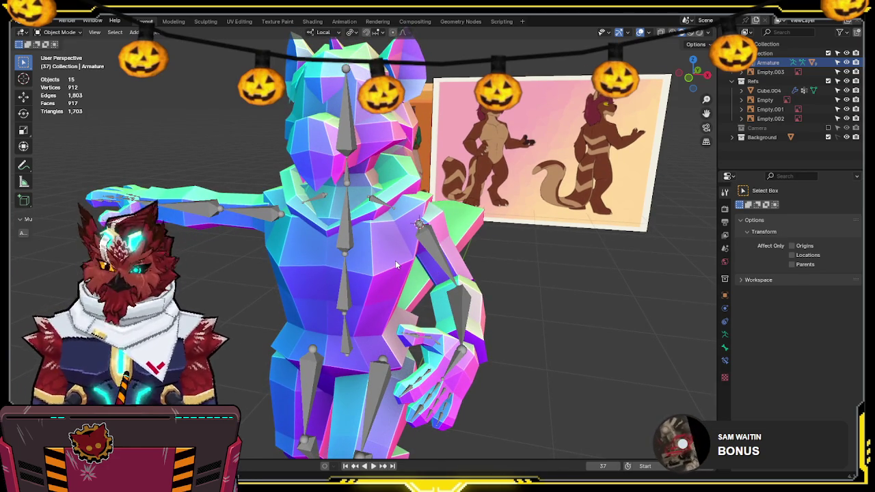
{"action": "mouse_move", "coordinate": [352, 281]}
{"action": "middle_mouse_down"}
{"action": "mouse_move", "coordinate": [368, 261]}
{"action": "mouse_move", "coordinate": [386, 184]}
{"action": "mouse_move", "coordinate": [410, 232]}
{"action": "mouse_move", "coordinate": [470, 212]}
{"action": "middle_mouse_up"}
{"action": "scroll", "coordinate": [386, 184], "scroll_direction": "down", "scroll_amount": 5}
{"action": "scroll", "coordinate": [412, 234], "scroll_direction": "up", "scroll_amount": 5}
{"action": "mouse_move", "coordinate": [480, 197]}
{"action": "middle_mouse_down"}
{"action": "mouse_move", "coordinate": [478, 273]}
{"action": "mouse_move", "coordinate": [430, 277]}
{"action": "middle_mouse_up"}
{"action": "key", "text": "ctrl+Tab"}
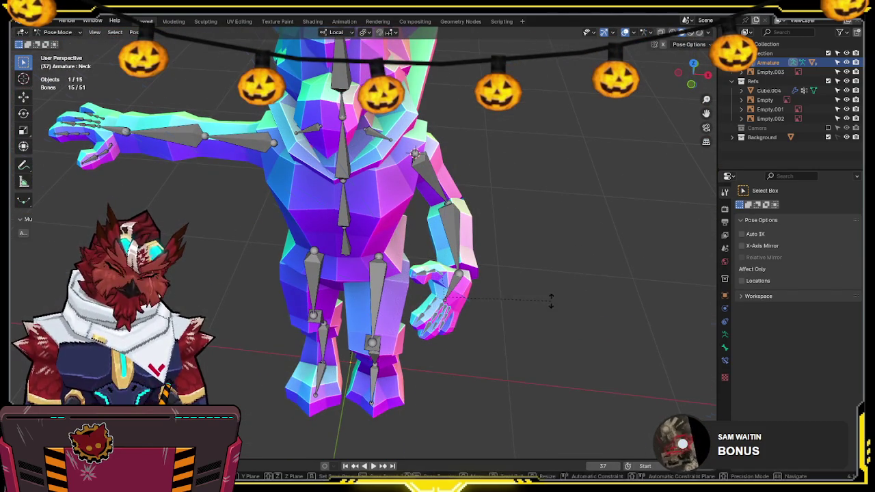
{"action": "key", "text": "r"}
{"action": "left_click", "coordinate": [525, 311]}
Step: Set the pivot to Individual Origins and curl the finger bones around local Z
{"action": "key", "text": "period"}
{"action": "key", "text": "period"}
{"action": "left_click", "coordinate": [550, 352]}
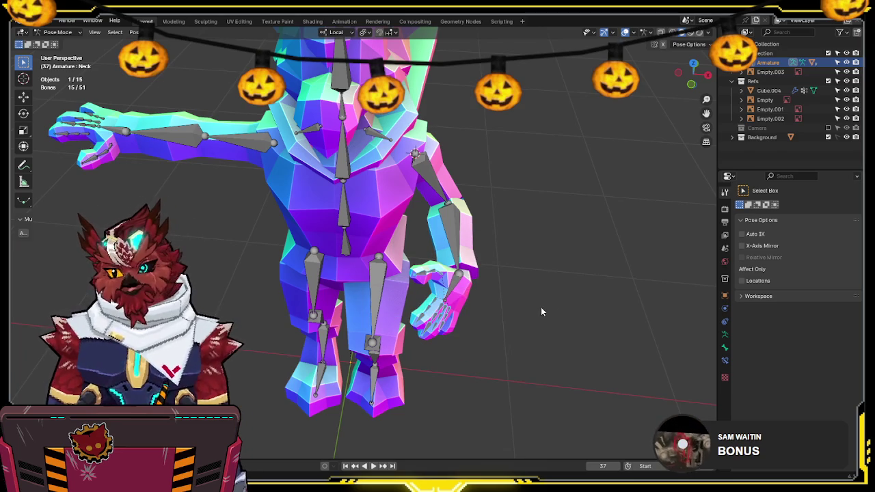
{"action": "scroll", "coordinate": [549, 271], "scroll_direction": "up", "scroll_amount": 2}
{"action": "middle_click_drag", "start_coordinate": [548, 271], "coordinate": [579, 253]}
{"action": "scroll", "coordinate": [579, 253], "scroll_direction": "up", "scroll_amount": 2}
{"action": "key", "text": "r"}
{"action": "key", "text": "z"}
{"action": "key", "text": "z"}
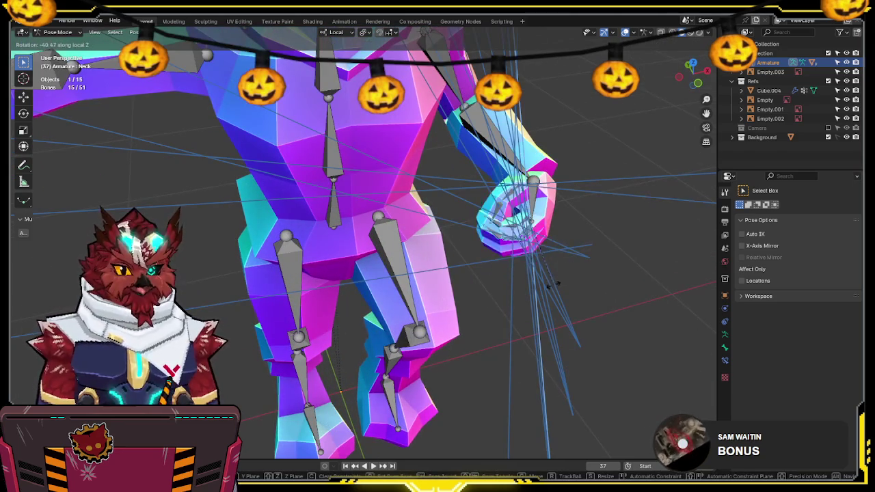
{"action": "left_click", "coordinate": [546, 302]}
Step: Curl the finger bones further on local Z, then switch the armature back to Object Mode
{"action": "mouse_move", "coordinate": [546, 301]}
{"action": "middle_mouse_down"}
{"action": "mouse_move", "coordinate": [552, 199]}
{"action": "mouse_move", "coordinate": [527, 244]}
{"action": "mouse_move", "coordinate": [536, 269]}
{"action": "mouse_move", "coordinate": [506, 257]}
{"action": "mouse_move", "coordinate": [496, 265]}
{"action": "middle_mouse_up"}
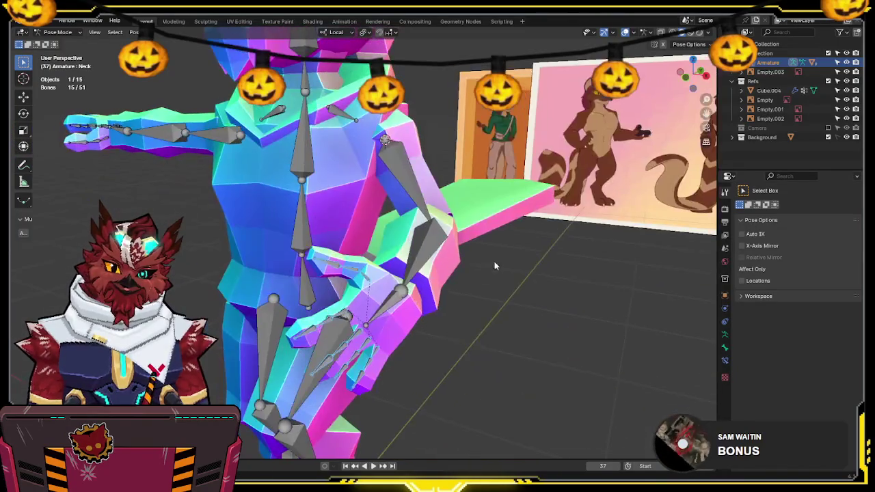
{"action": "left_click", "coordinate": [344, 316]}
{"action": "mouse_move", "coordinate": [344, 316]}
{"action": "middle_mouse_down"}
{"action": "mouse_move", "coordinate": [296, 276]}
{"action": "mouse_move", "coordinate": [370, 294]}
{"action": "middle_mouse_up"}
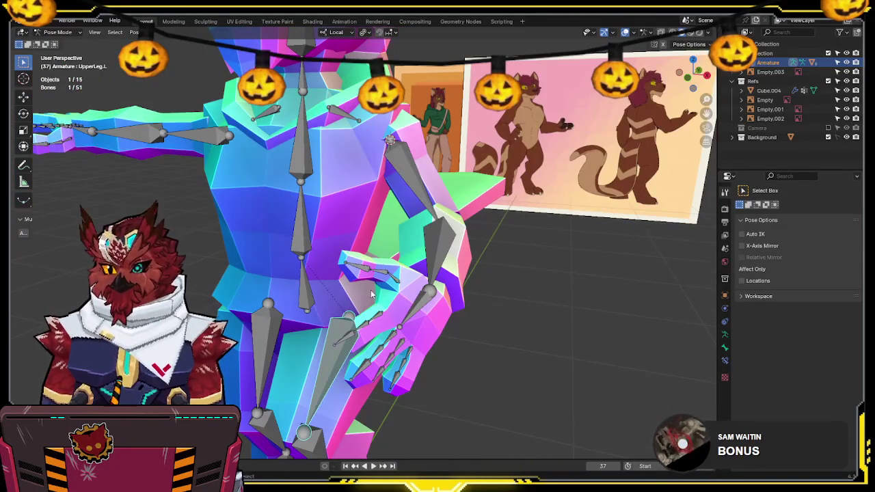
{"action": "key", "text": "r"}
{"action": "key", "text": "z"}
{"action": "key", "text": "z"}
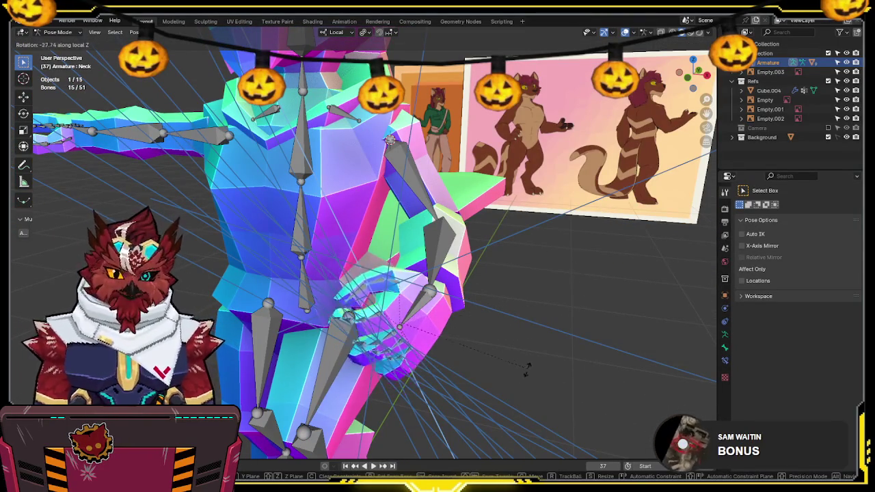
{"action": "left_click", "coordinate": [520, 365]}
{"action": "mouse_move", "coordinate": [520, 365]}
{"action": "middle_mouse_down"}
{"action": "mouse_move", "coordinate": [538, 219]}
{"action": "mouse_move", "coordinate": [566, 235]}
{"action": "mouse_move", "coordinate": [481, 231]}
{"action": "mouse_move", "coordinate": [470, 262]}
{"action": "mouse_move", "coordinate": [429, 269]}
{"action": "mouse_move", "coordinate": [433, 248]}
{"action": "mouse_move", "coordinate": [472, 202]}
{"action": "mouse_move", "coordinate": [501, 292]}
{"action": "mouse_move", "coordinate": [523, 286]}
{"action": "mouse_move", "coordinate": [492, 278]}
{"action": "mouse_move", "coordinate": [539, 285]}
{"action": "mouse_move", "coordinate": [513, 302]}
{"action": "mouse_move", "coordinate": [475, 285]}
{"action": "middle_mouse_up"}
{"action": "key", "text": "ctrl+Tab"}
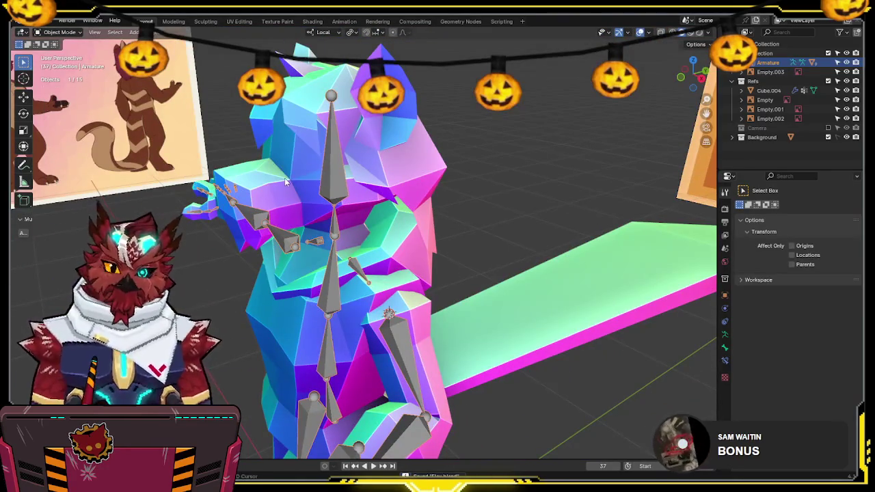
Step: Put the head mesh in Edit Mode and assign its selected vertices to the Head group at weight 1.0
{"action": "left_click", "coordinate": [286, 181]}
{"action": "key", "text": "ctrl+Tab"}
{"action": "left_click", "coordinate": [323, 176]}
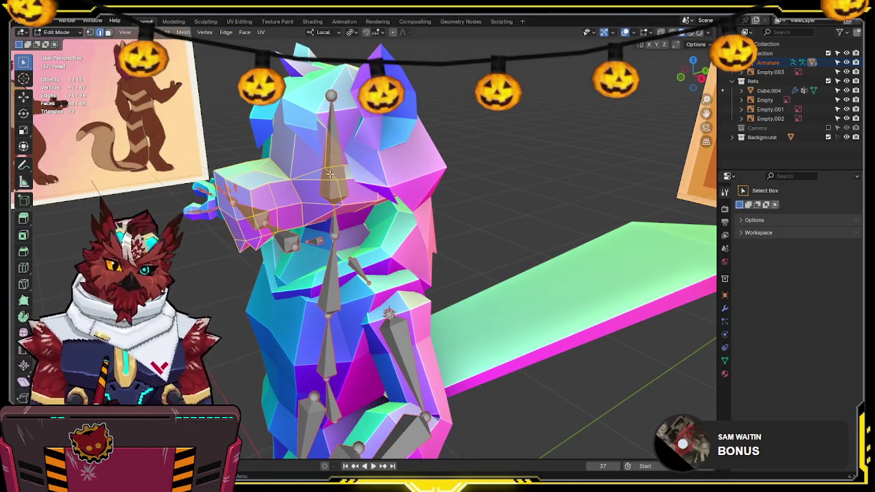
{"action": "key", "text": "ctrl+Tab"}
{"action": "left_click", "coordinate": [502, 334]}
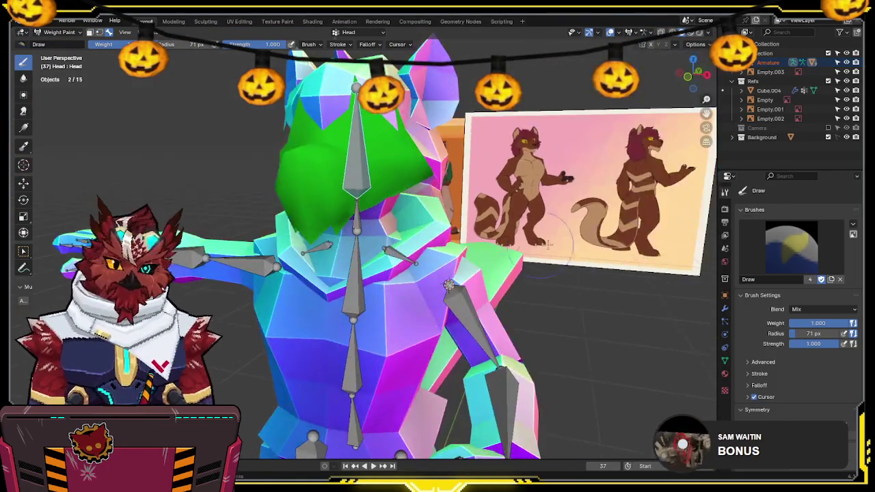
{"action": "key", "text": "Tab"}
{"action": "left_click", "coordinate": [724, 360]}
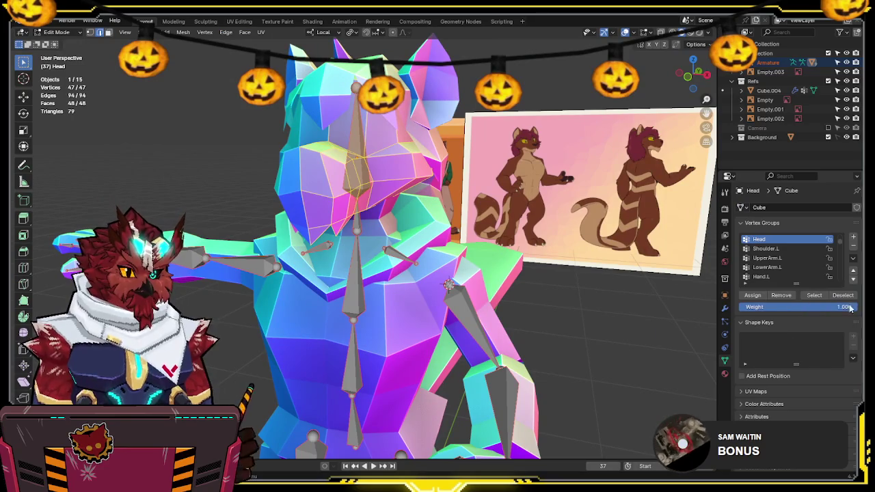
{"action": "left_click", "coordinate": [760, 295]}
Step: Return the head to Object Mode, select the armature, and view the model from the front
{"action": "key", "text": "ctrl+Tab"}
{"action": "mouse_move", "coordinate": [410, 206]}
{"action": "middle_mouse_down"}
{"action": "mouse_move", "coordinate": [366, 185]}
{"action": "mouse_move", "coordinate": [426, 128]}
{"action": "mouse_move", "coordinate": [369, 176]}
{"action": "middle_mouse_up"}
{"action": "key", "text": "ctrl+Tab"}
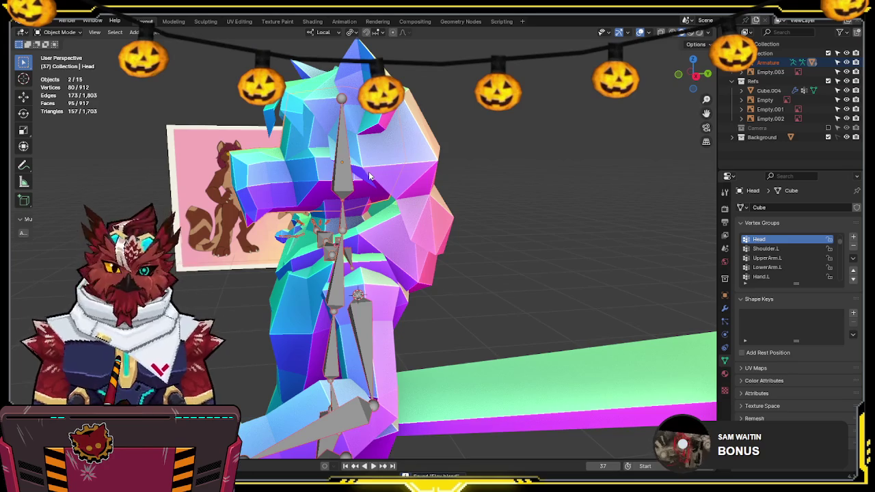
{"action": "mouse_move", "coordinate": [369, 176]}
{"action": "middle_mouse_down"}
{"action": "mouse_move", "coordinate": [405, 169]}
{"action": "mouse_move", "coordinate": [350, 102]}
{"action": "middle_mouse_up"}
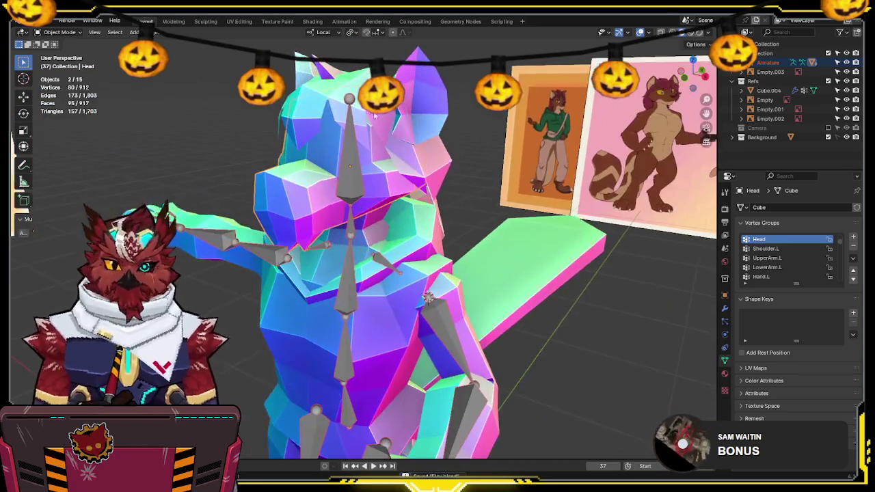
{"action": "left_click", "coordinate": [349, 103]}
{"action": "key", "text": "KP_1"}
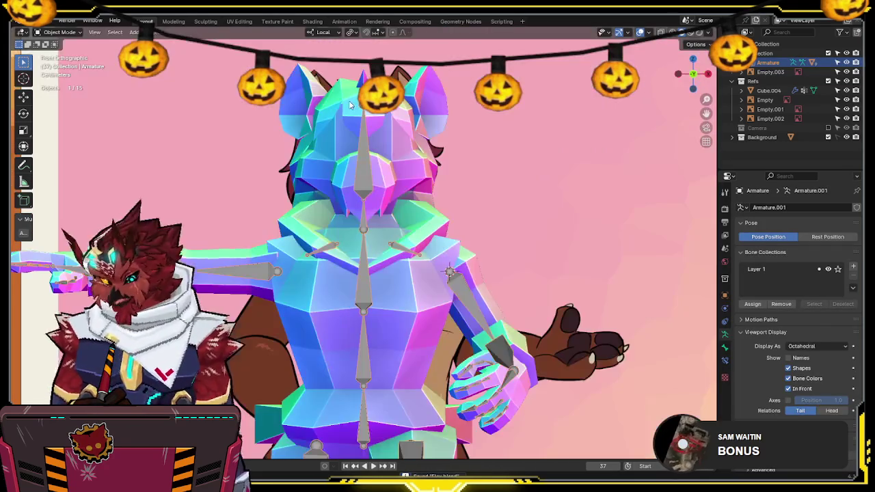
Step: Make the armature active again and enter its Edit Mode
{"action": "left_click", "coordinate": [416, 100]}
{"action": "scroll", "coordinate": [410, 231], "scroll_direction": "up", "scroll_amount": 3}
{"action": "left_click", "coordinate": [356, 230]}
{"action": "scroll", "coordinate": [369, 236], "scroll_direction": "up", "scroll_amount": 2}
{"action": "key", "text": "Tab"}
Step: Extrude a new bone from the head bone and place it inside the left ear
{"action": "key", "text": "e"}
{"action": "left_click", "coordinate": [349, 186]}
{"action": "key", "text": "q"}
{"action": "left_click", "coordinate": [324, 192]}
{"action": "key", "text": "g"}
{"action": "key", "text": "Escape"}
{"action": "key", "text": "shift+z"}
{"action": "key", "text": "g"}
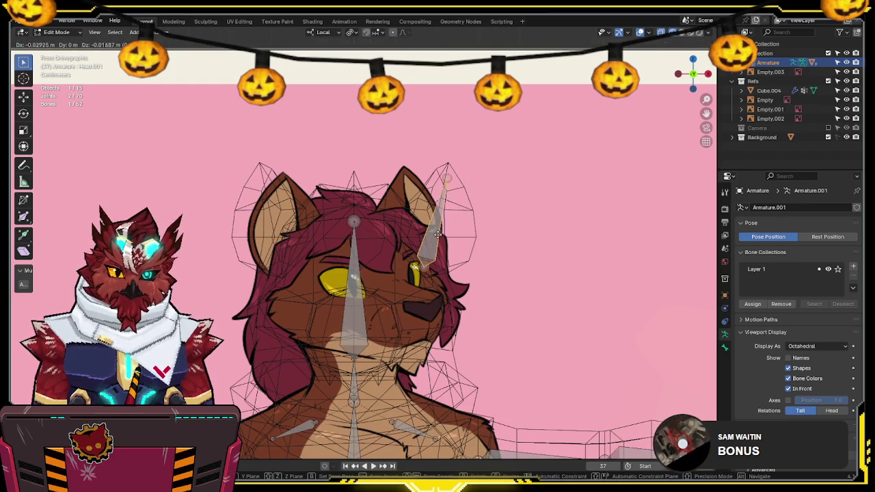
{"action": "left_click", "coordinate": [438, 234]}
Step: Rename the new bone Ear.L and move its tail down into the ear
{"action": "key", "text": "F2"}
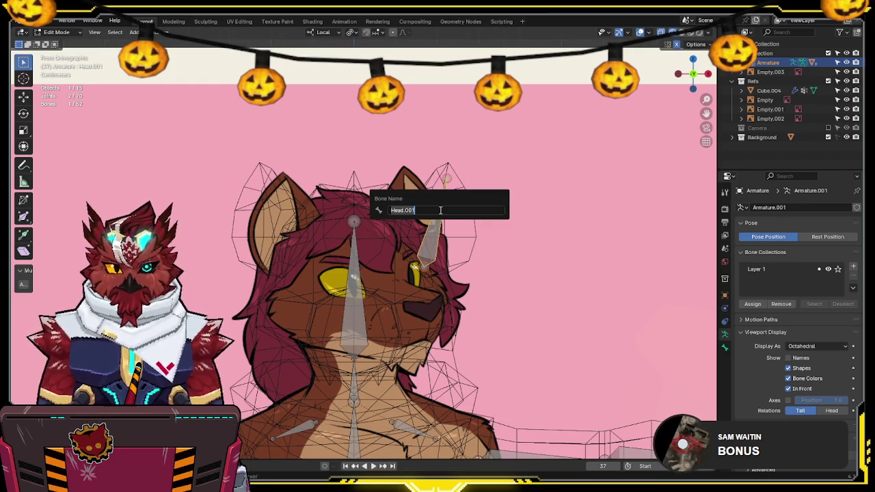
{"action": "type", "text": ".L"}
{"action": "key", "text": "Return"}
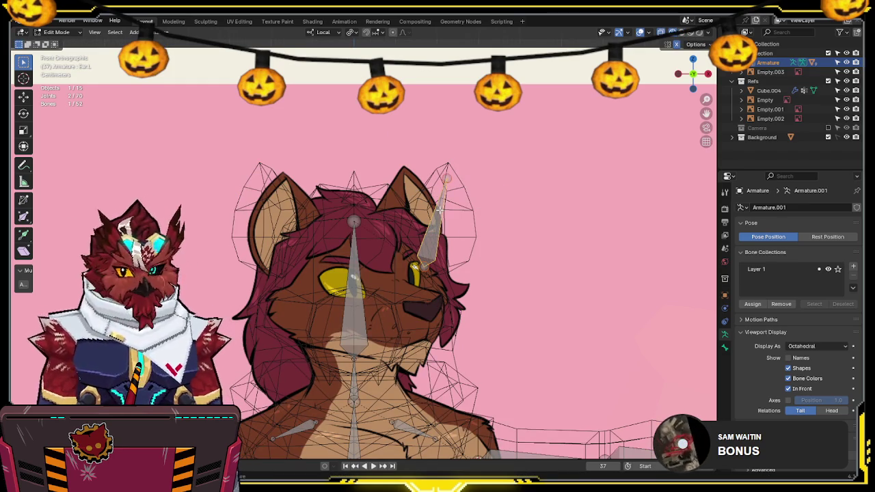
{"action": "left_click", "coordinate": [446, 178]}
{"action": "key", "text": "g"}
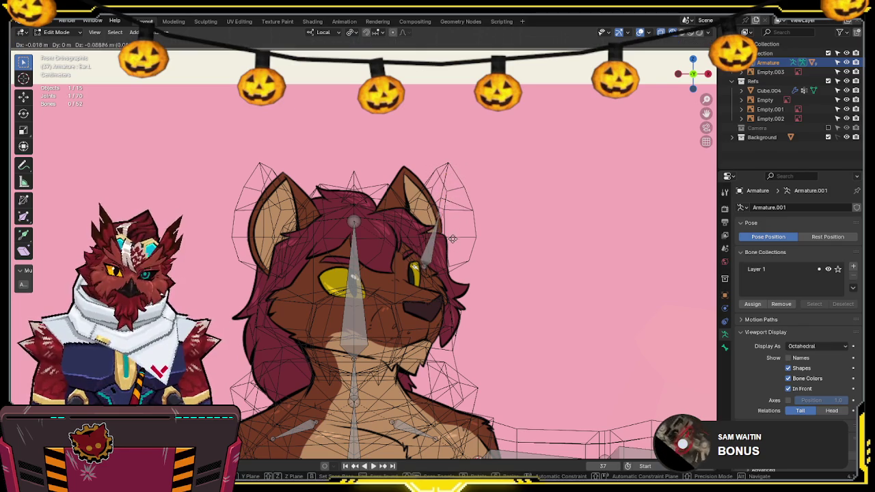
{"action": "left_click", "coordinate": [451, 238]}
Step: Extrude Ear.L.001 toward the ear tip and bend the middle joint in side view
{"action": "key", "text": "e"}
{"action": "left_click", "coordinate": [458, 194]}
{"action": "key", "text": "KP_3"}
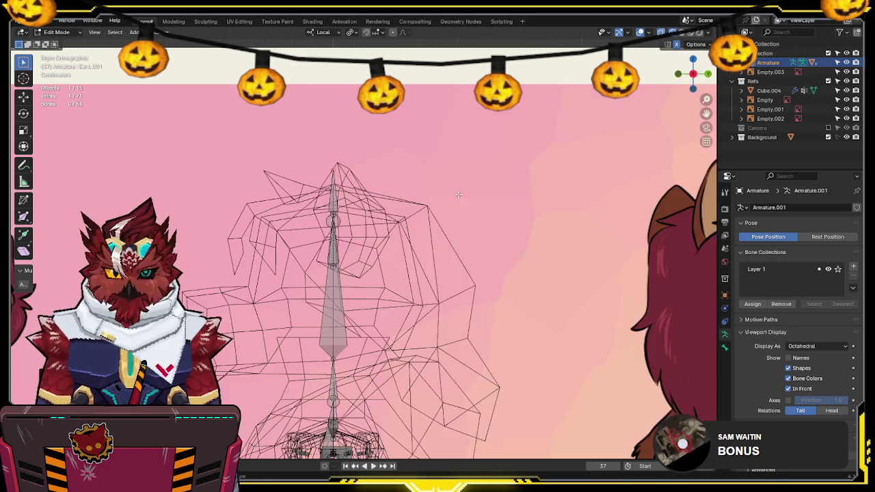
{"action": "key", "text": "shift+z"}
{"action": "left_click", "coordinate": [335, 250]}
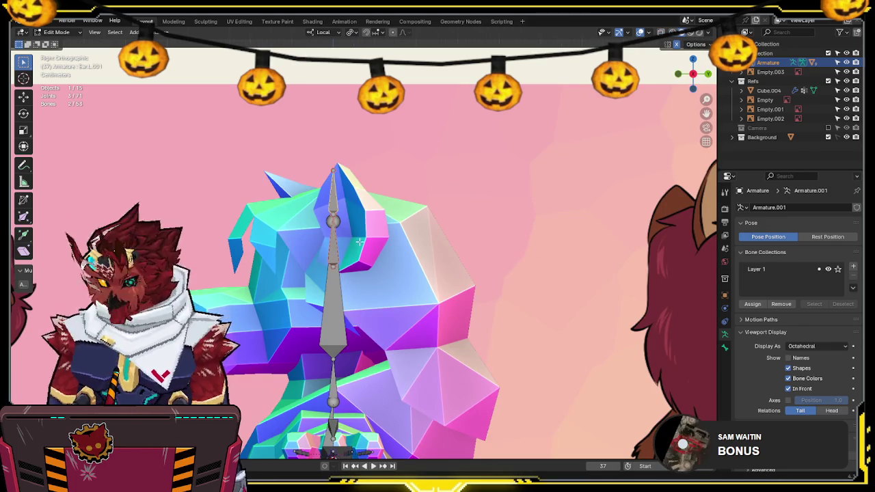
{"action": "key", "text": "shift+z"}
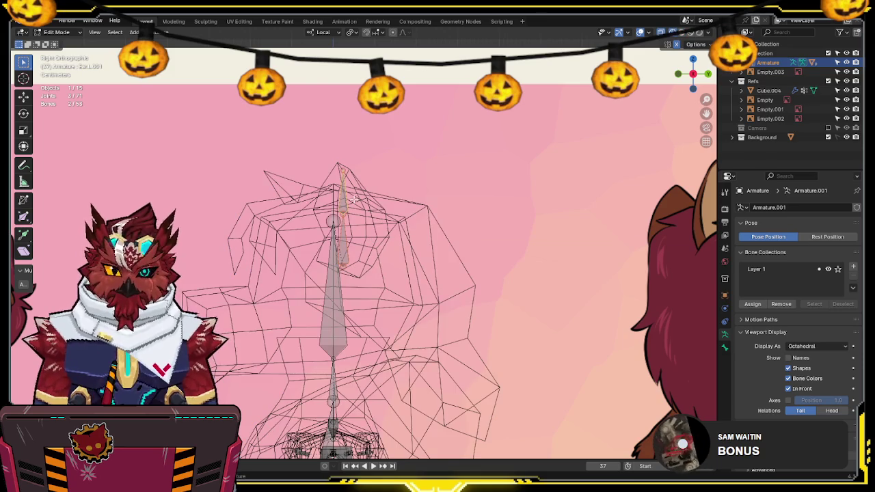
{"action": "key", "text": "g"}
{"action": "left_click", "coordinate": [355, 220]}
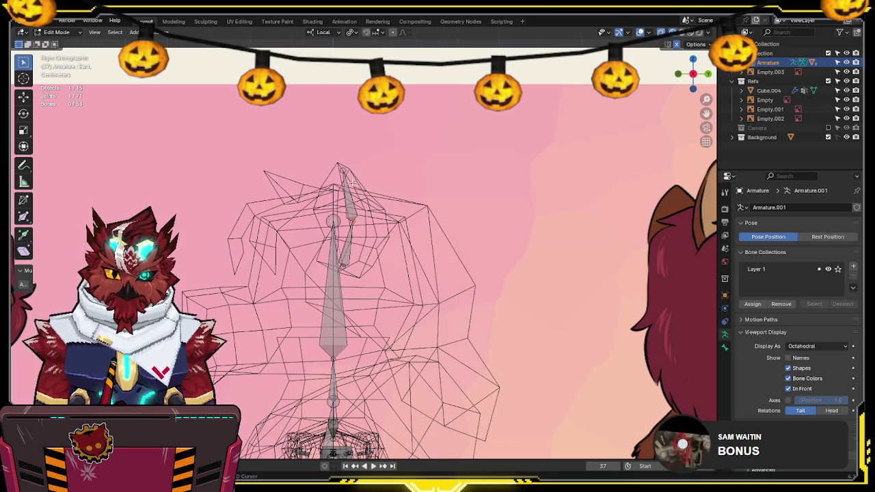
{"action": "key", "text": "shift+z"}
{"action": "middle_click_drag", "start_coordinate": [353, 177], "coordinate": [420, 276]}
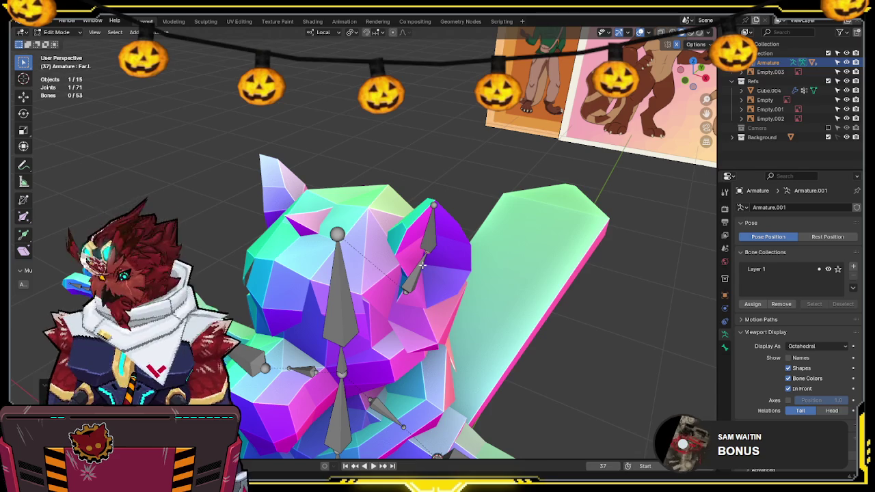
Step: Symmetrize the ear bones onto the right side and return the armature to Object Mode
{"action": "right_click", "coordinate": [423, 265]}
{"action": "left_click", "coordinate": [473, 288]}
{"action": "key", "text": "ctrl+Tab"}
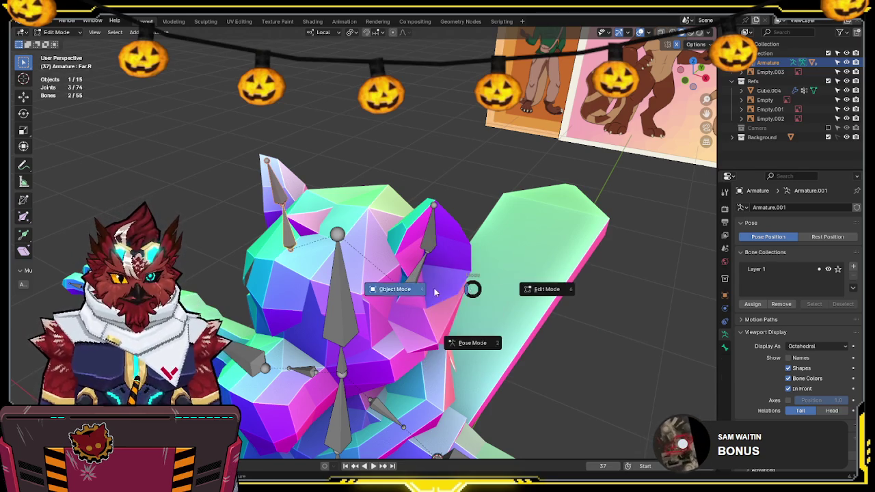
{"action": "left_click", "coordinate": [435, 287]}
Step: Weight paint Cube.002 and review the Ear.L and Ear.L.001 vertex-group weights
{"action": "left_click", "coordinate": [430, 282], "text": "shift"}
{"action": "key", "text": "ctrl+Tab"}
{"action": "left_click", "coordinate": [411, 267]}
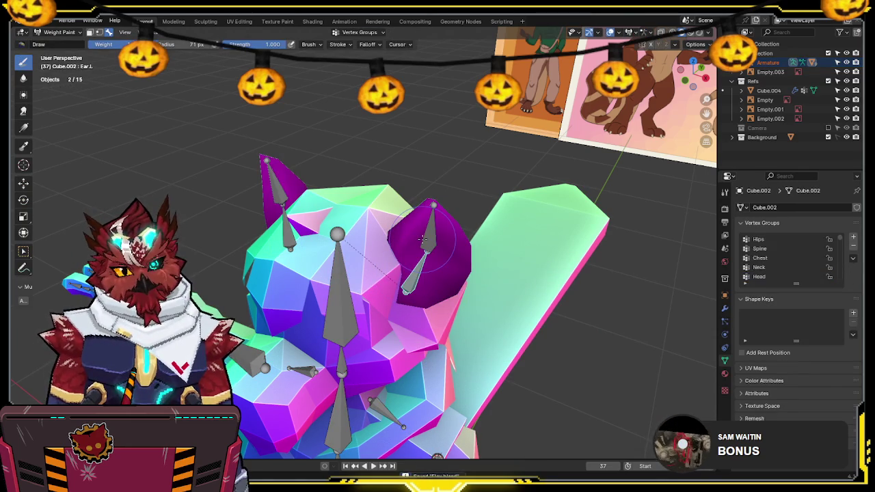
{"action": "left_click", "coordinate": [427, 268], "text": "ctrl"}
{"action": "left_click", "coordinate": [426, 269], "text": "ctrl"}
{"action": "left_click", "coordinate": [427, 269], "text": "ctrl"}
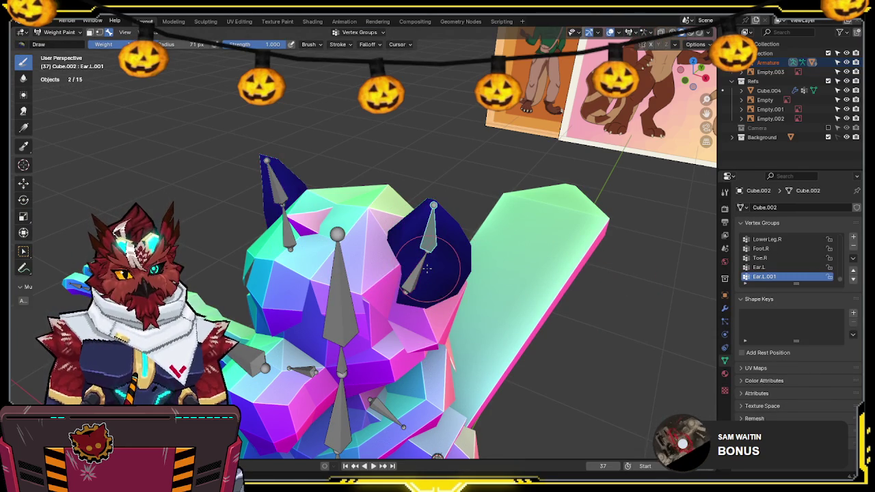
{"action": "left_click", "coordinate": [421, 272], "text": "ctrl"}
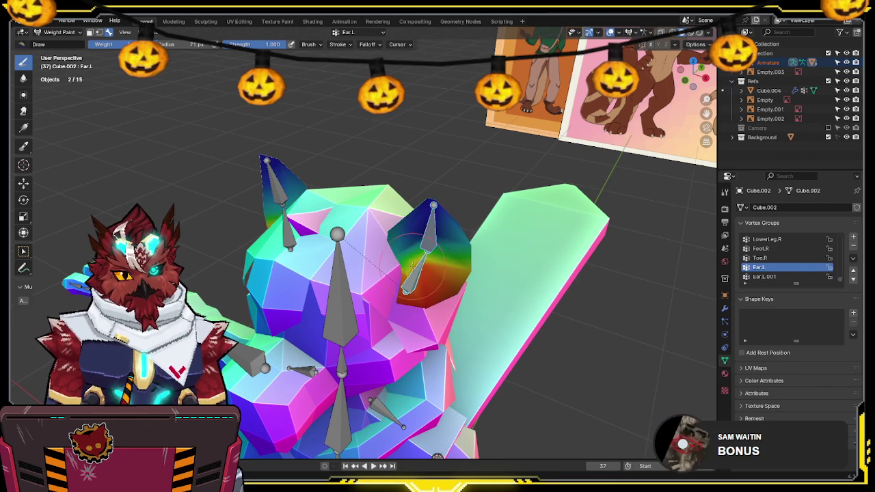
{"action": "left_click", "coordinate": [425, 263], "text": "ctrl"}
{"action": "middle_click_drag", "start_coordinate": [425, 264], "coordinate": [395, 212]}
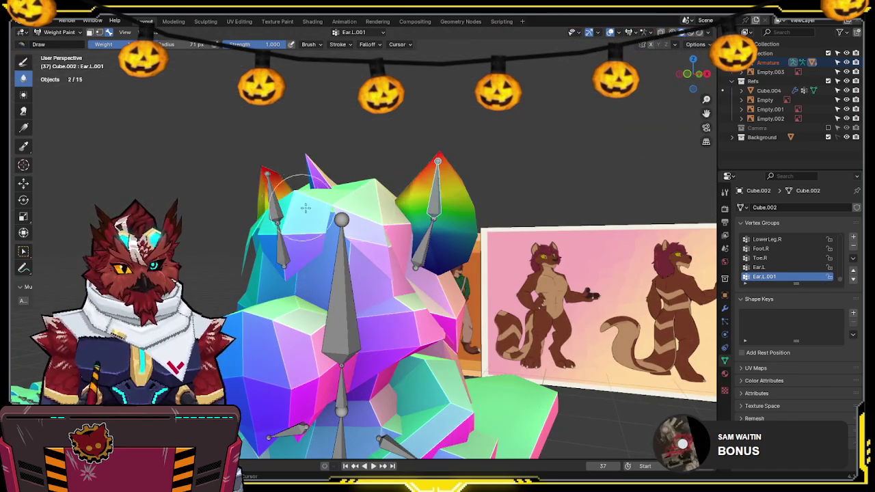
{"action": "left_click", "coordinate": [395, 212], "text": "ctrl"}
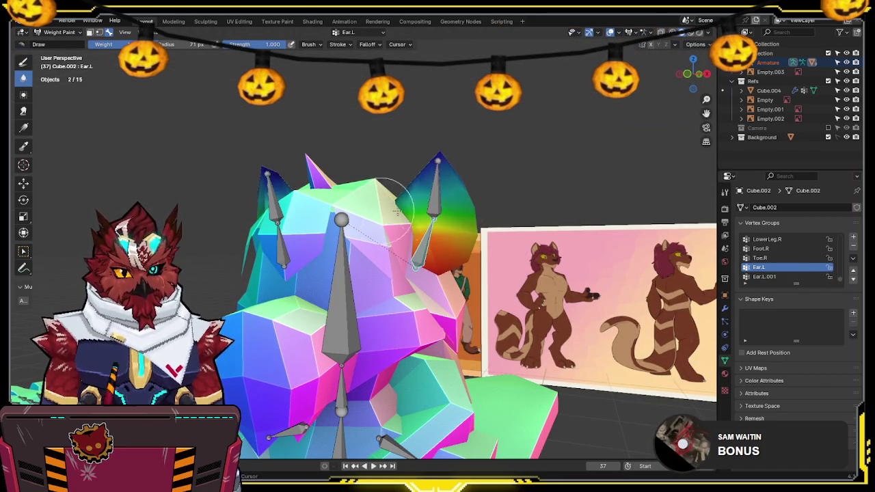
{"action": "middle_click_drag", "start_coordinate": [521, 169], "coordinate": [559, 217]}
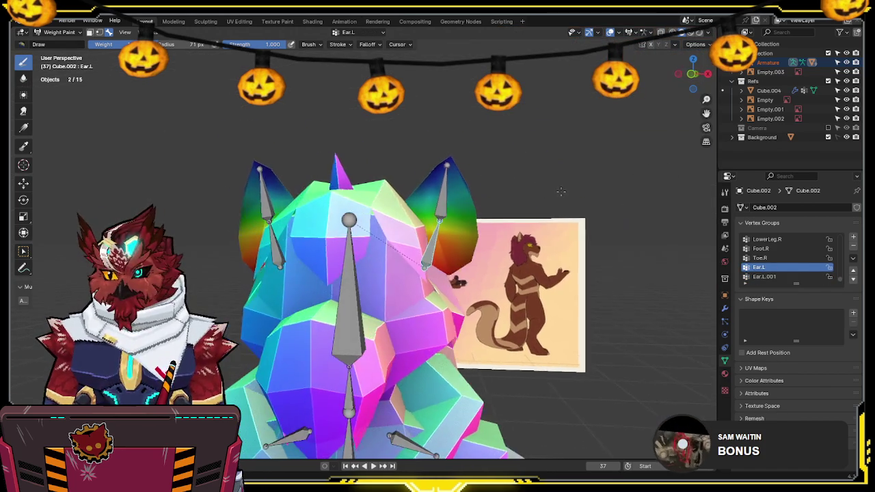
Step: Test-rotate the ear bones and check the Ear.R, Ear.R.001, Ear.L and Ear.L.001 weights
{"action": "key", "text": "r"}
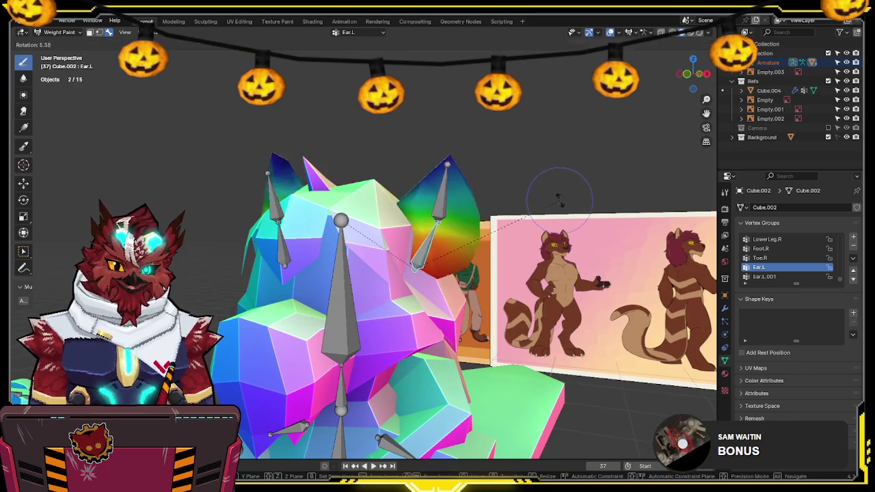
{"action": "key", "text": "Escape"}
{"action": "left_click", "coordinate": [205, 215], "text": "ctrl"}
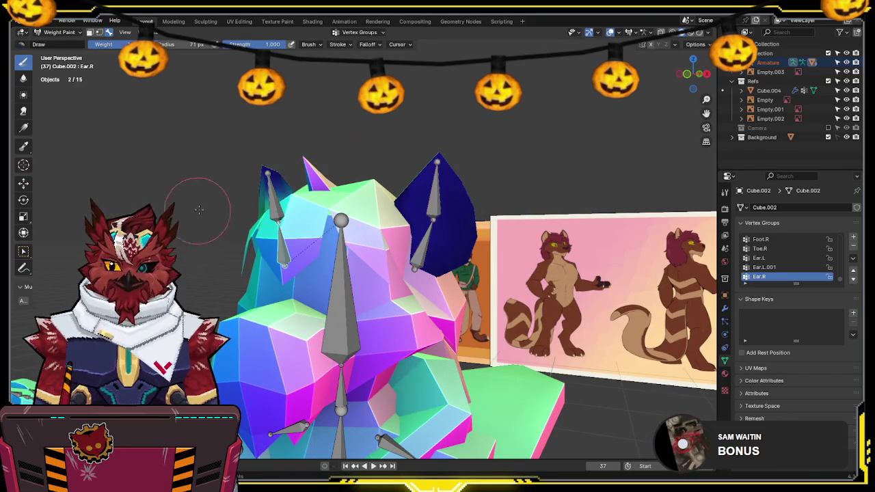
{"action": "left_click", "coordinate": [272, 194], "text": "ctrl"}
{"action": "middle_click_drag", "start_coordinate": [272, 194], "coordinate": [286, 188]}
{"action": "left_click", "coordinate": [443, 230], "text": "ctrl"}
{"action": "middle_click_drag", "start_coordinate": [443, 230], "coordinate": [469, 196]}
{"action": "key", "text": "r"}
{"action": "key", "text": "Escape"}
{"action": "middle_click_drag", "start_coordinate": [494, 334], "coordinate": [563, 190]}
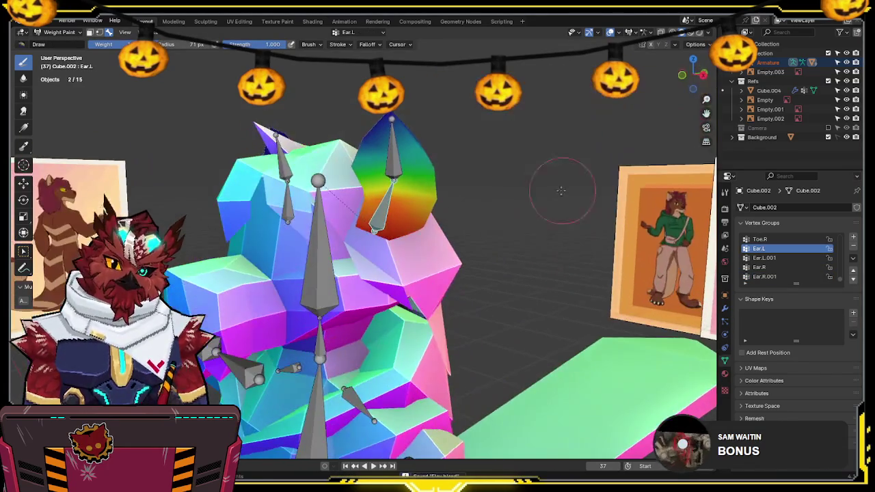
{"action": "left_click", "coordinate": [393, 151], "text": "ctrl"}
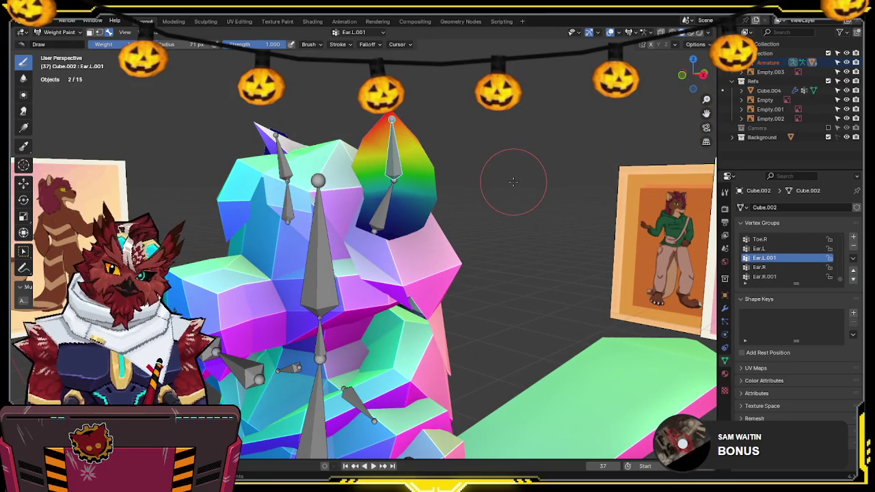
{"action": "mouse_move", "coordinate": [514, 181]}
{"action": "middle_mouse_down"}
{"action": "mouse_move", "coordinate": [547, 170]}
{"action": "mouse_move", "coordinate": [568, 178]}
{"action": "middle_mouse_up"}
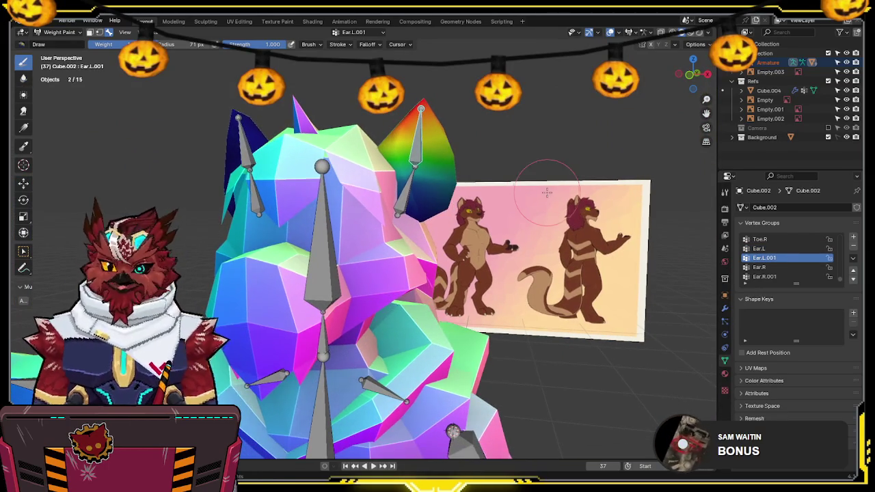
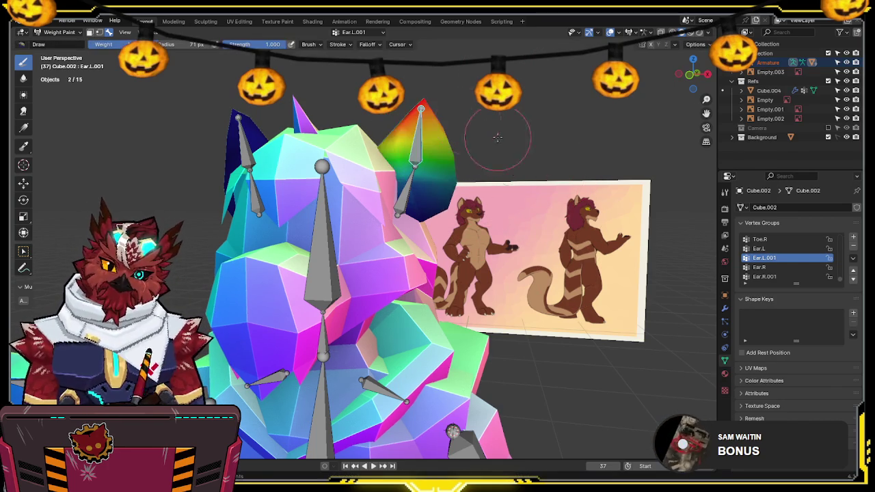
Step: Rotate the ear bone to test the left ear's deformation, checking the Ear.L and Ear.L.001 weights
{"action": "middle_click_drag", "start_coordinate": [507, 156], "coordinate": [482, 177]}
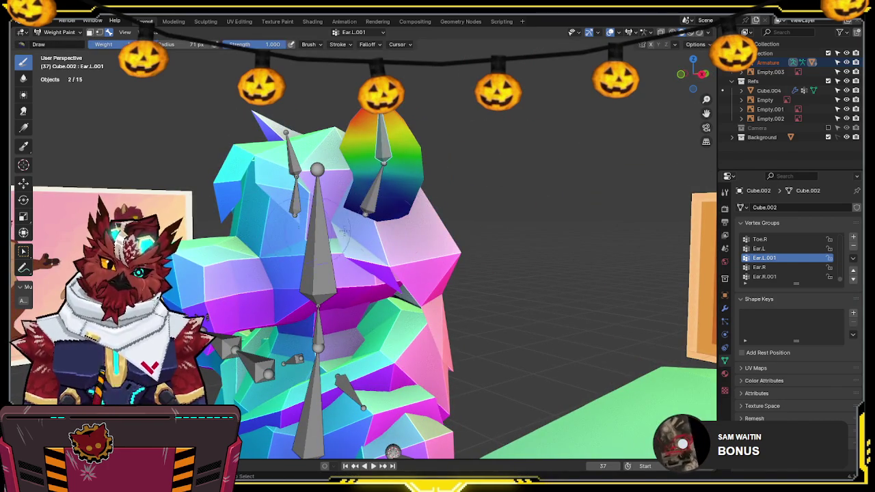
{"action": "key", "text": "r"}
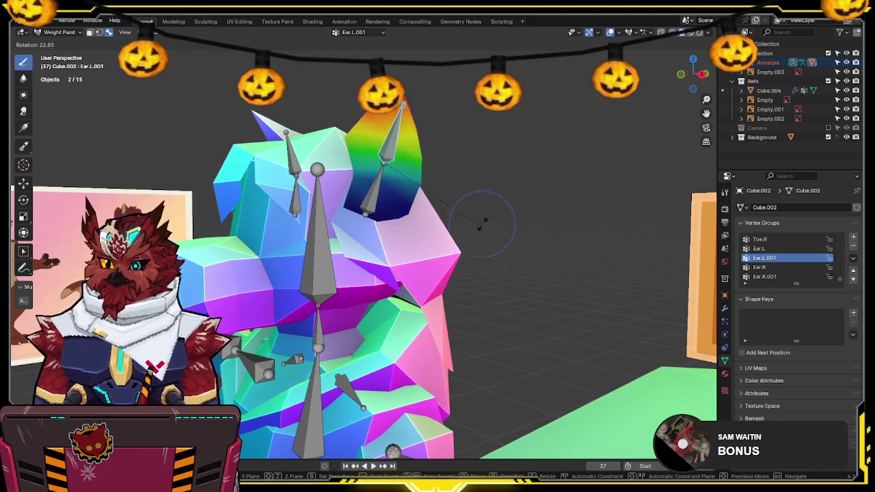
{"action": "left_click", "coordinate": [469, 166]}
{"action": "left_click", "coordinate": [395, 180], "text": "ctrl"}
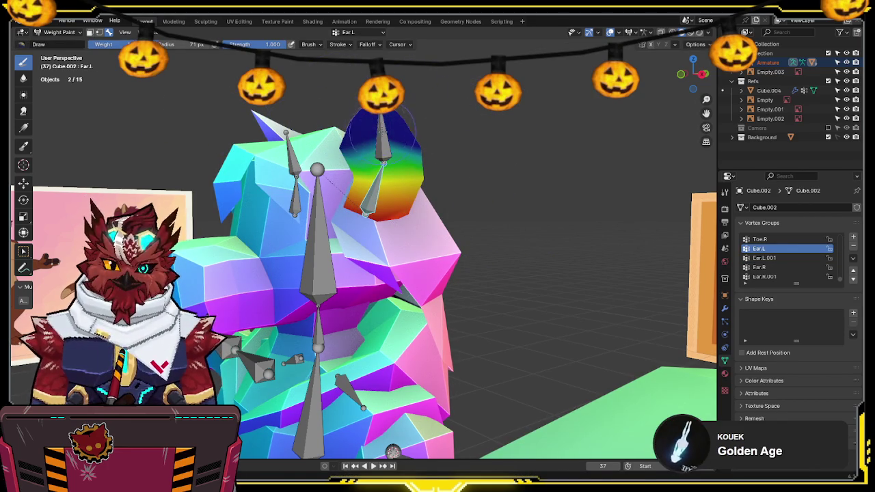
{"action": "left_click", "coordinate": [381, 130], "text": "ctrl"}
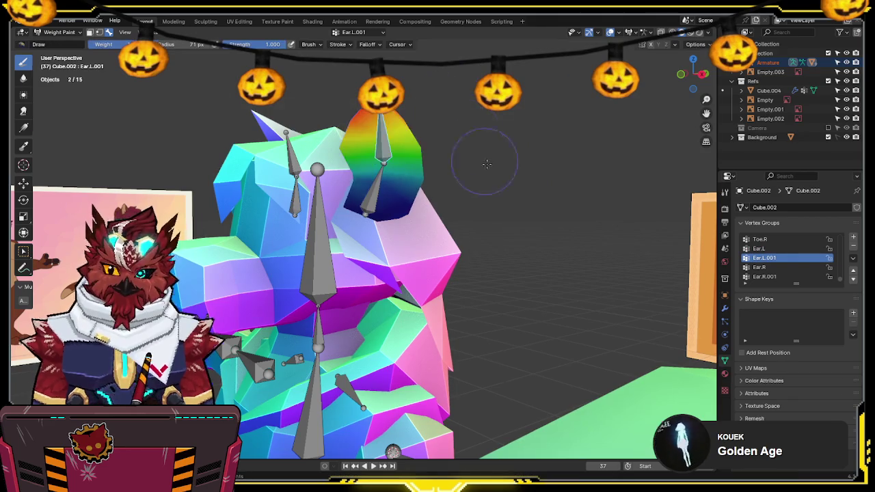
Step: Leave Weight Paint and return to Object Mode
{"action": "middle_click_drag", "start_coordinate": [475, 150], "coordinate": [552, 227]}
{"action": "key", "text": "ctrl+Tab"}
{"action": "left_click", "coordinate": [442, 251]}
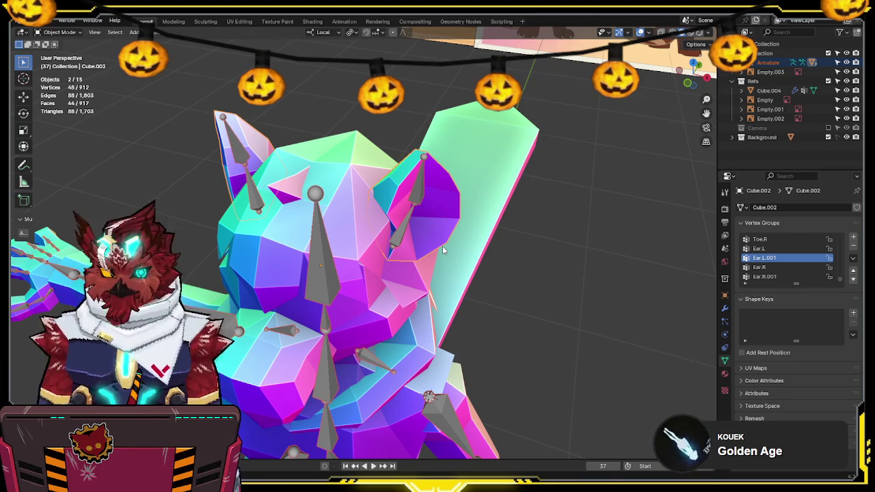
Step: From the right-side view, select the armature and enter its Edit Mode
{"action": "middle_click_drag", "start_coordinate": [525, 345], "coordinate": [485, 309]}
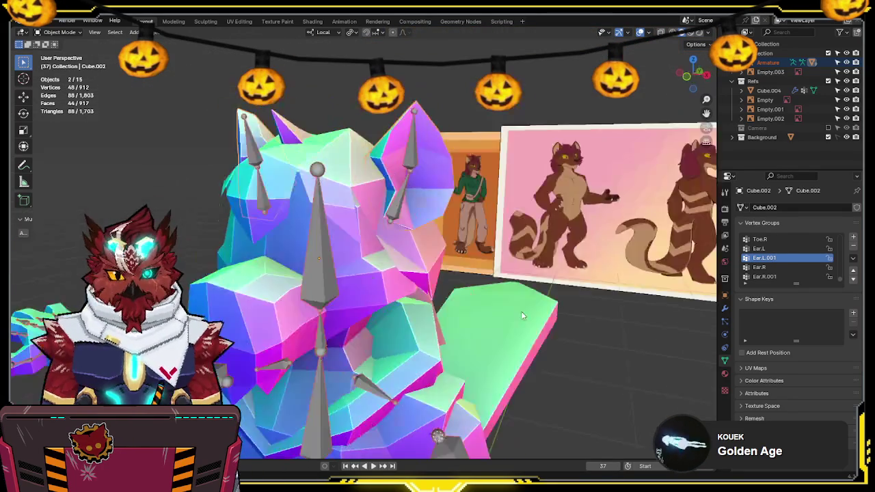
{"action": "mouse_move", "coordinate": [476, 375]}
{"action": "middle_mouse_down"}
{"action": "mouse_move", "coordinate": [430, 219]}
{"action": "mouse_move", "coordinate": [386, 220]}
{"action": "middle_mouse_up"}
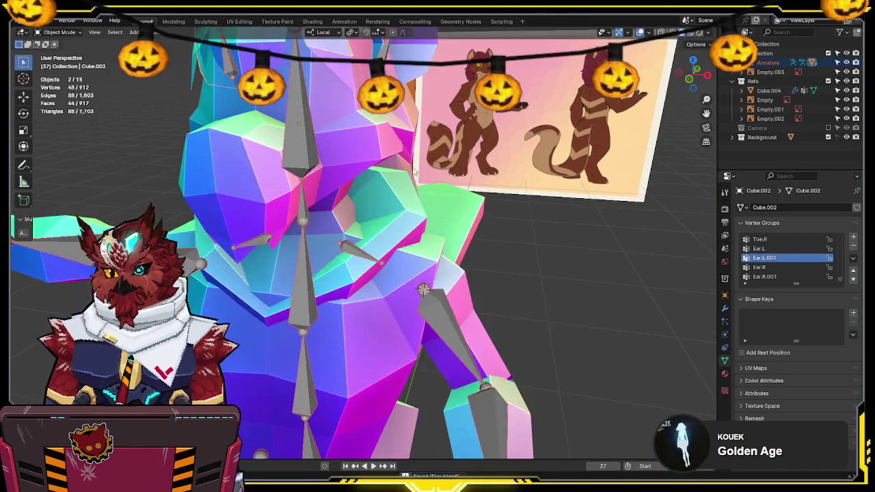
{"action": "key", "text": "KP_3"}
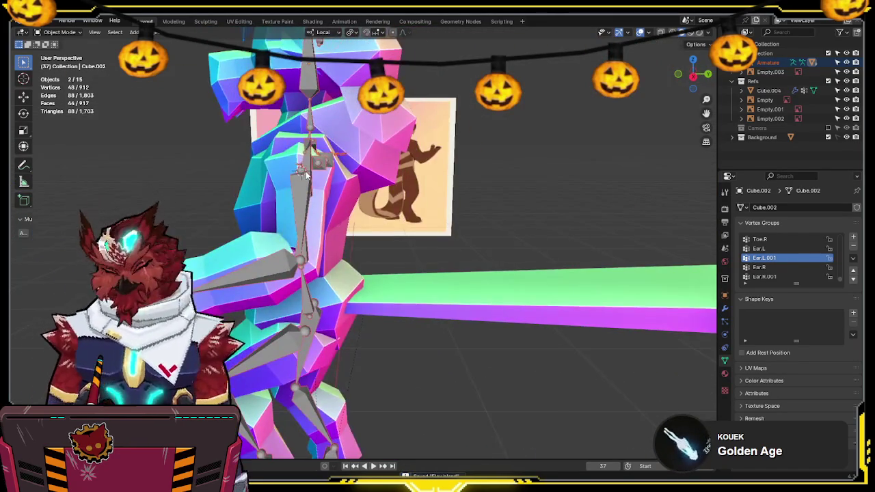
{"action": "scroll", "coordinate": [373, 249], "scroll_direction": "up", "scroll_amount": 3}
{"action": "left_click", "coordinate": [295, 321]}
{"action": "key", "text": "Tab"}
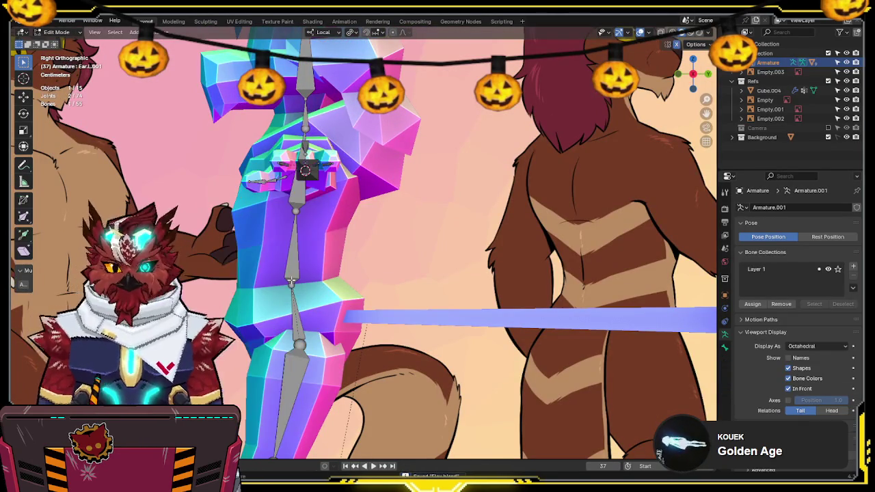
Step: Extrude a new bone from the hips, set its parenting, and move it to the tail base in wireframe view
{"action": "middle_click_drag", "start_coordinate": [349, 300], "coordinate": [338, 246], "text": "shift"}
{"action": "key", "text": "e"}
{"action": "left_click", "coordinate": [378, 238]}
{"action": "key", "text": "q"}
{"action": "left_click", "coordinate": [281, 244]}
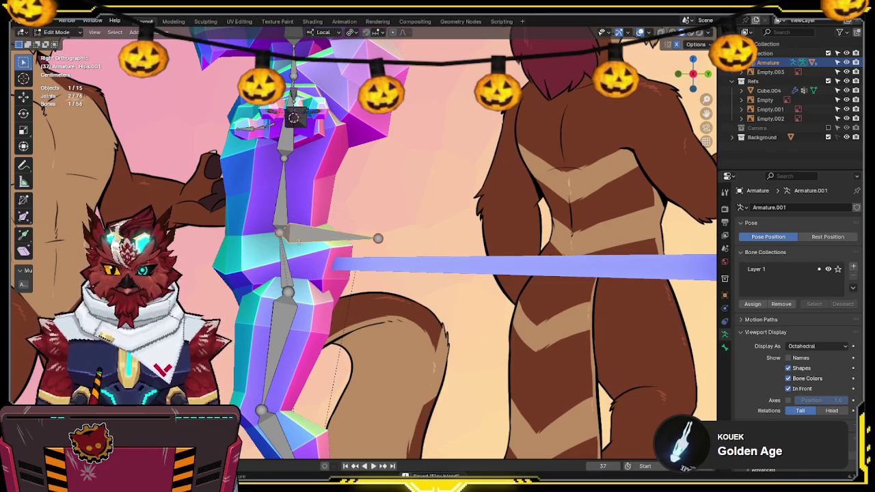
{"action": "key", "text": "shift+z"}
{"action": "key", "text": "g"}
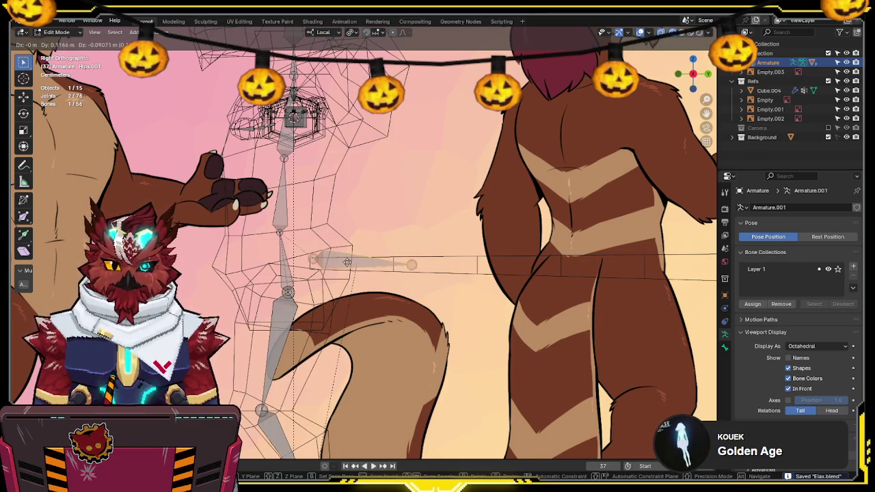
{"action": "left_click", "coordinate": [370, 312]}
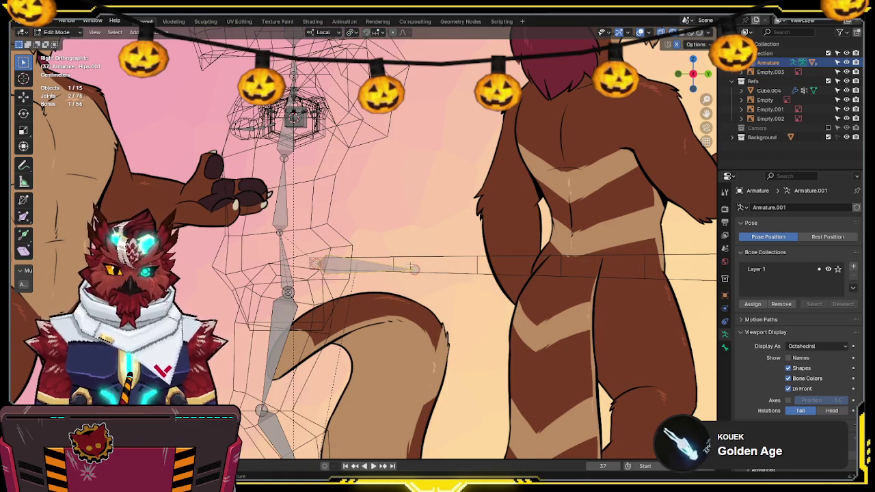
Step: Rename the new bone 'Tail' and shorten its tip
{"action": "key", "text": "F2"}
{"action": "type", "text": "il"}
{"action": "key", "text": "Return"}
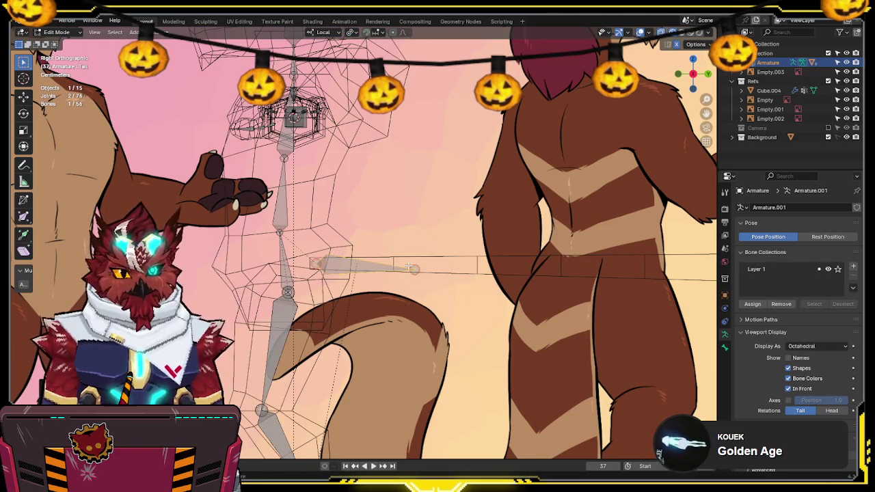
{"action": "scroll", "coordinate": [409, 267], "scroll_direction": "up", "scroll_amount": 1}
{"action": "scroll", "coordinate": [383, 246], "scroll_direction": "up", "scroll_amount": 1}
{"action": "key", "text": "g"}
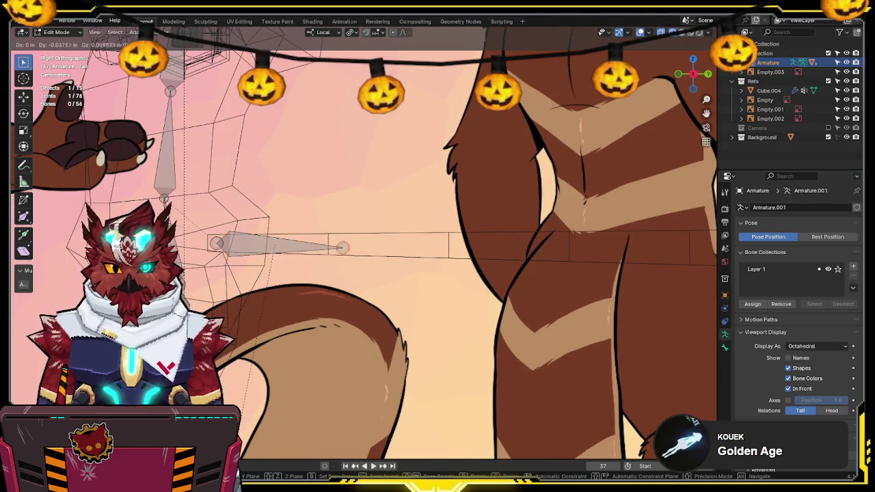
{"action": "left_click", "coordinate": [362, 217]}
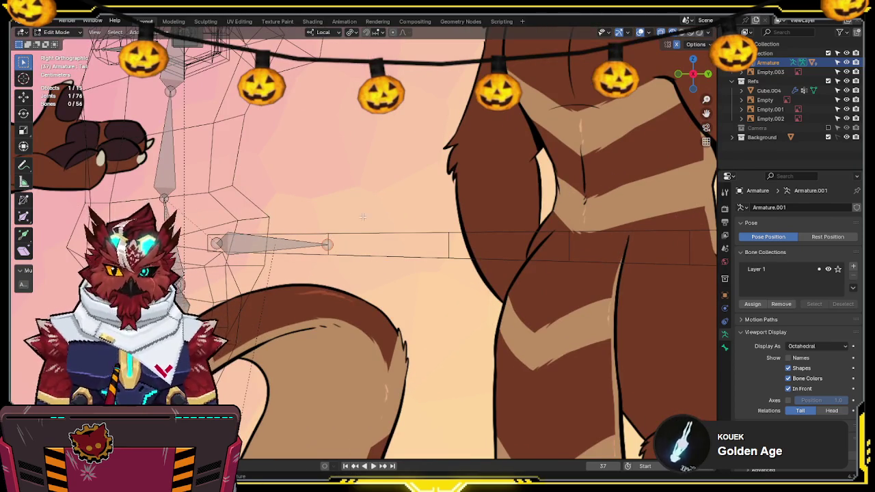
Step: Extrude Tail.001 through Tail.003 along the tail's Y direction
{"action": "middle_click_drag", "start_coordinate": [484, 170], "coordinate": [355, 140], "text": "shift"}
{"action": "key", "text": "e"}
{"action": "key", "text": "y"}
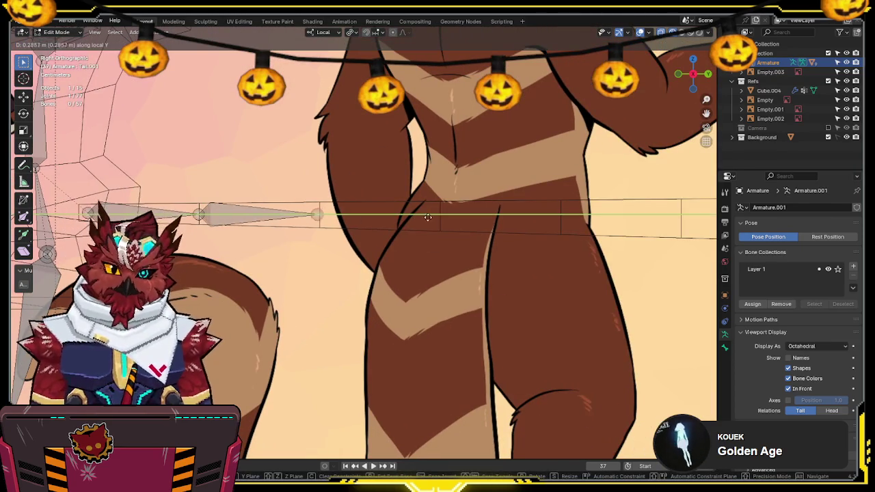
{"action": "left_click", "coordinate": [354, 227]}
{"action": "middle_click_drag", "start_coordinate": [361, 227], "coordinate": [252, 206], "text": "shift"}
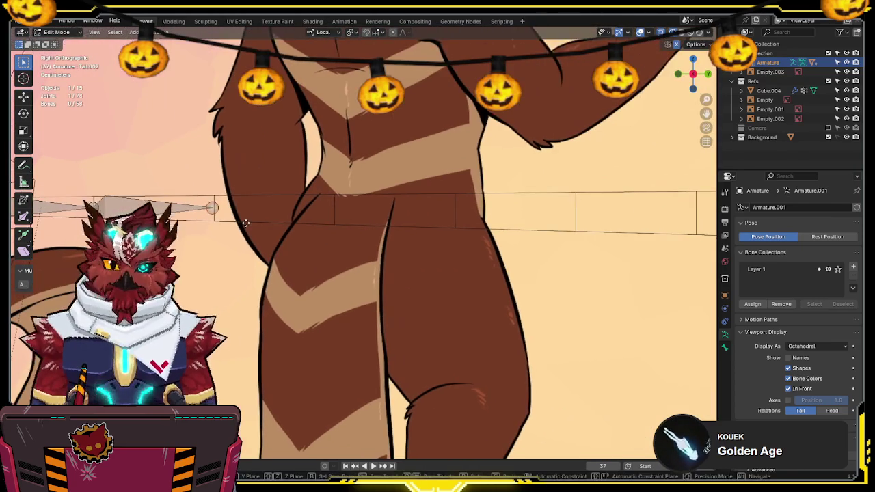
{"action": "key", "text": "e"}
{"action": "key", "text": "y"}
{"action": "left_click", "coordinate": [485, 218]}
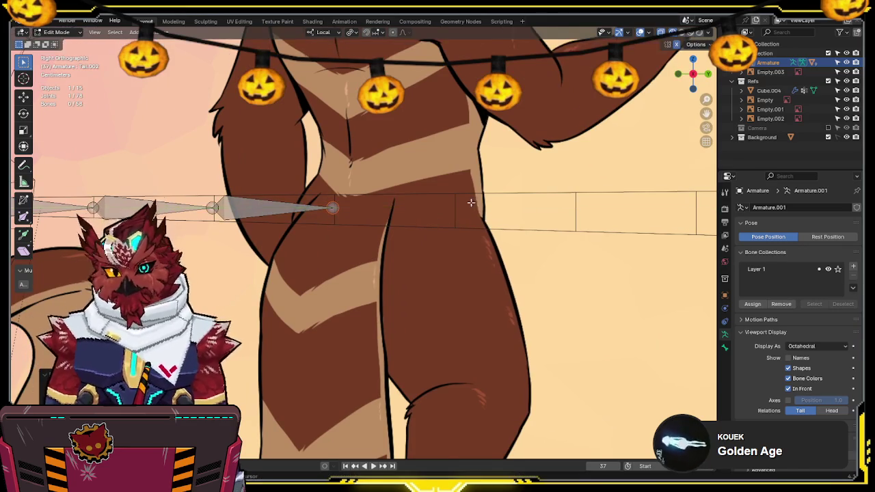
{"action": "middle_click_drag", "start_coordinate": [485, 217], "coordinate": [435, 213], "text": "shift"}
{"action": "key", "text": "e"}
{"action": "key", "text": "y"}
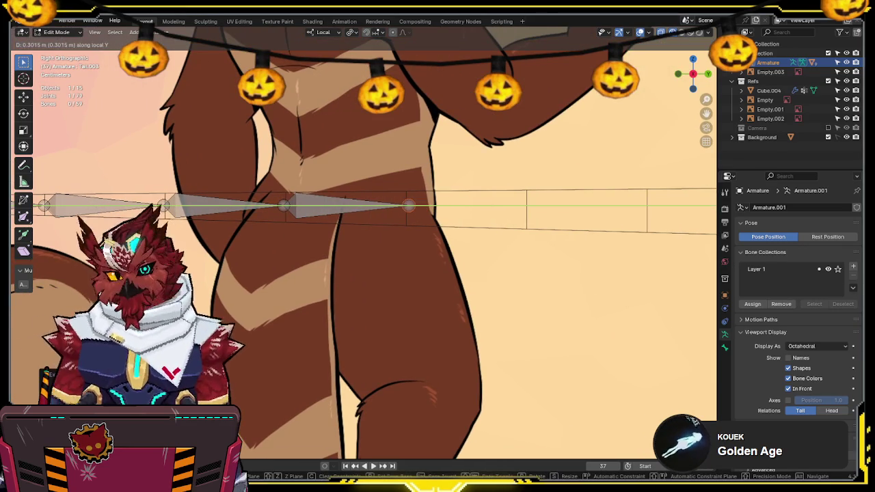
{"action": "left_click", "coordinate": [400, 229]}
Step: Extrude Tail.004 through Tail.006 further along the tail
{"action": "middle_click_drag", "start_coordinate": [395, 231], "coordinate": [234, 237], "text": "shift"}
{"action": "key", "text": "e"}
{"action": "key", "text": "y"}
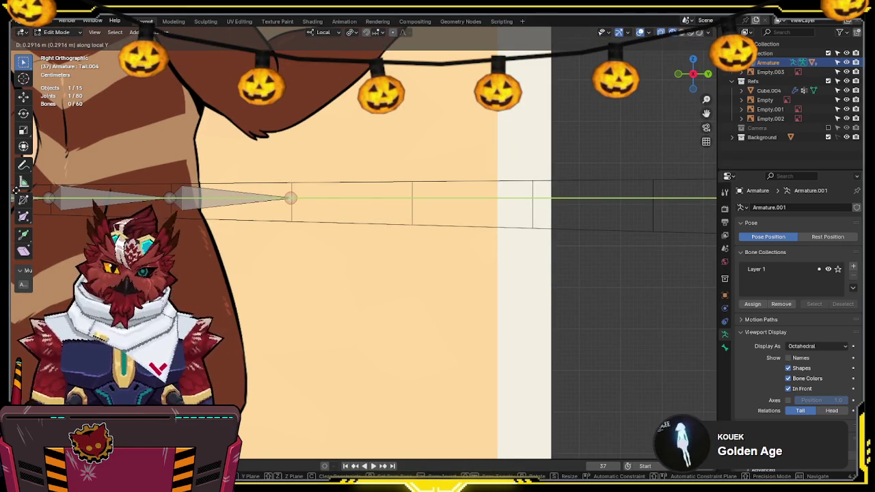
{"action": "left_click", "coordinate": [442, 238]}
{"action": "key", "text": "e"}
{"action": "key", "text": "y"}
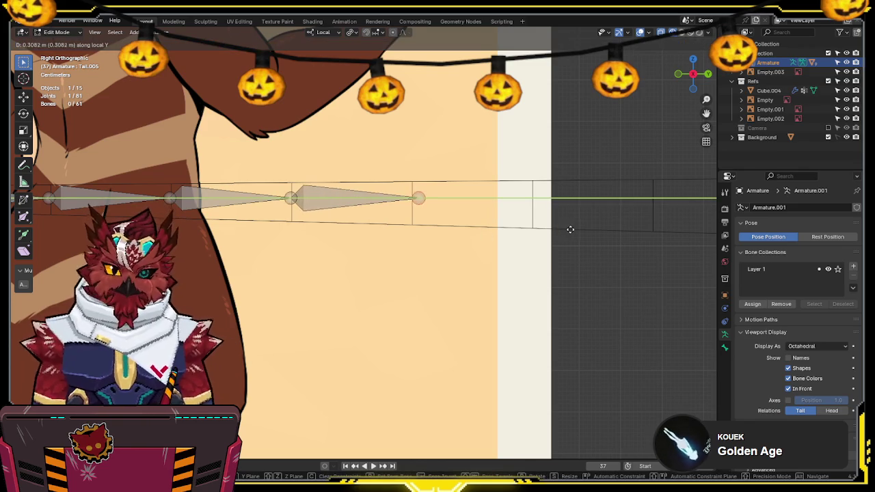
{"action": "left_click", "coordinate": [494, 235]}
{"action": "middle_click_drag", "start_coordinate": [494, 234], "coordinate": [369, 244], "text": "shift"}
{"action": "key", "text": "e"}
{"action": "key", "text": "y"}
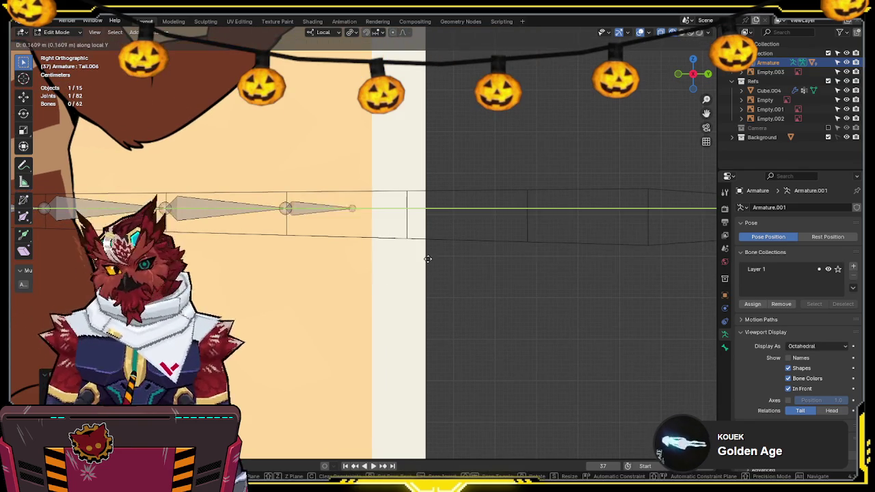
{"action": "left_click", "coordinate": [475, 256]}
Step: Extrude Tail.007 through Tail.009 toward the tail's end
{"action": "middle_click_drag", "start_coordinate": [475, 257], "coordinate": [375, 244], "text": "shift"}
{"action": "key", "text": "e"}
{"action": "key", "text": "y"}
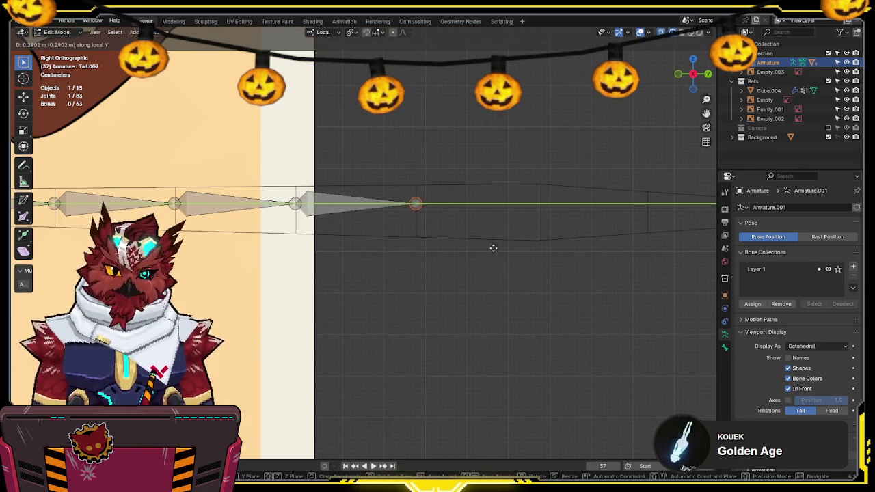
{"action": "left_click", "coordinate": [493, 248]}
{"action": "middle_click_drag", "start_coordinate": [483, 244], "coordinate": [437, 242], "text": "shift"}
{"action": "key", "text": "e"}
{"action": "key", "text": "y"}
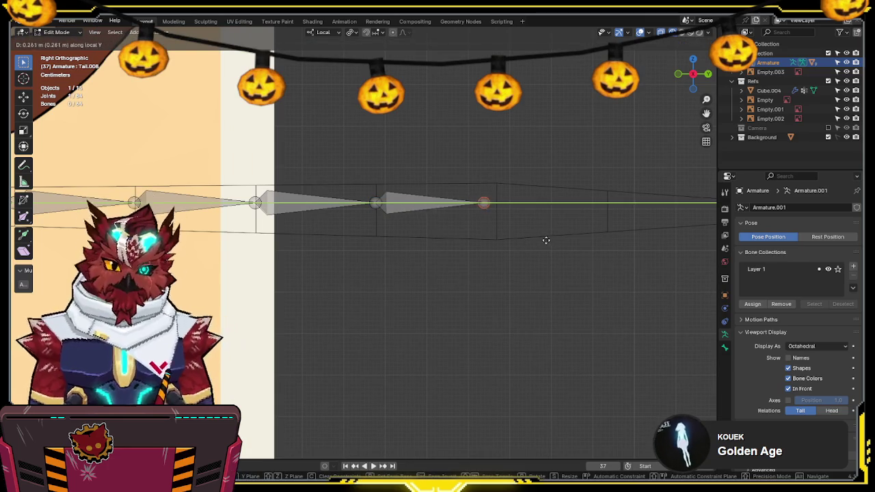
{"action": "left_click", "coordinate": [556, 240]}
{"action": "middle_click_drag", "start_coordinate": [557, 240], "coordinate": [391, 250]}
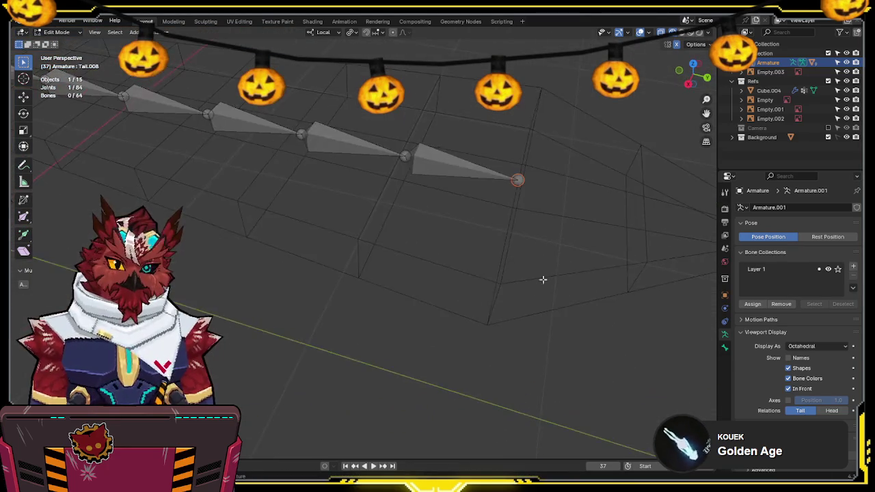
{"action": "key", "text": "e"}
{"action": "key", "text": "y"}
{"action": "left_click", "coordinate": [504, 263]}
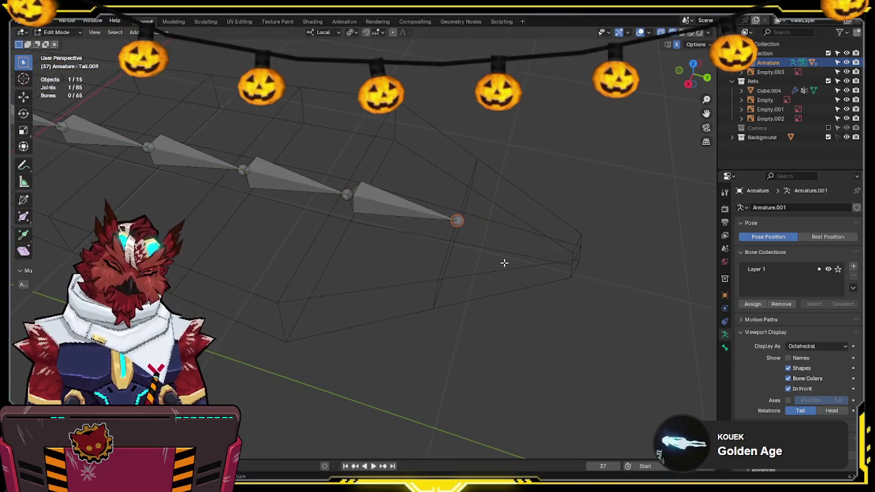
Step: Extrude the last bone, Tail.010, to the tail tip, then return to Object Mode
{"action": "middle_click_drag", "start_coordinate": [504, 264], "coordinate": [519, 218]}
{"action": "key", "text": "e"}
{"action": "key", "text": "y"}
{"action": "left_click", "coordinate": [627, 226]}
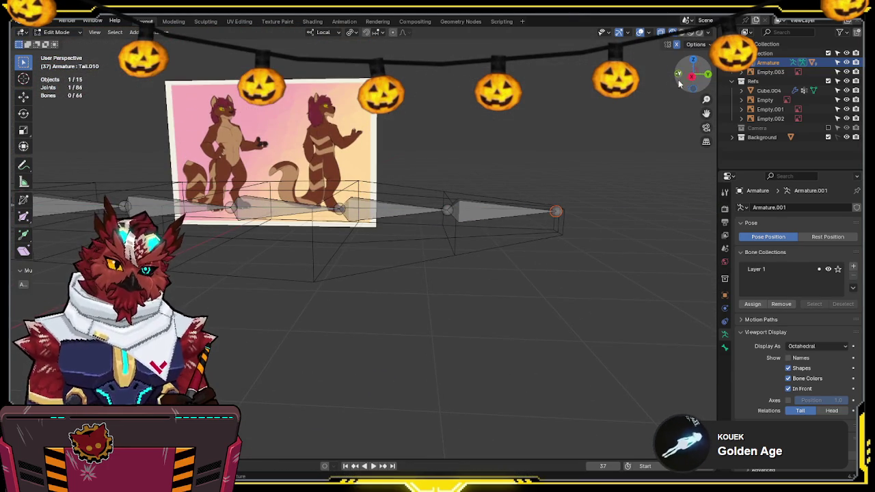
{"action": "left_click", "coordinate": [692, 77]}
{"action": "middle_click_drag", "start_coordinate": [549, 197], "coordinate": [518, 318]}
{"action": "key", "text": "ctrl+Tab"}
{"action": "left_click", "coordinate": [414, 324]}
{"action": "middle_click_drag", "start_coordinate": [357, 299], "coordinate": [352, 289]}
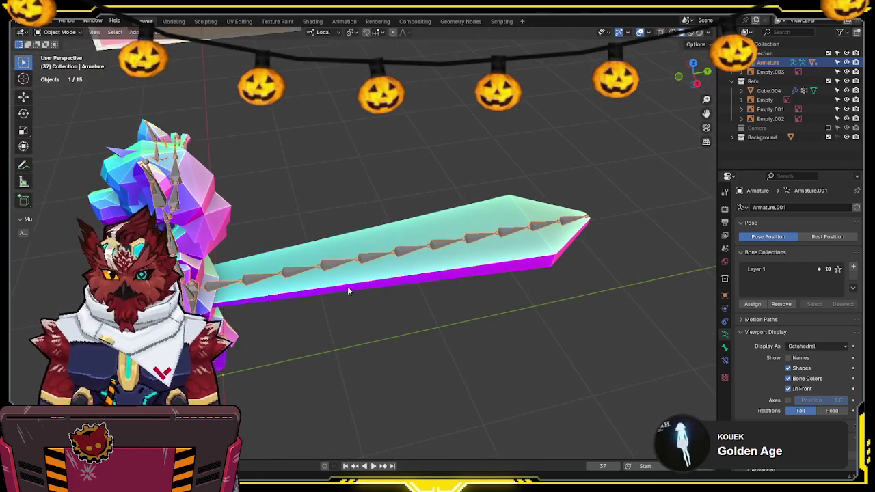
Step: Parent the tail mesh to the armature and switch it to Weight Paint mode
{"action": "left_click", "coordinate": [332, 244], "text": "shift"}
{"action": "left_click", "coordinate": [327, 258], "text": "shift"}
{"action": "key", "text": "q"}
{"action": "left_click", "coordinate": [325, 258]}
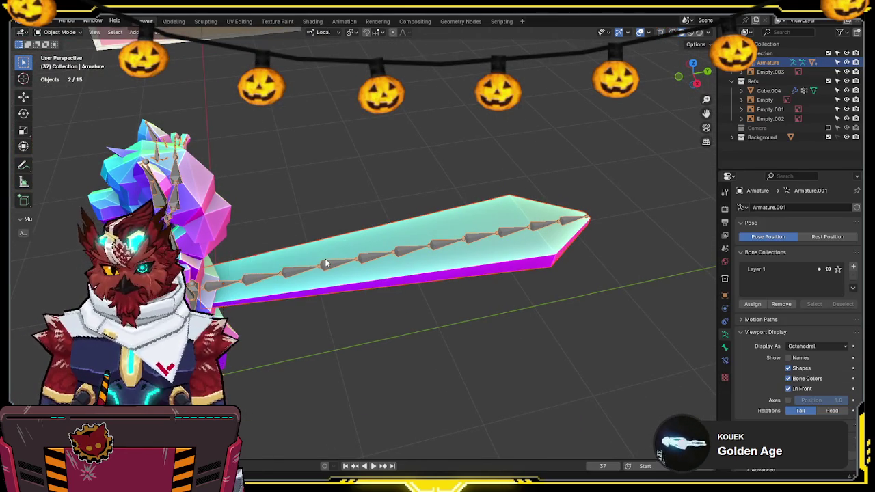
{"action": "left_click", "coordinate": [333, 242], "text": "shift"}
{"action": "key", "text": "ctrl+Tab"}
{"action": "left_click", "coordinate": [307, 228]}
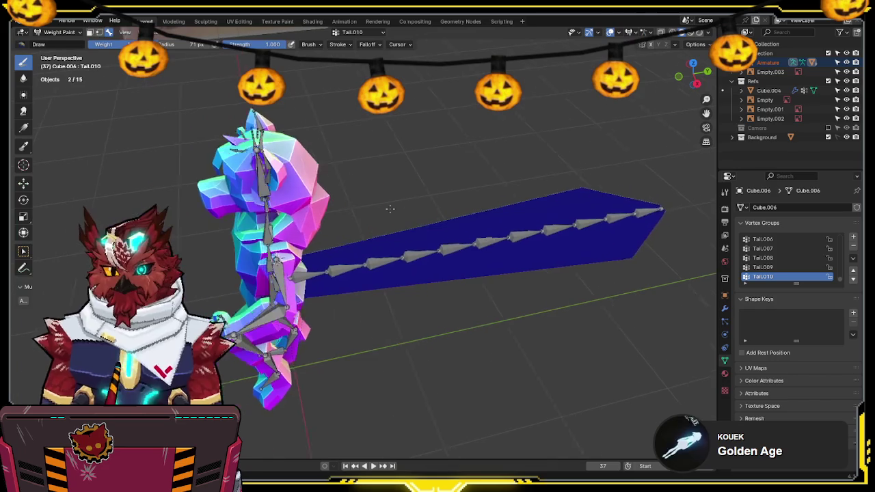
Step: Frame the tail from the right side and paint weights for the Tail and Tail.001 bones
{"action": "key", "text": "KP_3"}
{"action": "middle_click_drag", "start_coordinate": [337, 257], "coordinate": [396, 203], "text": "shift"}
{"action": "scroll", "coordinate": [390, 203], "scroll_direction": "up", "scroll_amount": 1}
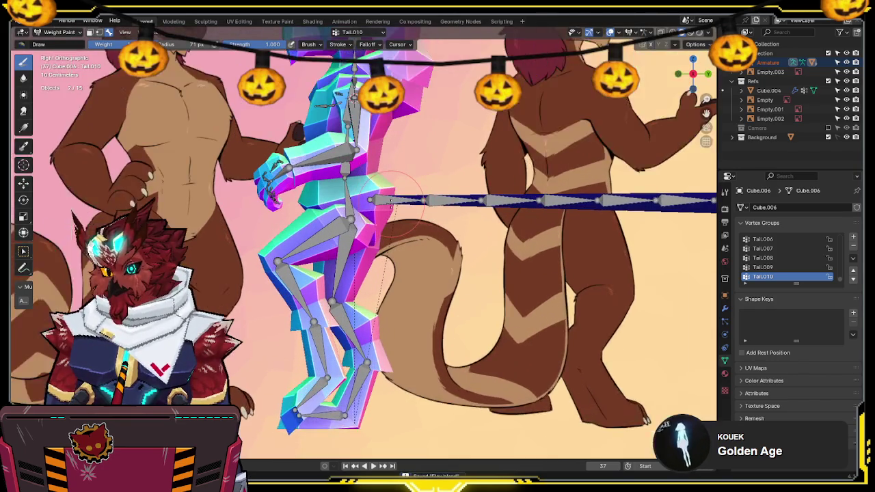
{"action": "scroll", "coordinate": [397, 205], "scroll_direction": "up", "scroll_amount": 1}
{"action": "scroll", "coordinate": [406, 207], "scroll_direction": "up", "scroll_amount": 2}
{"action": "left_click", "coordinate": [390, 183], "text": "ctrl"}
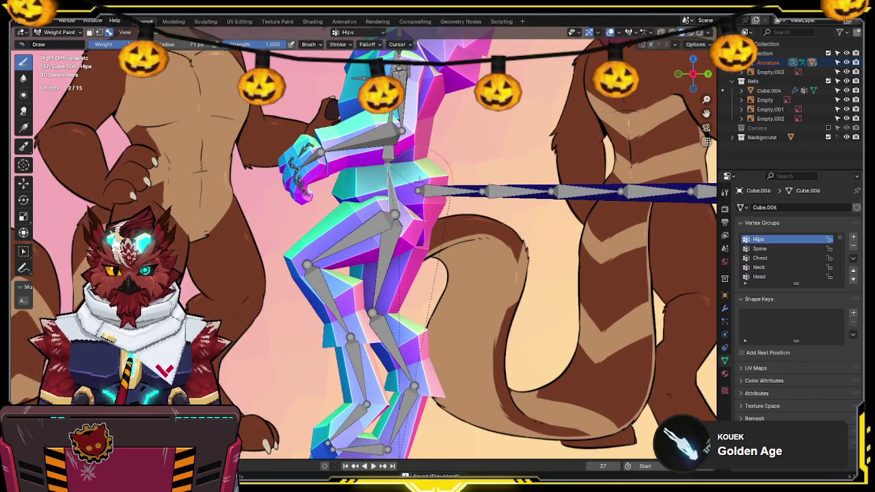
{"action": "left_click", "coordinate": [390, 215], "text": "ctrl"}
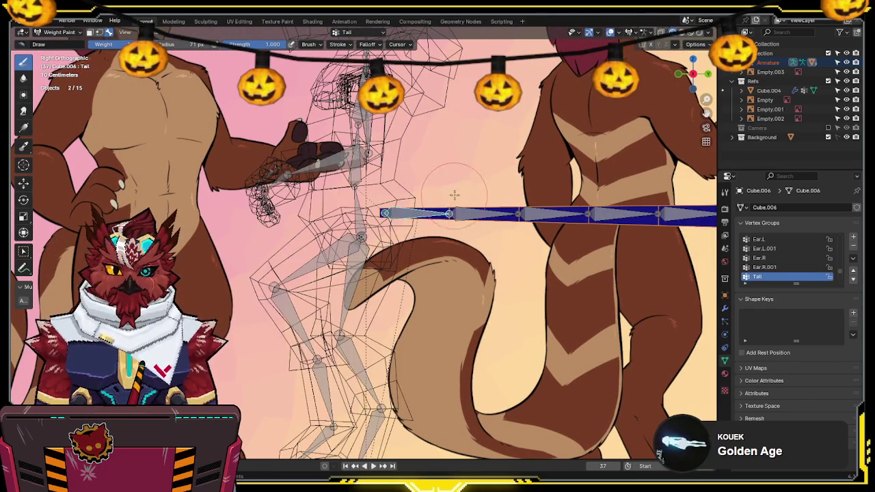
{"action": "middle_click_drag", "start_coordinate": [478, 262], "coordinate": [362, 287], "text": "shift"}
{"action": "left_click", "coordinate": [379, 234], "text": "ctrl"}
{"action": "middle_click_drag", "start_coordinate": [475, 278], "coordinate": [434, 255], "text": "shift"}
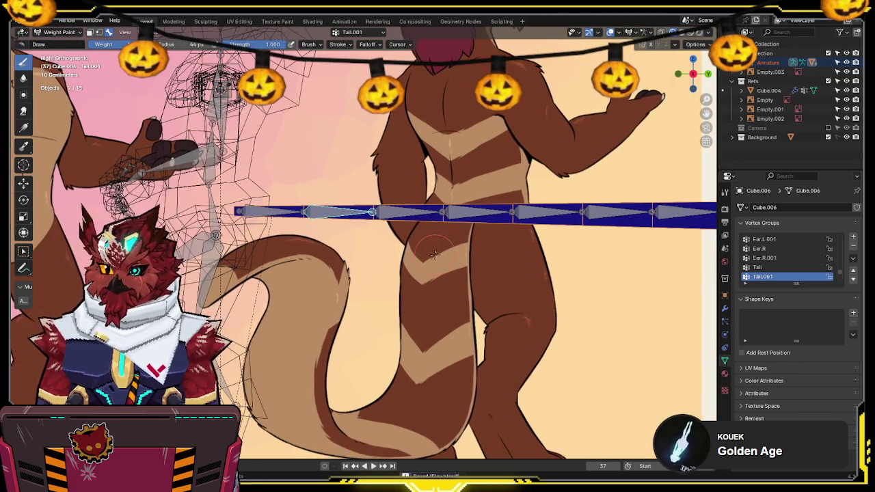
{"action": "left_click_drag", "start_coordinate": [360, 208], "coordinate": [369, 282]}
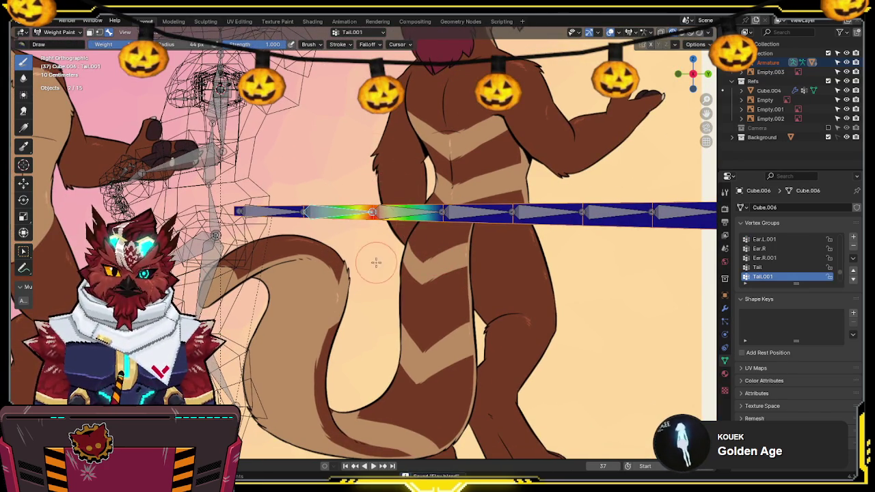
Step: Paint weights for Tail.002, Tail.003 and Tail.004 on their tail sections
{"action": "left_click", "coordinate": [478, 213], "text": "ctrl"}
{"action": "left_click_drag", "start_coordinate": [445, 213], "coordinate": [506, 213]}
{"action": "middle_click_drag", "start_coordinate": [502, 219], "coordinate": [393, 219], "text": "shift"}
{"action": "left_click", "coordinate": [383, 212], "text": "ctrl"}
{"action": "left_click_drag", "start_coordinate": [393, 164], "coordinate": [399, 276]}
{"action": "middle_click_drag", "start_coordinate": [399, 275], "coordinate": [310, 282], "text": "shift"}
{"action": "left_click", "coordinate": [363, 218], "text": "ctrl"}
{"action": "left_click_drag", "start_coordinate": [384, 163], "coordinate": [382, 288]}
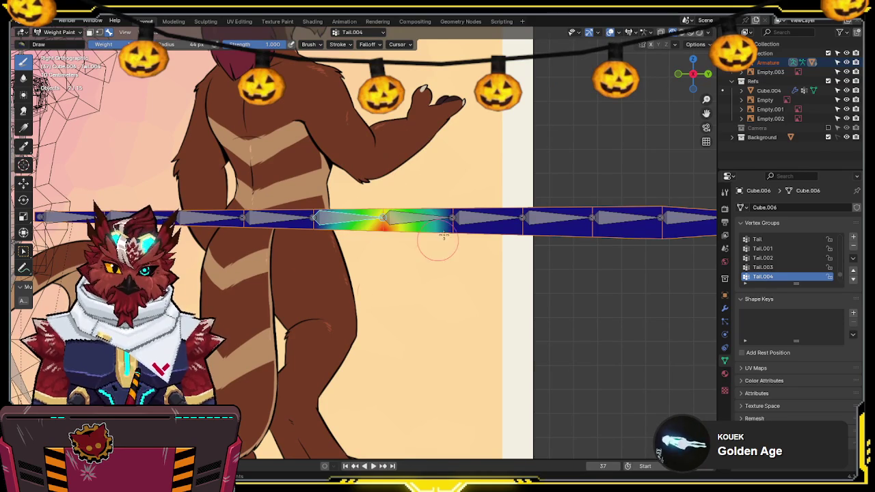
{"action": "left_click_drag", "start_coordinate": [363, 170], "coordinate": [385, 226]}
Step: Paint weights for Tail.005, Tail.006 and Tail.007 on their segments
{"action": "left_click", "coordinate": [448, 217], "text": "ctrl"}
{"action": "left_click_drag", "start_coordinate": [449, 205], "coordinate": [465, 230]}
{"action": "middle_click_drag", "start_coordinate": [465, 230], "coordinate": [404, 195], "text": "shift"}
{"action": "left_click", "coordinate": [403, 215], "text": "ctrl"}
{"action": "mouse_move", "coordinate": [404, 208]}
{"action": "left_mouse_down"}
{"action": "mouse_move", "coordinate": [445, 260]}
{"action": "mouse_move", "coordinate": [455, 260]}
{"action": "left_mouse_up"}
{"action": "left_click", "coordinate": [479, 209], "text": "ctrl"}
{"action": "left_click_drag", "start_coordinate": [478, 203], "coordinate": [503, 281]}
Step: Paint weights for Tail.008, Tail.009 and Tail.010 down to the tail tip
{"action": "middle_click_drag", "start_coordinate": [517, 157], "coordinate": [376, 150], "text": "shift"}
{"action": "left_click", "coordinate": [425, 203], "text": "ctrl"}
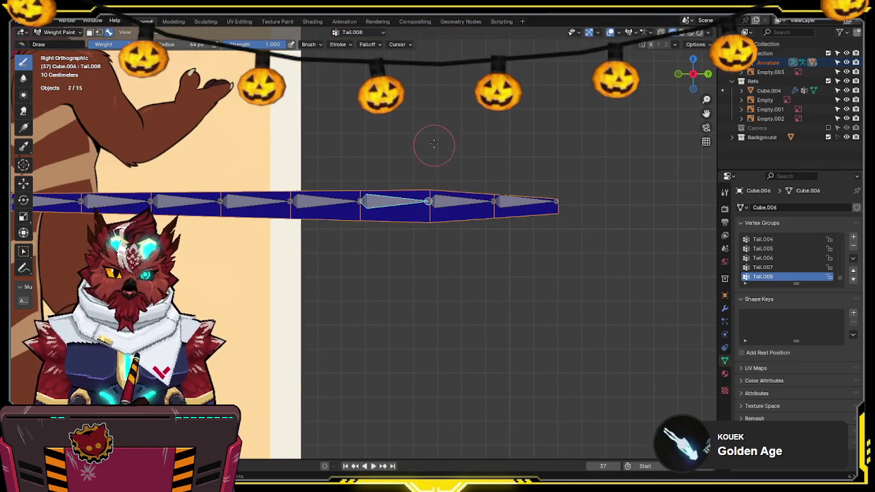
{"action": "left_click_drag", "start_coordinate": [434, 164], "coordinate": [430, 228]}
{"action": "left_click", "coordinate": [498, 201], "text": "ctrl"}
{"action": "left_click_drag", "start_coordinate": [491, 152], "coordinate": [491, 237]}
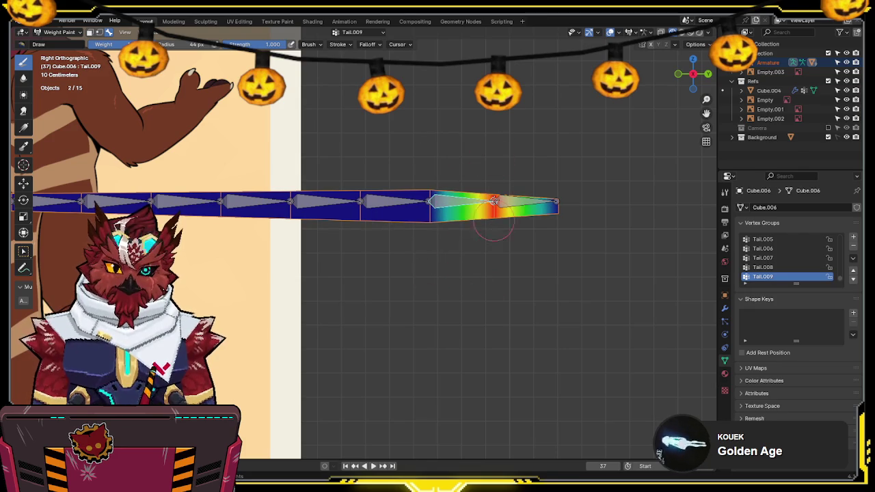
{"action": "left_click", "coordinate": [555, 202], "text": "ctrl"}
{"action": "left_click_drag", "start_coordinate": [552, 189], "coordinate": [552, 205]}
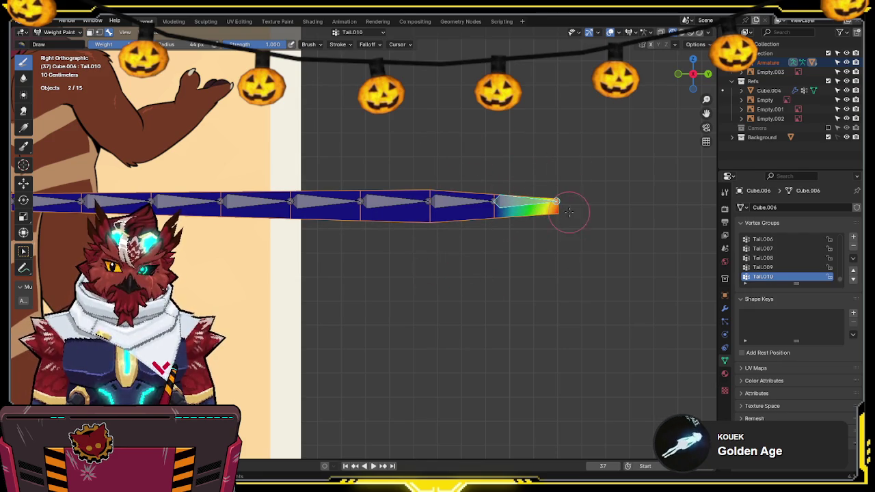
{"action": "middle_click_drag", "start_coordinate": [496, 146], "coordinate": [568, 185]}
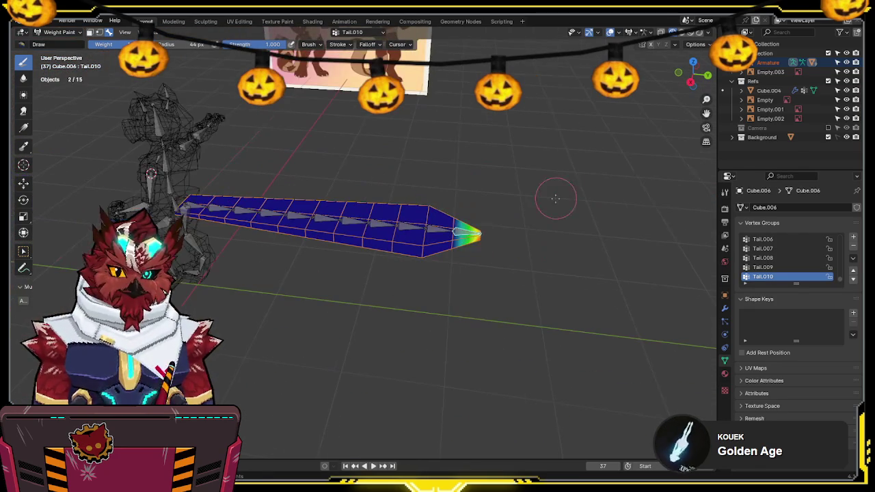
Step: Widen and fade the Tail.009, Tail.008 and Tail.007 weights into their neighbouring bands
{"action": "key", "text": "F3"}
{"action": "type", "text": "vertex"}
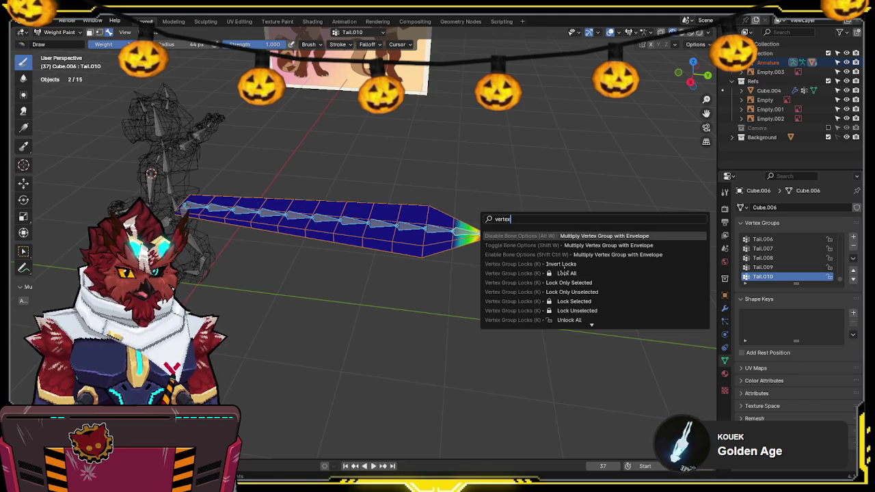
{"action": "key", "text": "Escape"}
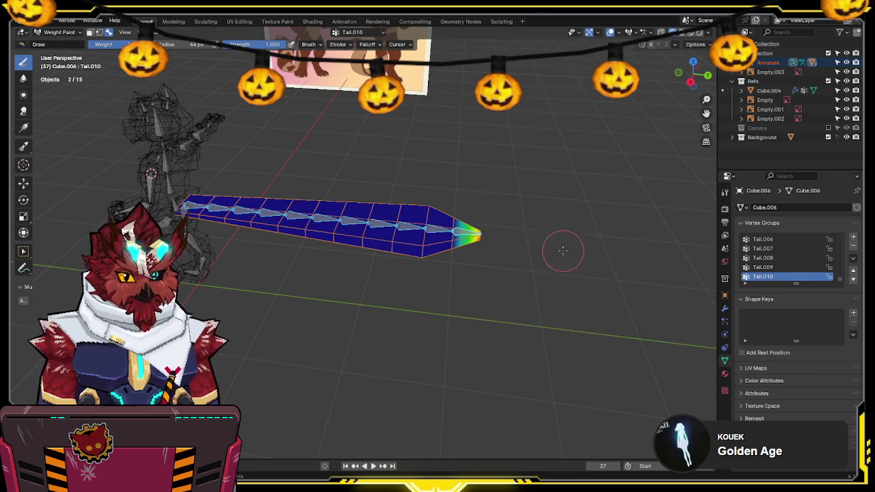
{"action": "mouse_move", "coordinate": [396, 198]}
{"action": "middle_mouse_down"}
{"action": "mouse_move", "coordinate": [401, 166]}
{"action": "mouse_move", "coordinate": [447, 171]}
{"action": "middle_mouse_up"}
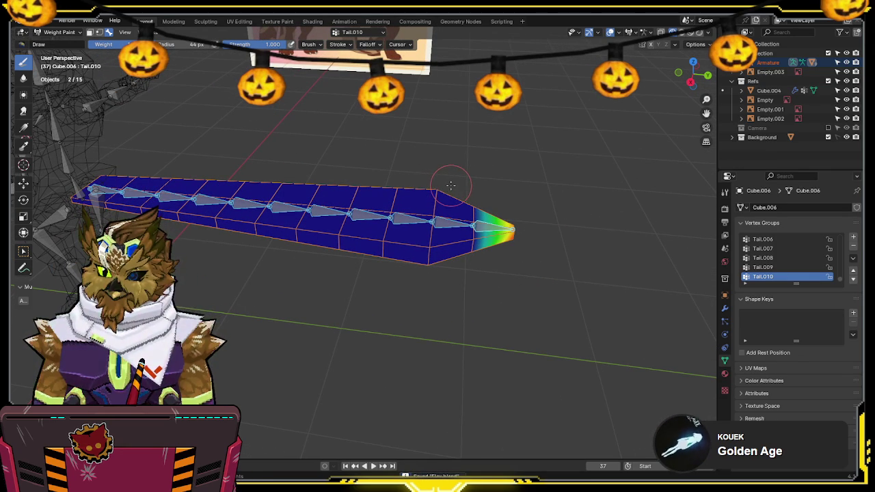
{"action": "mouse_move", "coordinate": [463, 153]}
{"action": "middle_mouse_down"}
{"action": "mouse_move", "coordinate": [433, 176]}
{"action": "mouse_move", "coordinate": [453, 224]}
{"action": "middle_mouse_up"}
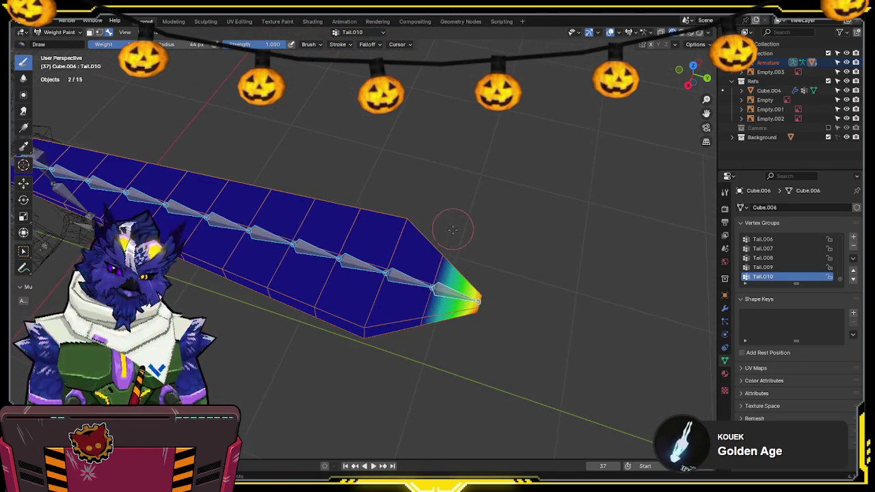
{"action": "left_click", "coordinate": [409, 280], "text": "ctrl"}
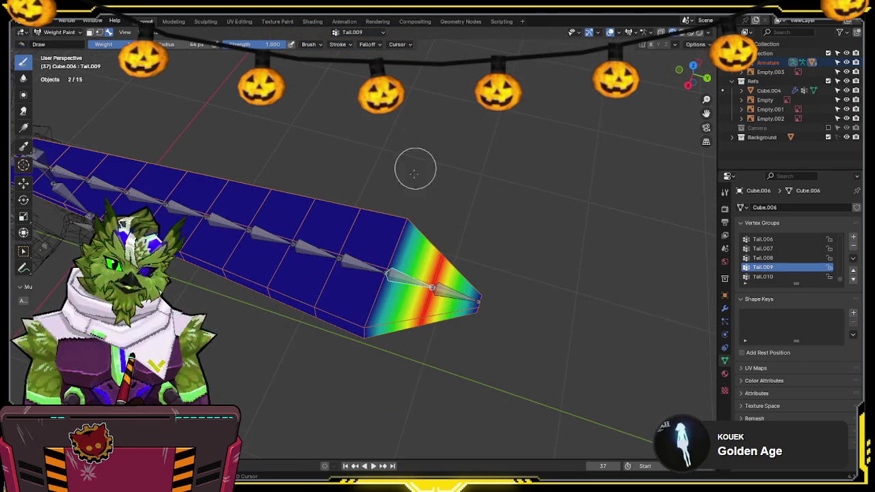
{"action": "left_click_drag", "start_coordinate": [419, 147], "coordinate": [426, 176]}
{"action": "left_click", "coordinate": [362, 262], "text": "ctrl"}
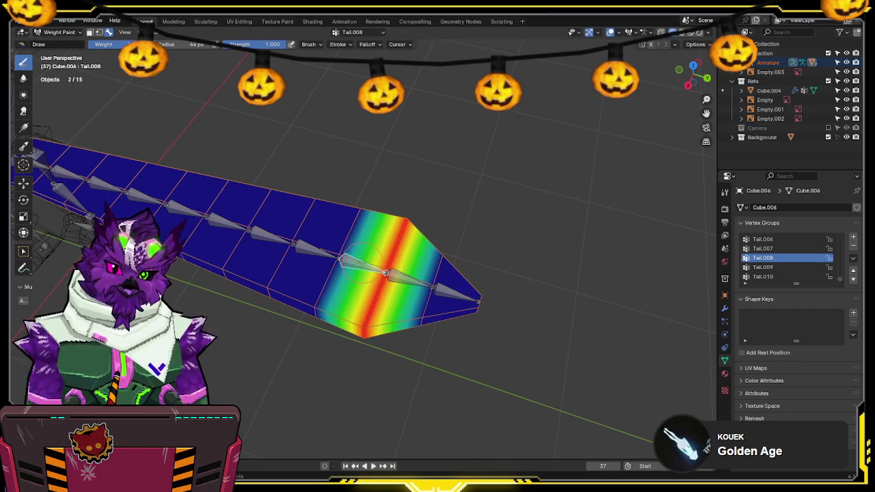
{"action": "middle_click_drag", "start_coordinate": [357, 225], "coordinate": [406, 116]}
{"action": "mouse_move", "coordinate": [391, 417]}
{"action": "middle_mouse_down"}
{"action": "mouse_move", "coordinate": [422, 305]}
{"action": "mouse_move", "coordinate": [384, 231]}
{"action": "mouse_move", "coordinate": [408, 222]}
{"action": "middle_mouse_up"}
{"action": "left_click", "coordinate": [386, 233], "text": "ctrl"}
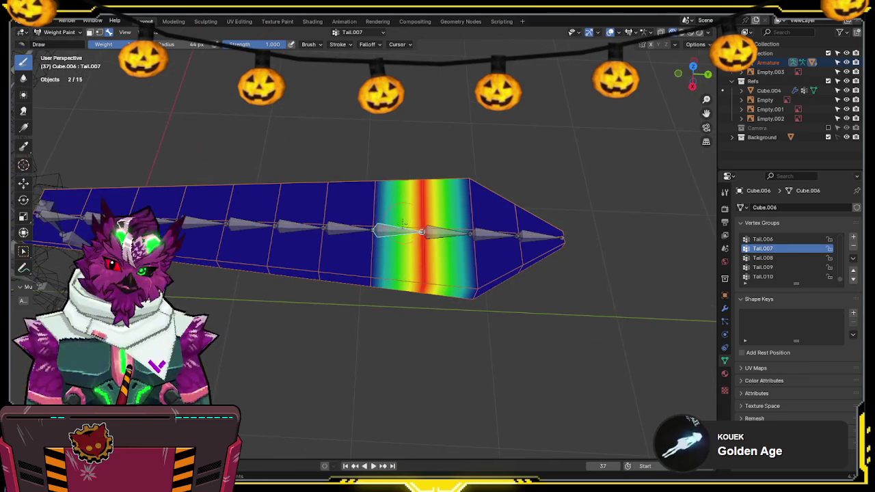
{"action": "mouse_move", "coordinate": [381, 330]}
{"action": "left_mouse_down"}
{"action": "mouse_move", "coordinate": [384, 143]}
{"action": "mouse_move", "coordinate": [378, 327]}
{"action": "left_mouse_up"}
Step: Paint wider, softer gradients for Tail.006, Tail.005 and Tail.004 toward root and tip
{"action": "middle_click_drag", "start_coordinate": [495, 165], "coordinate": [479, 156]}
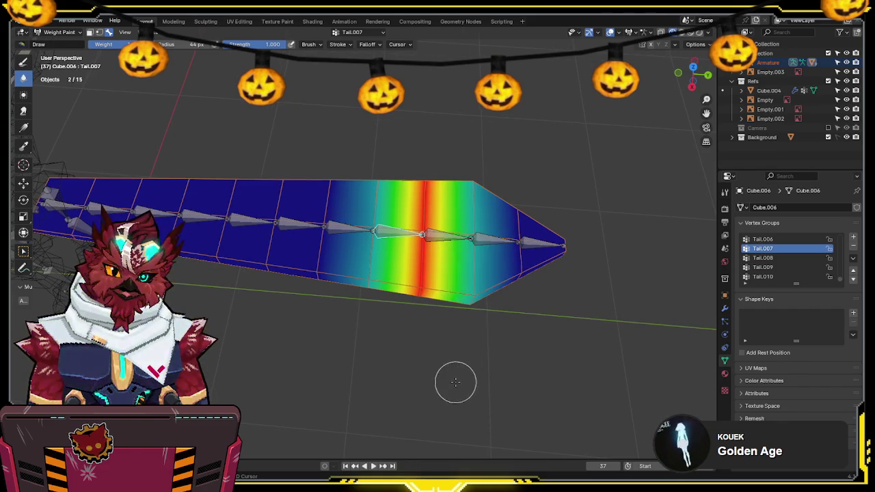
{"action": "left_click", "coordinate": [339, 224], "text": "ctrl"}
{"action": "left_click_drag", "start_coordinate": [328, 127], "coordinate": [299, 365]}
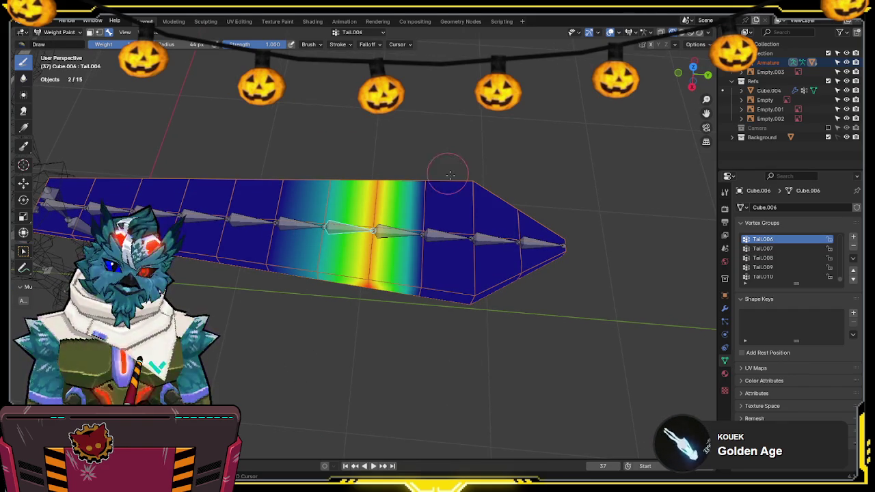
{"action": "left_click_drag", "start_coordinate": [414, 181], "coordinate": [433, 73]}
{"action": "mouse_move", "coordinate": [261, 182]}
{"action": "middle_mouse_down", "text": "shift"}
{"action": "mouse_move", "coordinate": [457, 226]}
{"action": "mouse_move", "coordinate": [409, 225]}
{"action": "middle_mouse_up", "text": "shift"}
{"action": "left_click", "coordinate": [456, 228], "text": "ctrl"}
{"action": "left_click_drag", "start_coordinate": [389, 138], "coordinate": [383, 300]}
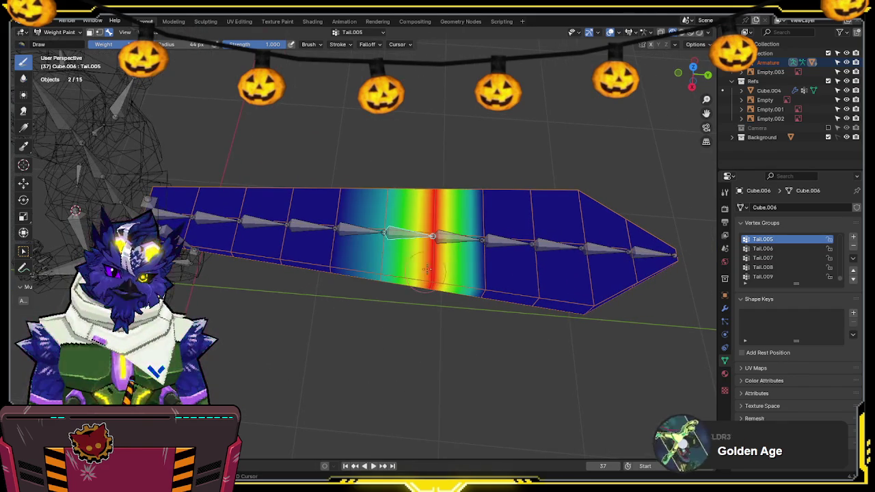
{"action": "left_click_drag", "start_coordinate": [478, 106], "coordinate": [488, 371]}
{"action": "left_click", "coordinate": [356, 233], "text": "ctrl"}
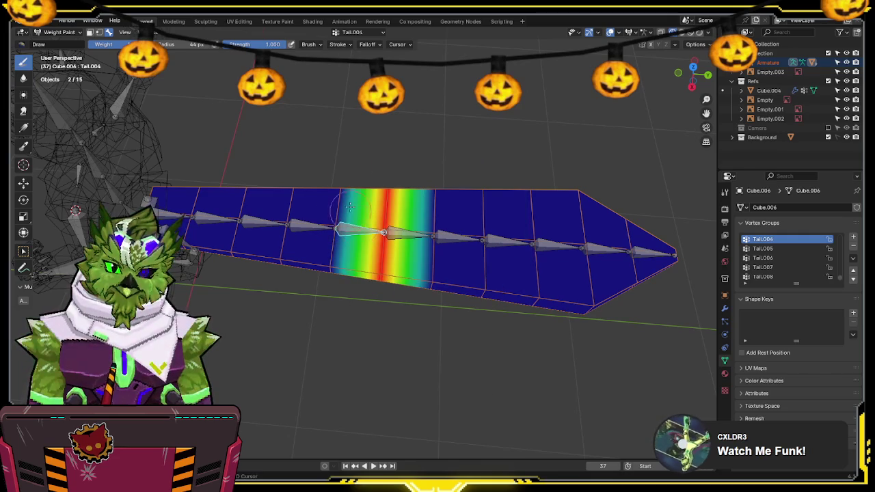
{"action": "left_click_drag", "start_coordinate": [349, 158], "coordinate": [324, 374]}
Step: Return to the freehand brush and widen the Tail.003 and Tail.002 weights
{"action": "key", "text": "shift+space"}
{"action": "key", "text": "d"}
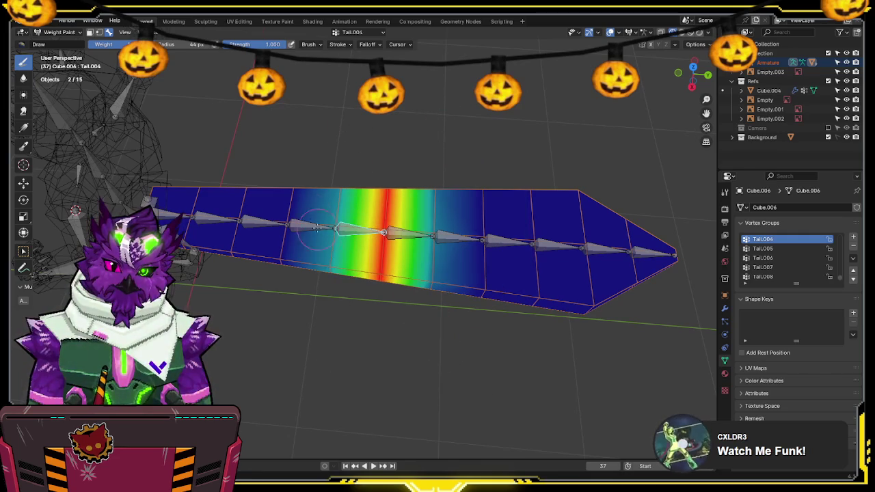
{"action": "left_click", "coordinate": [309, 226], "text": "ctrl"}
{"action": "left_click_drag", "start_coordinate": [296, 133], "coordinate": [312, 302], "text": "shift"}
{"action": "left_click_drag", "start_coordinate": [390, 205], "coordinate": [350, 262], "text": "shift"}
{"action": "middle_click_drag", "start_coordinate": [349, 262], "coordinate": [410, 272], "text": "shift"}
{"action": "left_click", "coordinate": [372, 234], "text": "ctrl"}
{"action": "left_click_drag", "start_coordinate": [356, 171], "coordinate": [341, 367], "text": "shift"}
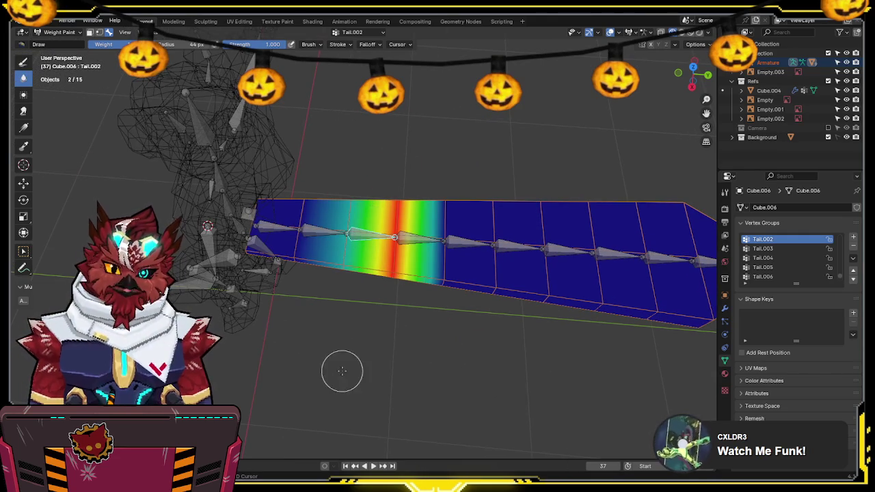
{"action": "left_click_drag", "start_coordinate": [445, 208], "coordinate": [445, 361], "text": "shift"}
Step: Widen the Tail.001 and root Tail bone weights along the tail
{"action": "left_click", "coordinate": [322, 231], "text": "ctrl"}
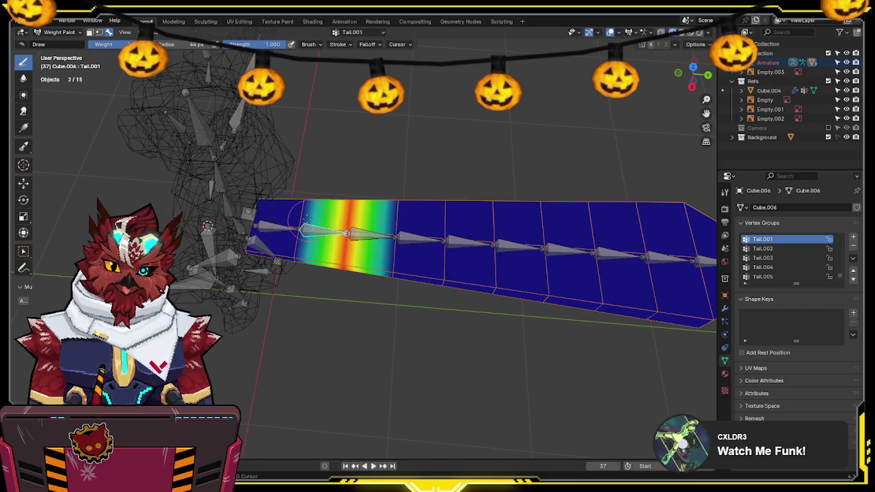
{"action": "left_click_drag", "start_coordinate": [309, 131], "coordinate": [292, 348], "text": "shift"}
{"action": "left_click_drag", "start_coordinate": [397, 136], "coordinate": [386, 354], "text": "shift"}
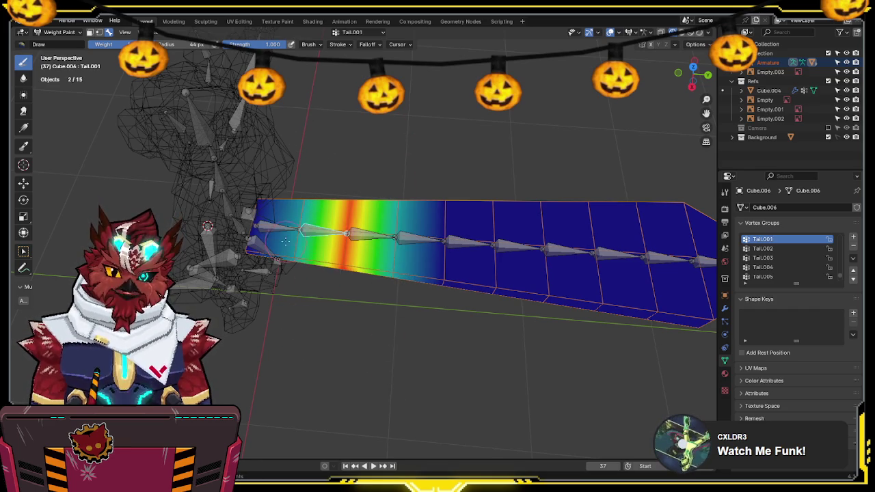
{"action": "left_click", "coordinate": [298, 229], "text": "ctrl"}
{"action": "left_click_drag", "start_coordinate": [359, 157], "coordinate": [346, 330], "text": "shift"}
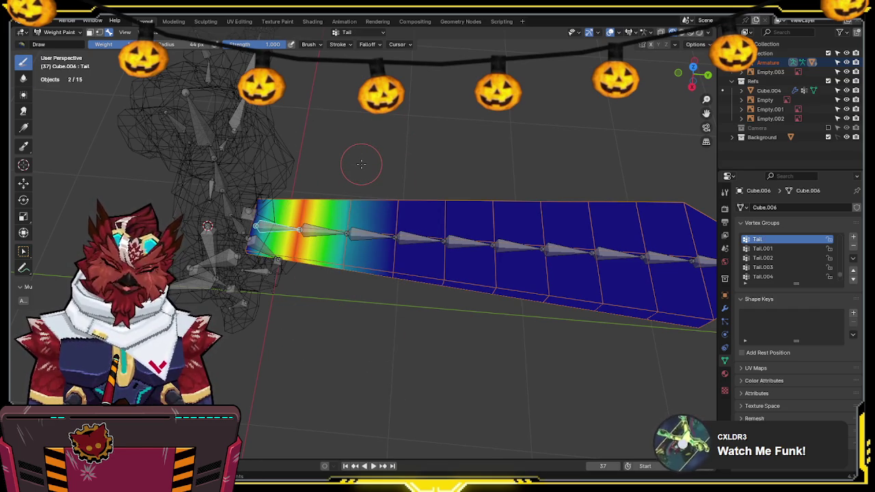
{"action": "mouse_move", "coordinate": [361, 164]}
{"action": "middle_mouse_down"}
{"action": "mouse_move", "coordinate": [311, 196]}
{"action": "mouse_move", "coordinate": [345, 177]}
{"action": "middle_mouse_up"}
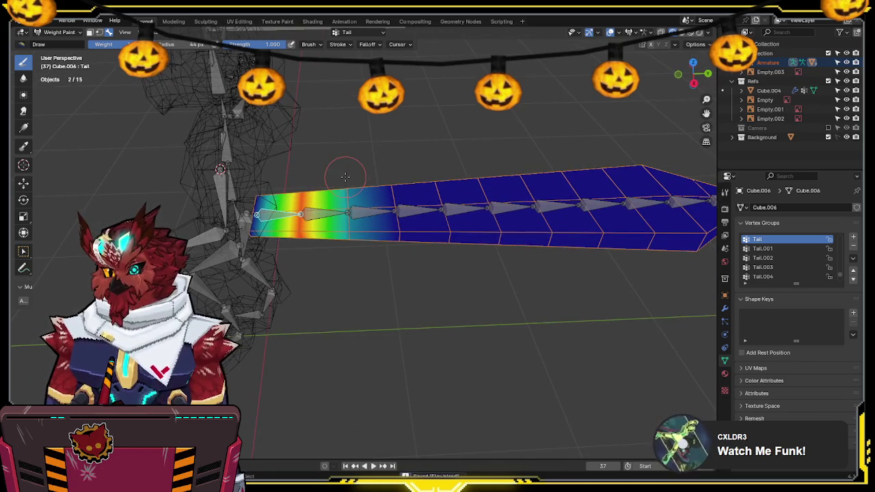
Step: Switch to Object Mode with solid shading and select the armature
{"action": "key", "text": "ctrl+Tab"}
{"action": "key", "text": "shift+z"}
{"action": "left_click", "coordinate": [307, 216]}
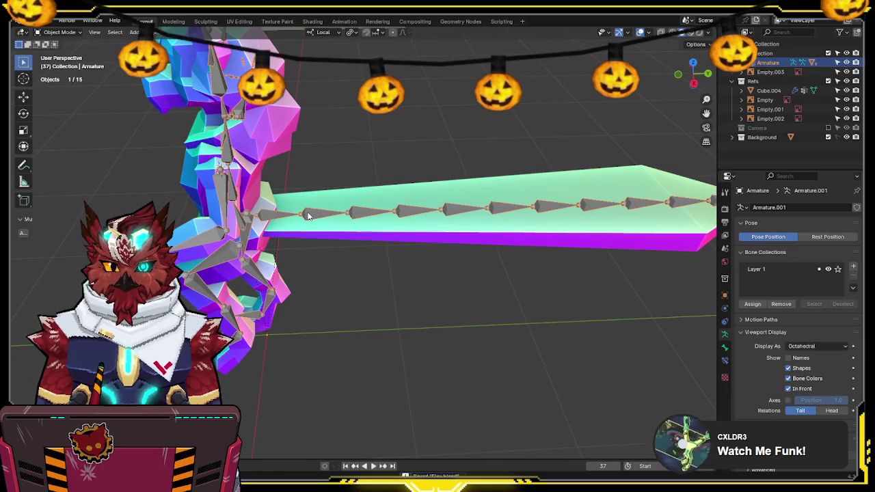
Step: In Pose Mode from the orthographic side view, rotate the whole tail chain to curl it
{"action": "key", "text": "ctrl+Tab"}
{"action": "key", "text": "KP_5"}
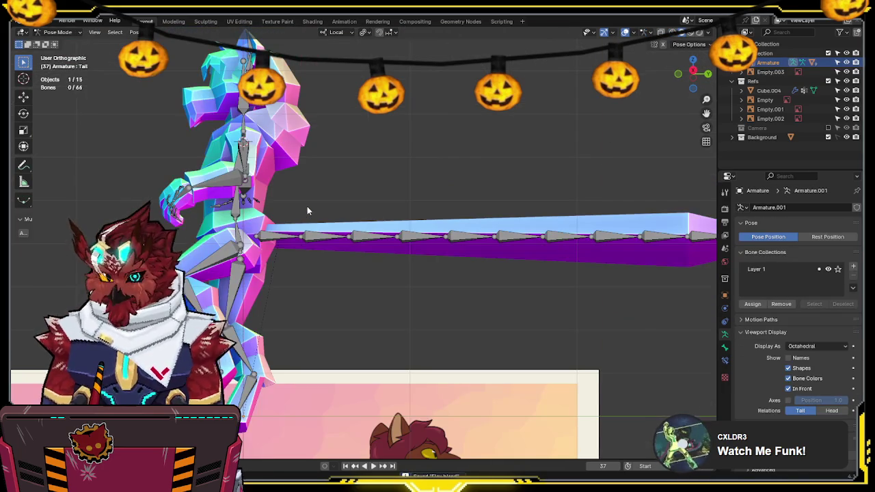
{"action": "key", "text": "KP_3"}
{"action": "key", "text": "l"}
{"action": "scroll", "coordinate": [408, 158], "scroll_direction": "down", "scroll_amount": 1}
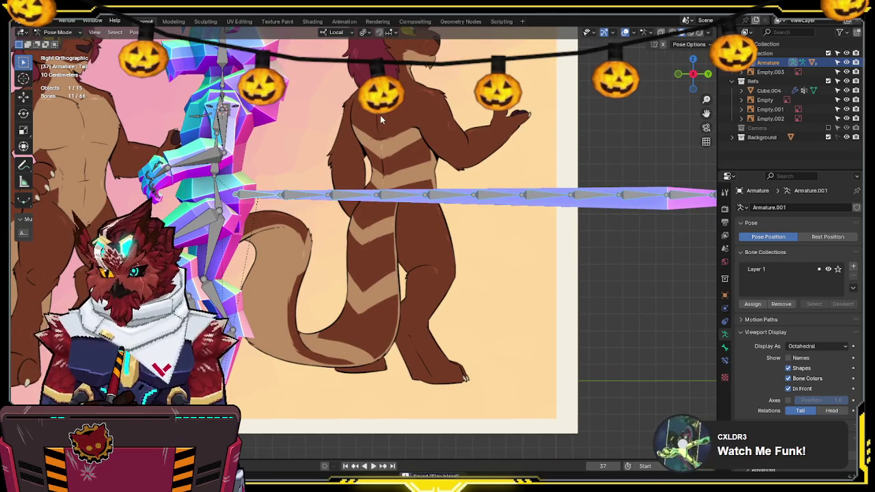
{"action": "key", "text": "r"}
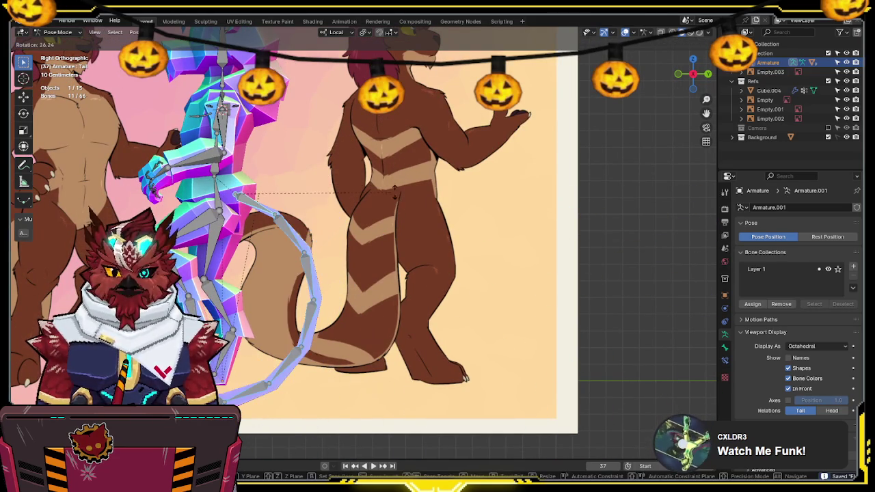
{"action": "left_click", "coordinate": [301, 228]}
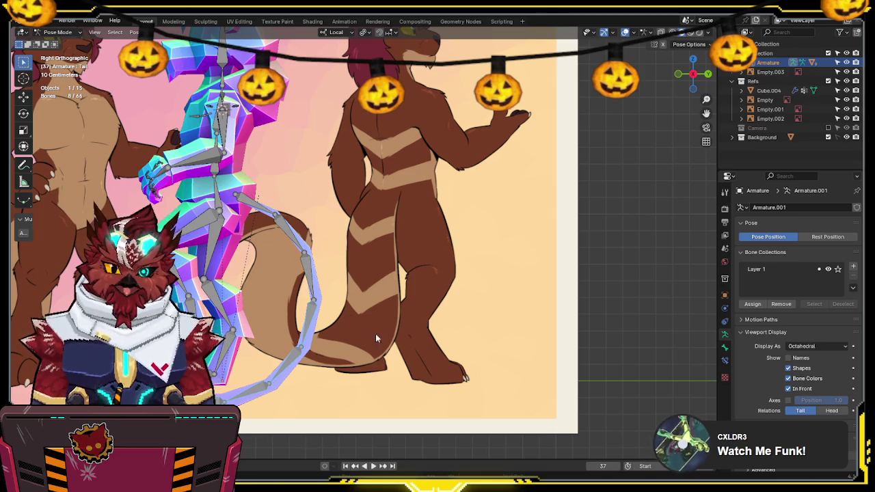
{"action": "key", "text": "r"}
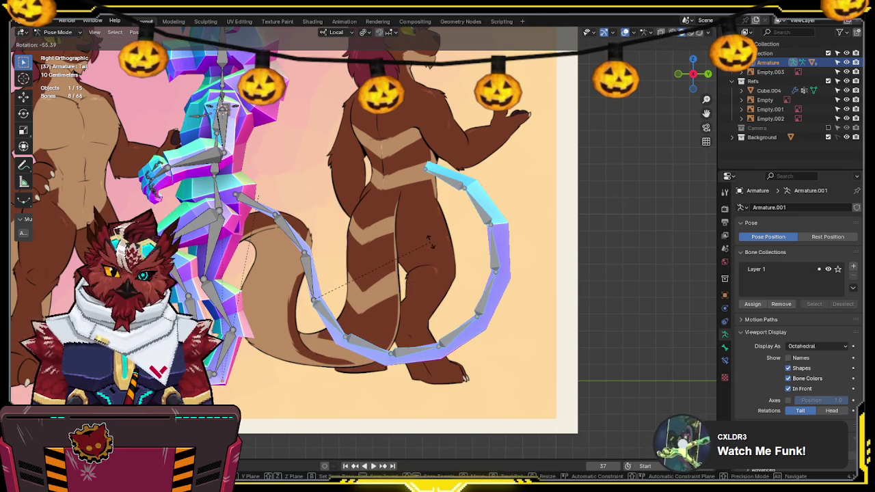
{"action": "left_click", "coordinate": [429, 240]}
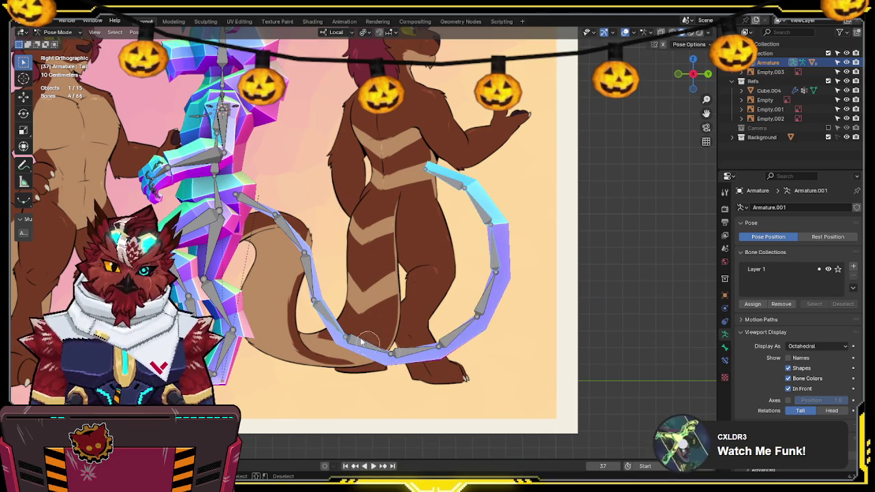
{"action": "key", "text": "r"}
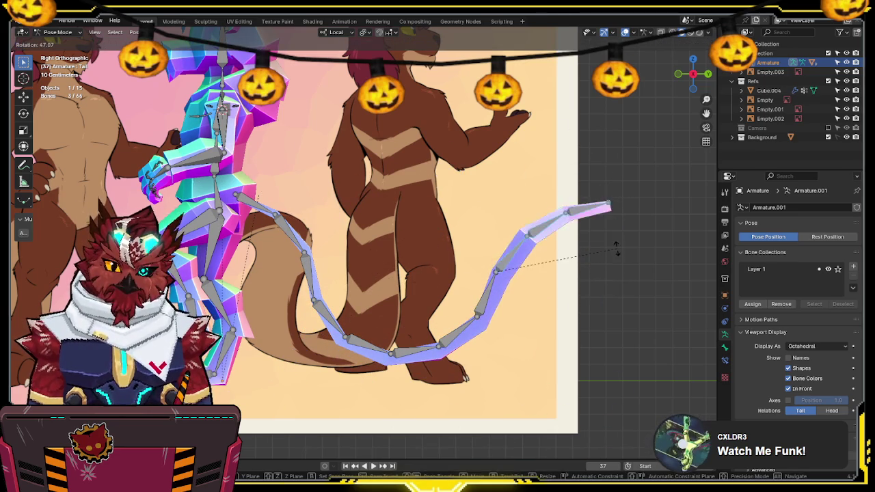
{"action": "left_click", "coordinate": [601, 267]}
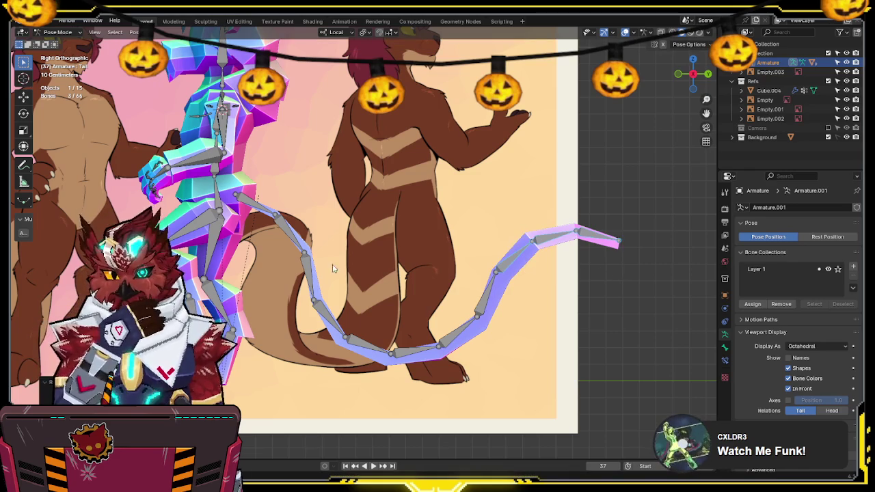
Step: Bend Tail.001 and Tail.002 downward and Tail.004 and the next bone upward into a wave
{"action": "left_click", "coordinate": [290, 240]}
{"action": "key", "text": "r"}
{"action": "left_click", "coordinate": [330, 234]}
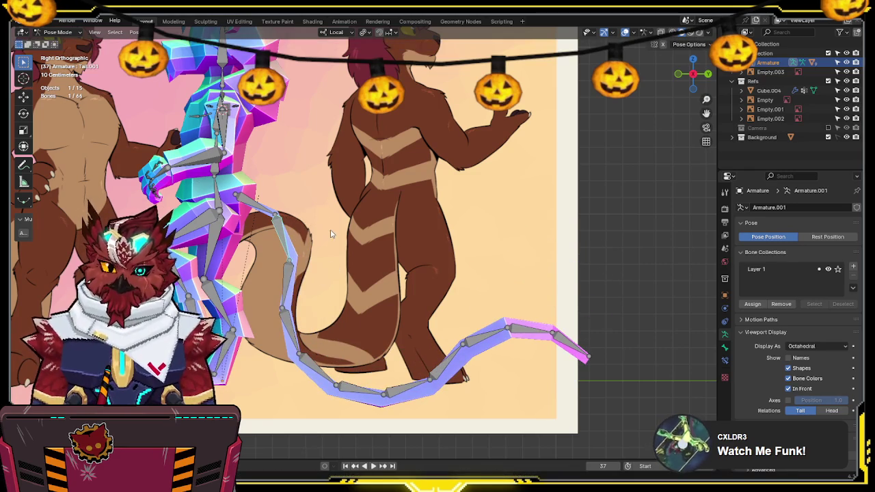
{"action": "left_click", "coordinate": [282, 292]}
{"action": "key", "text": "r"}
{"action": "left_click", "coordinate": [296, 328]}
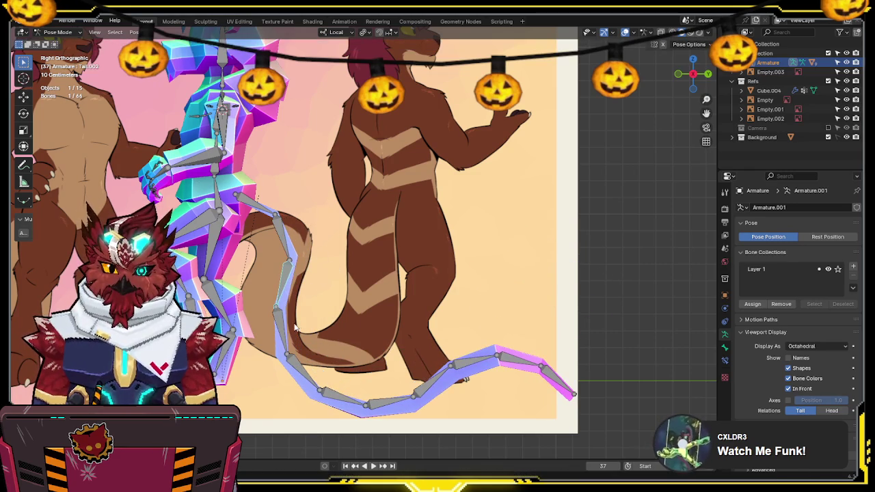
{"action": "left_click", "coordinate": [294, 365]}
{"action": "key", "text": "r"}
{"action": "left_click", "coordinate": [351, 370]}
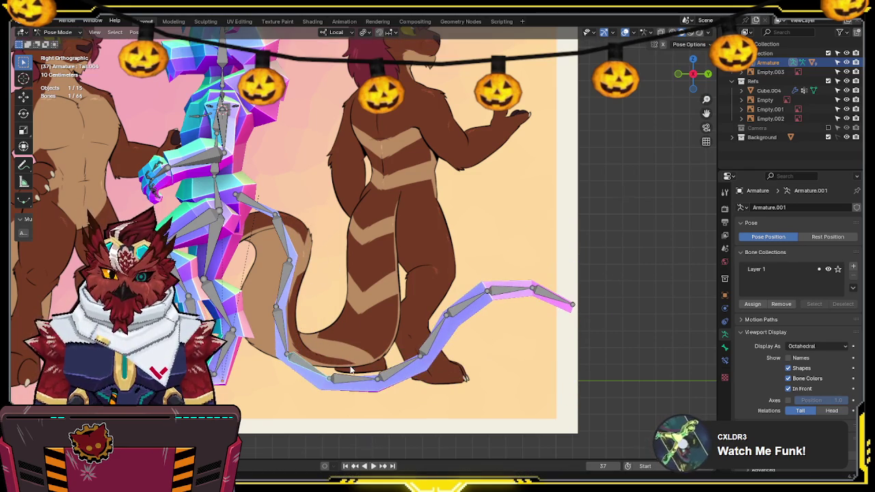
{"action": "left_click", "coordinate": [299, 374]}
{"action": "key", "text": "r"}
{"action": "left_click", "coordinate": [353, 352]}
Step: Rotate Tail.005 and the tip bones to turn the tail's end upward
{"action": "left_click", "coordinate": [362, 365]}
{"action": "key", "text": "r"}
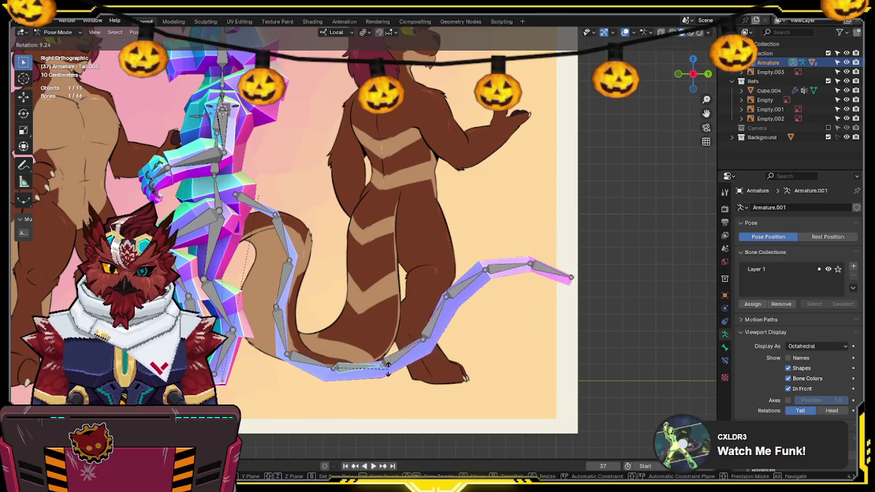
{"action": "left_click", "coordinate": [425, 305]}
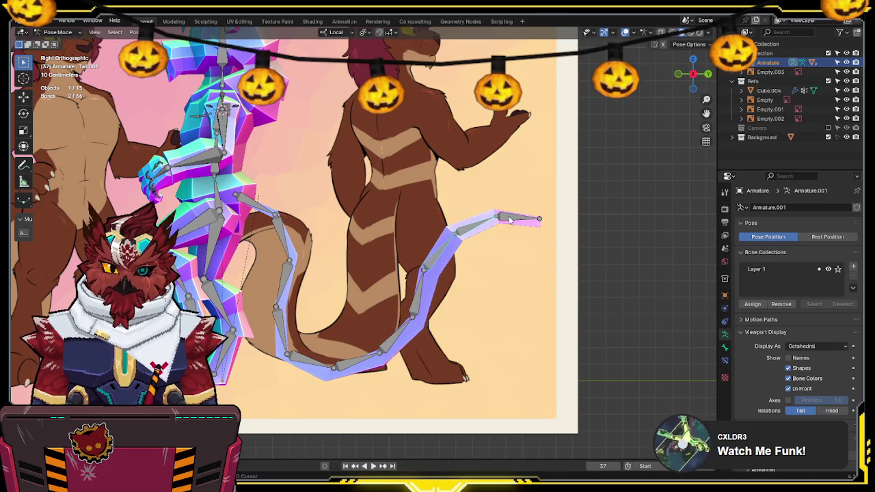
{"action": "key", "text": "r"}
{"action": "left_click", "coordinate": [525, 257]}
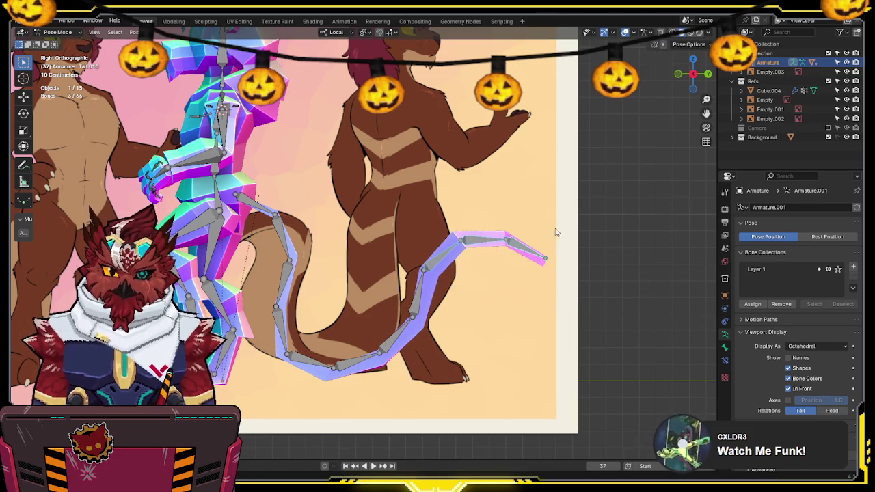
Step: Return to Object Mode with overlays on and orbit to inspect the posed tail
{"action": "key", "text": "ctrl+Tab"}
{"action": "mouse_move", "coordinate": [554, 241]}
{"action": "middle_mouse_down"}
{"action": "mouse_move", "coordinate": [557, 251]}
{"action": "mouse_move", "coordinate": [551, 243]}
{"action": "mouse_move", "coordinate": [468, 239]}
{"action": "mouse_move", "coordinate": [459, 225]}
{"action": "middle_mouse_up"}
{"action": "key", "text": "shift+alt+z"}
{"action": "scroll", "coordinate": [437, 205], "scroll_direction": "up", "scroll_amount": 5}
{"action": "scroll", "coordinate": [411, 188], "scroll_direction": "down", "scroll_amount": 5}
Step: Edit tail mesh Cube.006 in see-through view and enable Clipping on its Mirror modifier
{"action": "scroll", "coordinate": [411, 193], "scroll_direction": "down", "scroll_amount": 1}
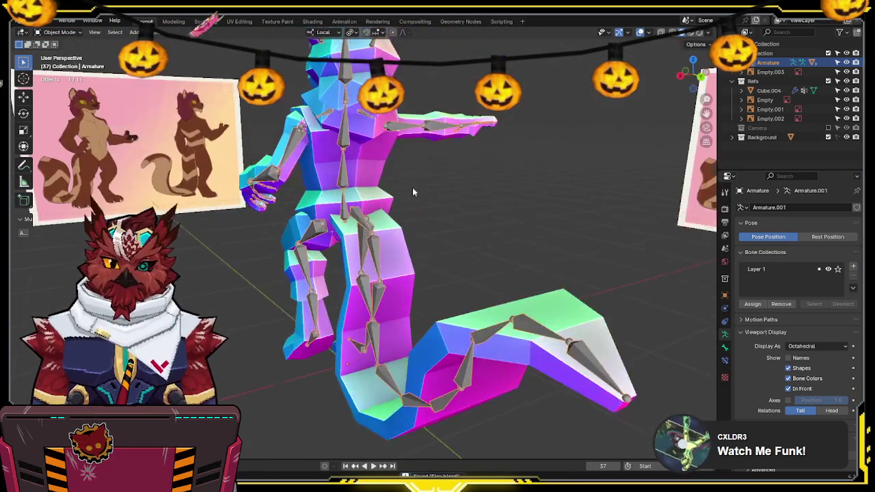
{"action": "scroll", "coordinate": [356, 270], "scroll_direction": "up", "scroll_amount": 5}
{"action": "scroll", "coordinate": [315, 375], "scroll_direction": "up", "scroll_amount": 2}
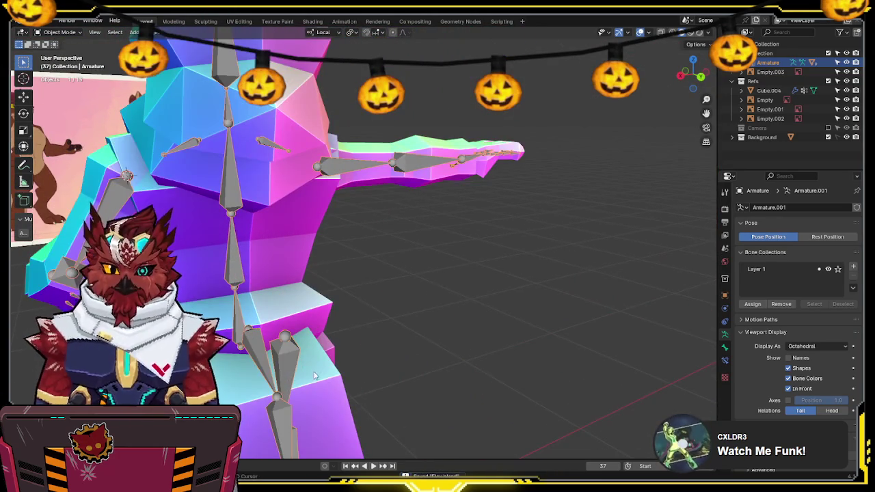
{"action": "left_click", "coordinate": [314, 375]}
{"action": "scroll", "coordinate": [341, 308], "scroll_direction": "up", "scroll_amount": 4}
{"action": "key", "text": "Tab"}
{"action": "key", "text": "alt+z"}
{"action": "mouse_move", "coordinate": [413, 214]}
{"action": "middle_mouse_down"}
{"action": "mouse_move", "coordinate": [260, 229]}
{"action": "mouse_move", "coordinate": [422, 190]}
{"action": "mouse_move", "coordinate": [260, 221]}
{"action": "middle_mouse_up"}
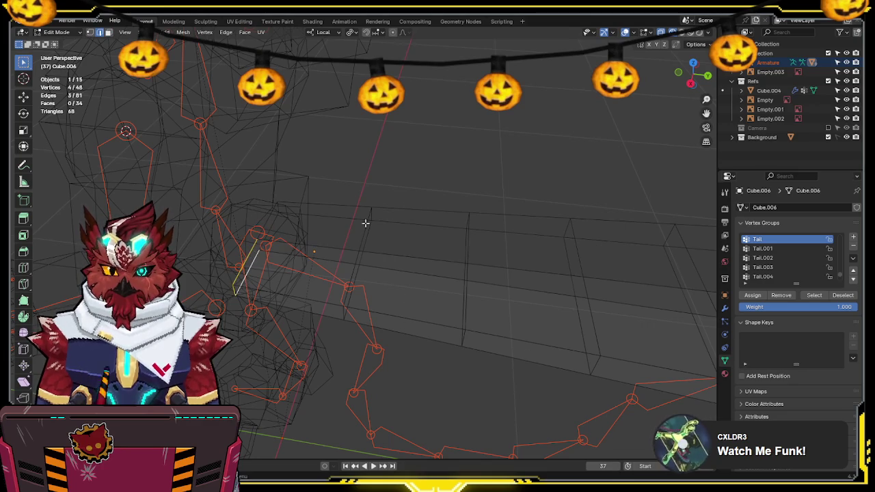
{"action": "middle_click_drag", "start_coordinate": [291, 246], "coordinate": [414, 211]}
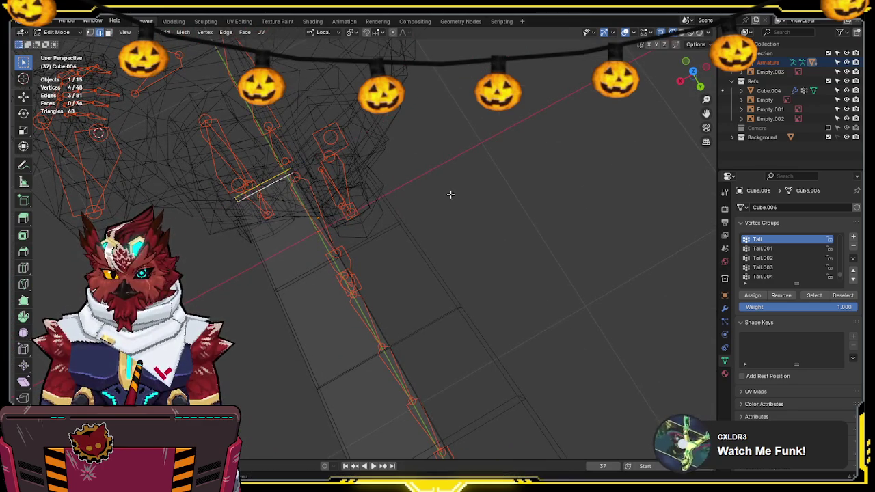
{"action": "left_click", "coordinate": [724, 308]}
{"action": "left_click", "coordinate": [792, 285]}
Step: Move the selected vertices along local X and reposition two tail vertices
{"action": "key", "text": "g"}
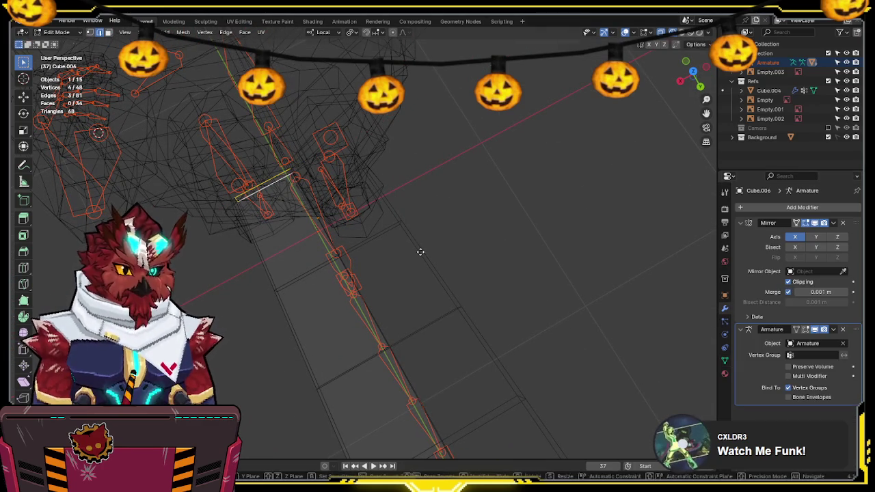
{"action": "key", "text": "x"}
{"action": "left_click", "coordinate": [437, 251]}
{"action": "key", "text": "shift+z"}
{"action": "middle_click_drag", "start_coordinate": [436, 251], "coordinate": [335, 197]}
{"action": "left_click_drag", "start_coordinate": [335, 197], "coordinate": [289, 254]}
{"action": "key", "text": "g"}
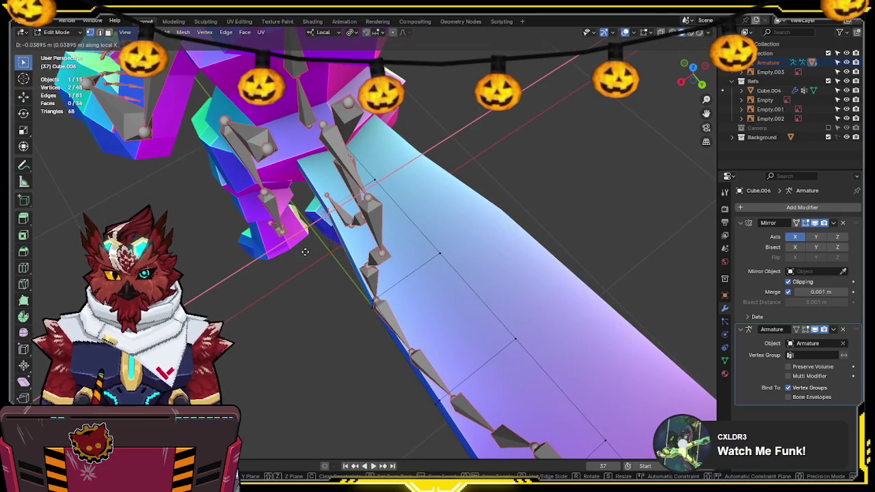
{"action": "left_click", "coordinate": [347, 344]}
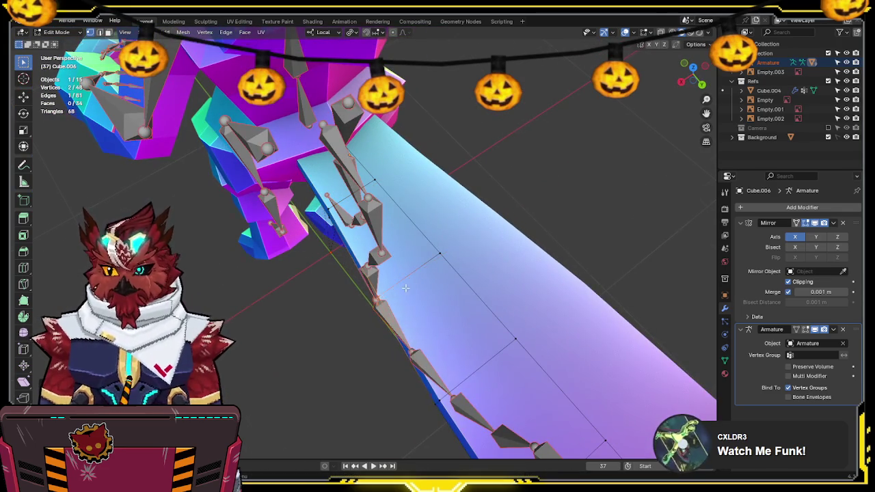
{"action": "key", "text": "shift+z"}
{"action": "key", "text": "shift+z"}
{"action": "mouse_move", "coordinate": [365, 335]}
{"action": "middle_mouse_down"}
{"action": "mouse_move", "coordinate": [387, 240]}
{"action": "mouse_move", "coordinate": [422, 252]}
{"action": "middle_mouse_up"}
Step: Check the tail in Object Mode, then scale the tail vertices along local Z in right side view
{"action": "key", "text": "Tab"}
{"action": "left_click", "coordinate": [405, 202]}
{"action": "mouse_move", "coordinate": [405, 202]}
{"action": "middle_mouse_down"}
{"action": "mouse_move", "coordinate": [440, 201]}
{"action": "mouse_move", "coordinate": [422, 276]}
{"action": "mouse_move", "coordinate": [447, 152]}
{"action": "mouse_move", "coordinate": [423, 287]}
{"action": "mouse_move", "coordinate": [469, 226]}
{"action": "middle_mouse_up"}
{"action": "scroll", "coordinate": [440, 201], "scroll_direction": "up", "scroll_amount": 2}
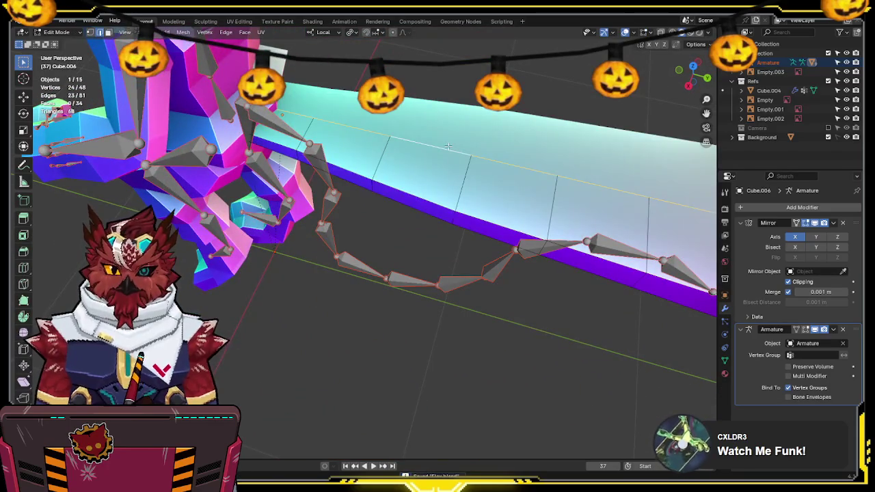
{"action": "key", "text": "shift+z"}
{"action": "middle_click_drag", "start_coordinate": [519, 189], "coordinate": [425, 235]}
{"action": "key", "text": "Tab"}
{"action": "key", "text": "KP_3"}
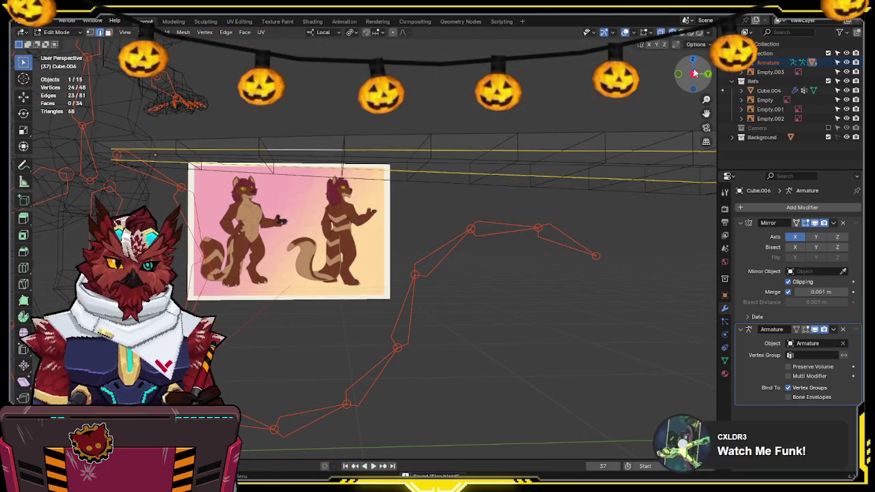
{"action": "scroll", "coordinate": [540, 150], "scroll_direction": "up", "scroll_amount": 5}
{"action": "scroll", "coordinate": [539, 150], "scroll_direction": "down", "scroll_amount": 4}
{"action": "scroll", "coordinate": [555, 166], "scroll_direction": "down", "scroll_amount": 2}
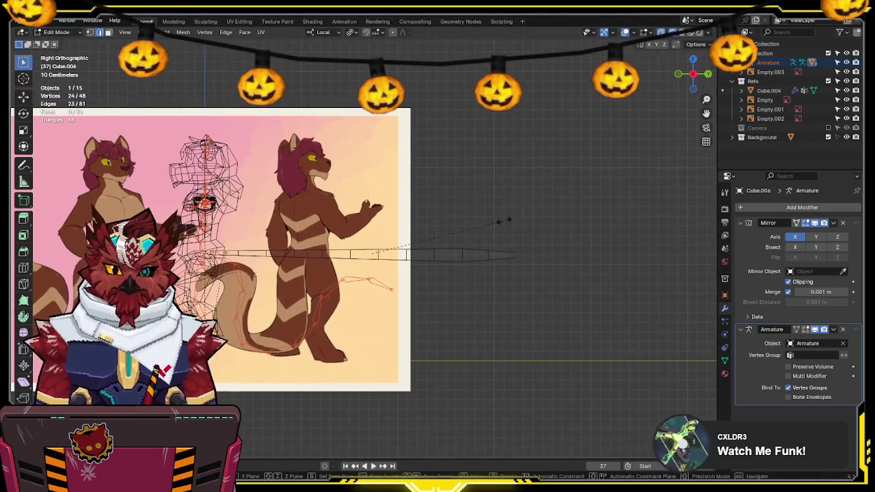
{"action": "key", "text": "s"}
{"action": "key", "text": "z"}
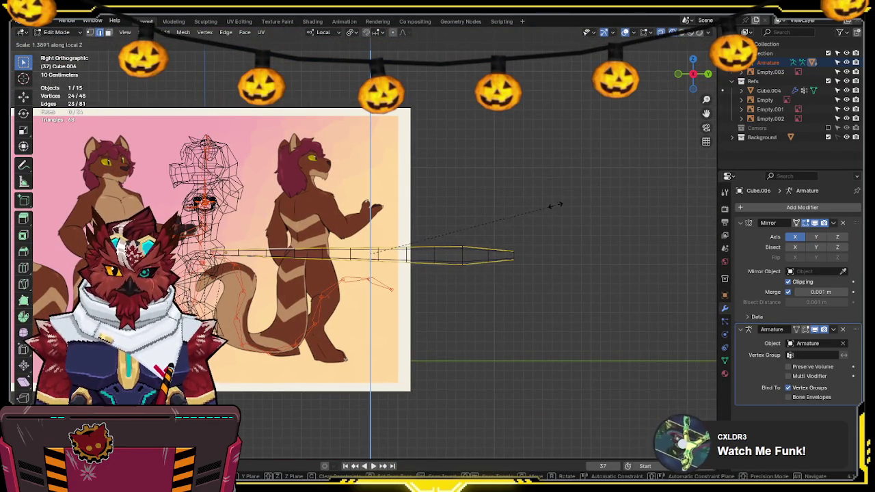
{"action": "left_click", "coordinate": [559, 203]}
Step: Edge-slide the tip and side edges to taper the tail end, then return to Object Mode
{"action": "mouse_move", "coordinate": [560, 201]}
{"action": "middle_mouse_down"}
{"action": "mouse_move", "coordinate": [524, 236]}
{"action": "mouse_move", "coordinate": [498, 203]}
{"action": "mouse_move", "coordinate": [498, 222]}
{"action": "mouse_move", "coordinate": [463, 191]}
{"action": "mouse_move", "coordinate": [451, 216]}
{"action": "middle_mouse_up"}
{"action": "scroll", "coordinate": [463, 192], "scroll_direction": "up", "scroll_amount": 3}
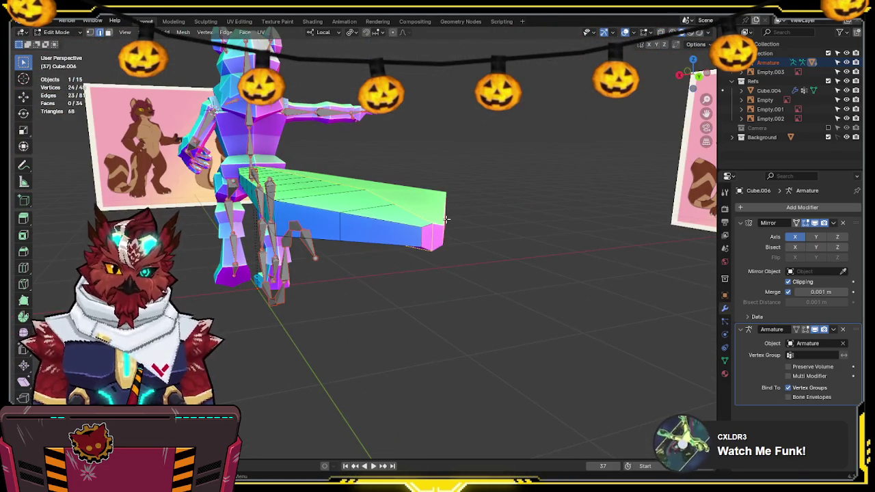
{"action": "left_click", "coordinate": [414, 244]}
{"action": "mouse_move", "coordinate": [415, 245]}
{"action": "middle_mouse_down"}
{"action": "mouse_move", "coordinate": [436, 230]}
{"action": "mouse_move", "coordinate": [463, 248]}
{"action": "mouse_move", "coordinate": [451, 326]}
{"action": "middle_mouse_up"}
{"action": "key", "text": "g"}
{"action": "key", "text": "g"}
{"action": "left_click", "coordinate": [443, 232]}
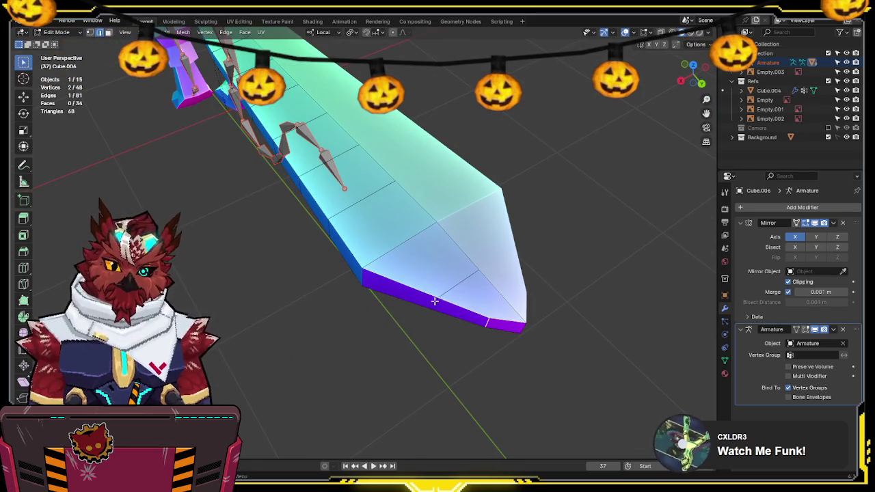
{"action": "key", "text": "g"}
{"action": "key", "text": "g"}
{"action": "left_click", "coordinate": [453, 315]}
{"action": "middle_click_drag", "start_coordinate": [488, 323], "coordinate": [512, 318]}
{"action": "key", "text": "ctrl+Tab"}
{"action": "left_click", "coordinate": [451, 321]}
{"action": "mouse_move", "coordinate": [451, 321]}
{"action": "middle_mouse_down"}
{"action": "mouse_move", "coordinate": [418, 229]}
{"action": "mouse_move", "coordinate": [446, 203]}
{"action": "mouse_move", "coordinate": [436, 209]}
{"action": "mouse_move", "coordinate": [466, 222]}
{"action": "middle_mouse_up"}
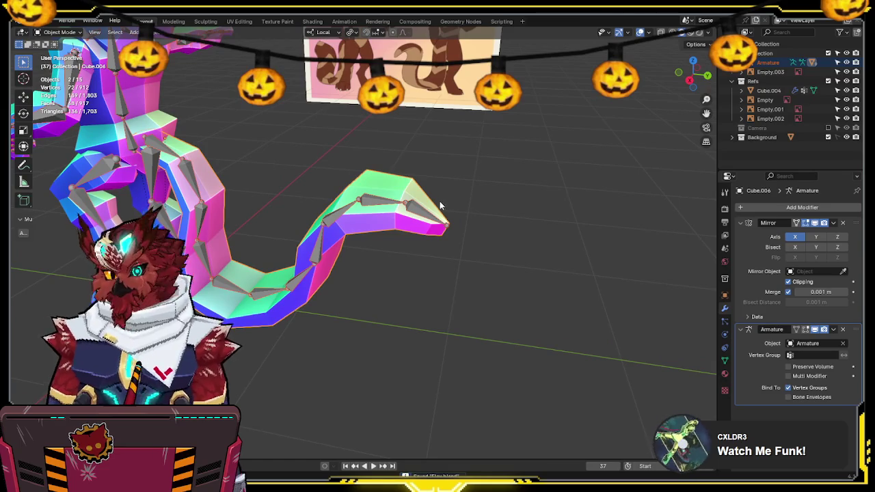
{"action": "mouse_move", "coordinate": [373, 202]}
{"action": "middle_mouse_down"}
{"action": "mouse_move", "coordinate": [437, 153]}
{"action": "mouse_move", "coordinate": [427, 167]}
{"action": "middle_mouse_up"}
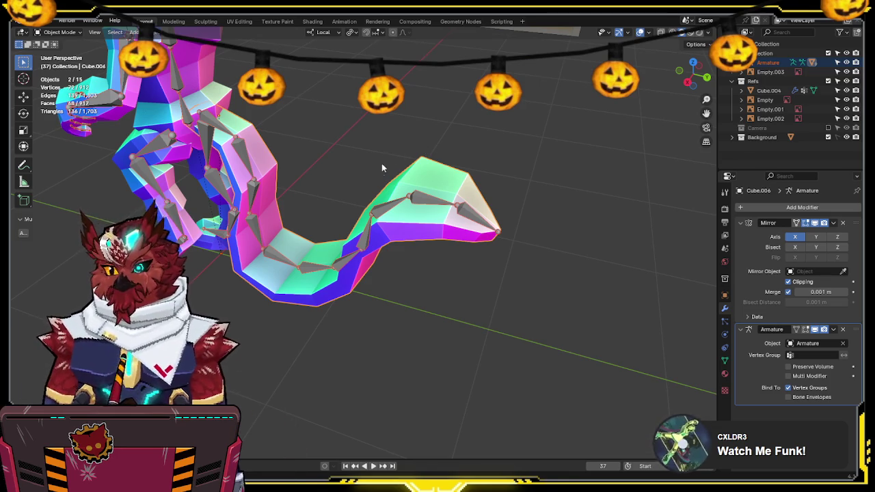
{"action": "mouse_move", "coordinate": [389, 160]}
{"action": "middle_mouse_down"}
{"action": "mouse_move", "coordinate": [335, 196]}
{"action": "mouse_move", "coordinate": [367, 146]}
{"action": "mouse_move", "coordinate": [343, 173]}
{"action": "middle_mouse_up"}
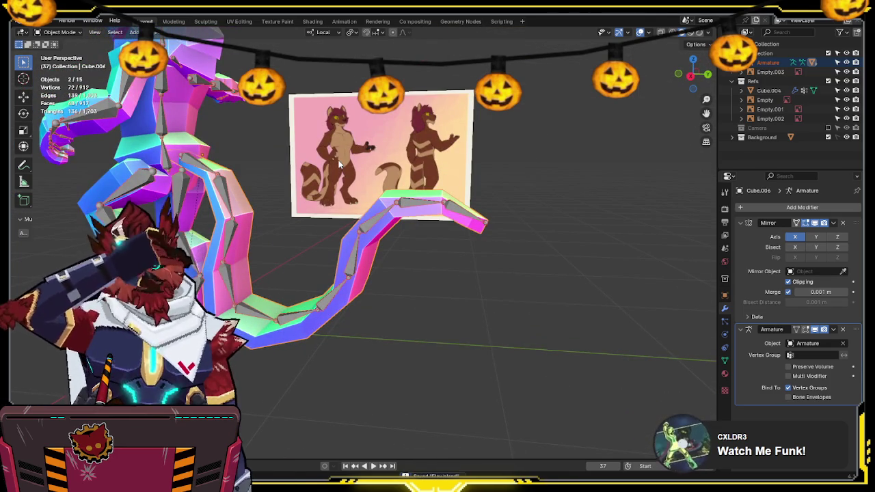
{"action": "mouse_move", "coordinate": [362, 218]}
{"action": "middle_mouse_down"}
{"action": "mouse_move", "coordinate": [362, 239]}
{"action": "mouse_move", "coordinate": [482, 119]}
{"action": "mouse_move", "coordinate": [401, 147]}
{"action": "mouse_move", "coordinate": [483, 144]}
{"action": "mouse_move", "coordinate": [381, 176]}
{"action": "mouse_move", "coordinate": [404, 154]}
{"action": "mouse_move", "coordinate": [369, 218]}
{"action": "mouse_move", "coordinate": [386, 212]}
{"action": "middle_mouse_up"}
Step: Select the armature, toggle Pose Mode, and orbit to inspect the tail from the side
{"action": "key", "text": "shift+alt+z"}
{"action": "left_click", "coordinate": [369, 217]}
{"action": "key", "text": "ctrl+Tab"}
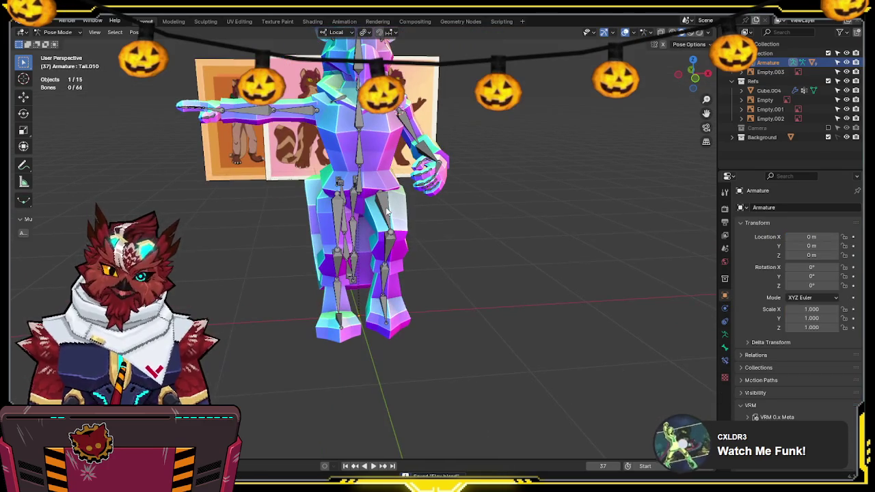
{"action": "key", "text": "ctrl+Tab"}
{"action": "middle_click_drag", "start_coordinate": [477, 207], "coordinate": [509, 233]}
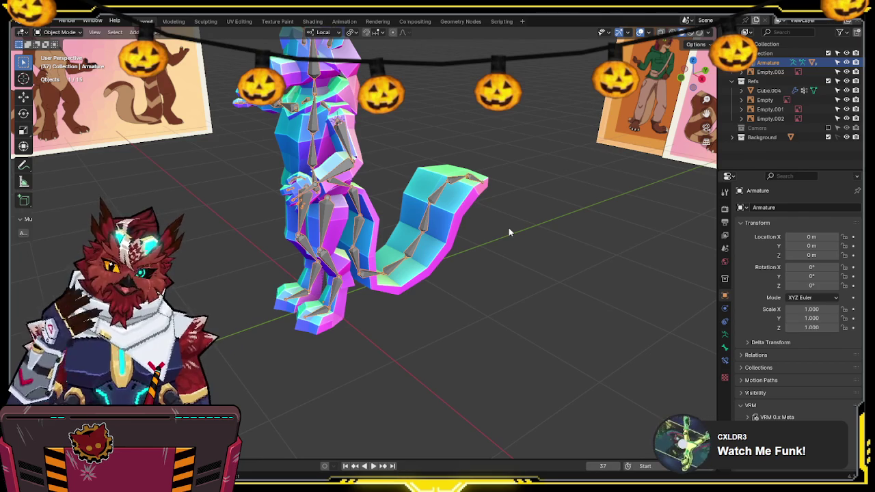
{"action": "mouse_move", "coordinate": [509, 268]}
{"action": "middle_mouse_down"}
{"action": "mouse_move", "coordinate": [472, 278]}
{"action": "mouse_move", "coordinate": [432, 234]}
{"action": "middle_mouse_up"}
Step: In Pose Mode, deselect the tail bones and rotate the left arm chain back to a T-pose
{"action": "key", "text": "ctrl+Tab"}
{"action": "key", "text": "alt+a"}
{"action": "middle_click_drag", "start_coordinate": [380, 186], "coordinate": [409, 189]}
{"action": "key", "text": "l"}
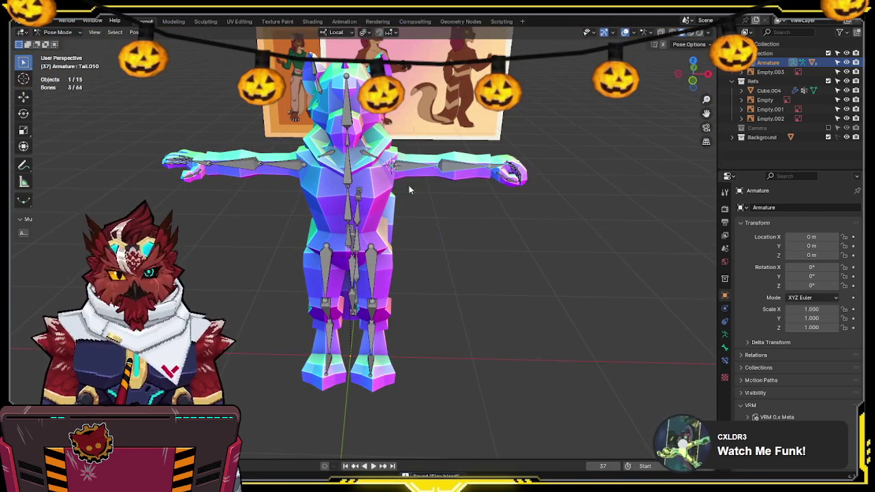
{"action": "key", "text": "r"}
{"action": "left_click", "coordinate": [563, 203]}
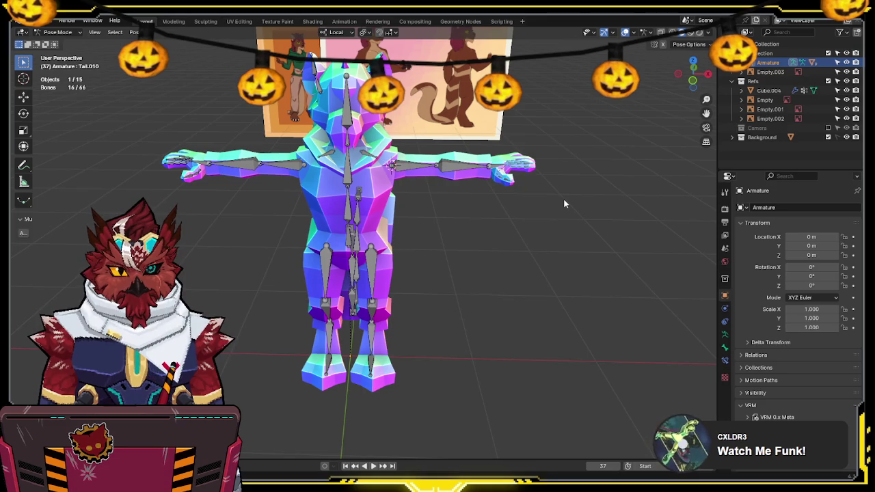
Step: Orbit around the T-posed character, then select body mesh Cube.003 to show its Mirror and Armature modifiers
{"action": "key", "text": "ctrl+Tab"}
{"action": "middle_click_drag", "start_coordinate": [563, 203], "coordinate": [531, 217]}
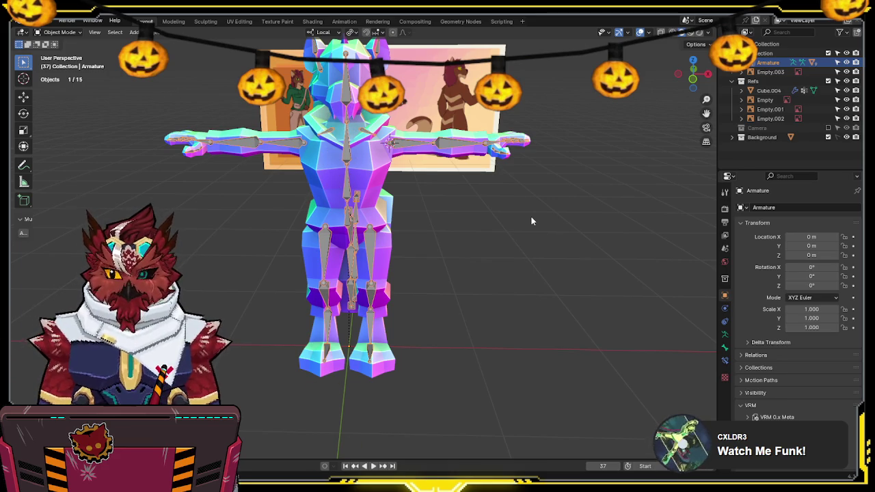
{"action": "middle_click_drag", "start_coordinate": [485, 229], "coordinate": [463, 238]}
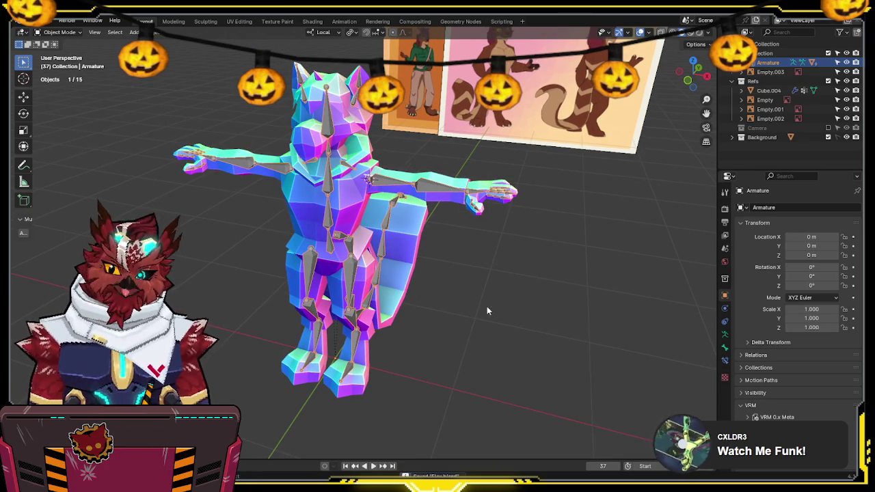
{"action": "mouse_move", "coordinate": [486, 306]}
{"action": "middle_mouse_down"}
{"action": "mouse_move", "coordinate": [454, 314]}
{"action": "mouse_move", "coordinate": [470, 314]}
{"action": "mouse_move", "coordinate": [472, 292]}
{"action": "middle_mouse_up"}
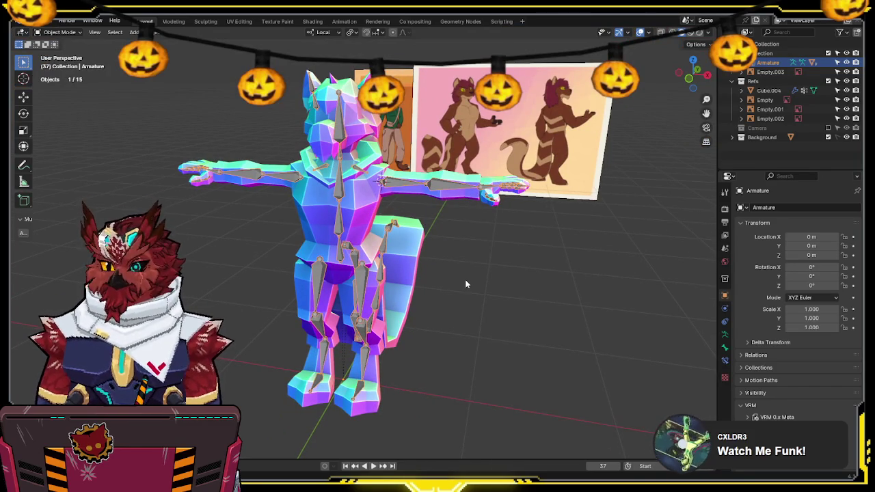
{"action": "left_click", "coordinate": [349, 267]}
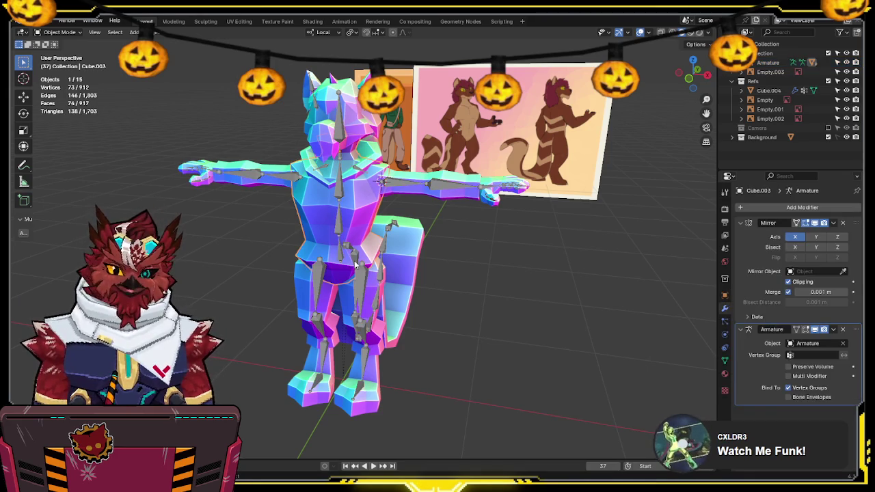
Step: Select the armature and save the rigged, T-posed character's .blend file
{"action": "left_click", "coordinate": [354, 265]}
{"action": "mouse_move", "coordinate": [355, 265]}
{"action": "middle_mouse_down"}
{"action": "mouse_move", "coordinate": [473, 329]}
{"action": "mouse_move", "coordinate": [473, 311]}
{"action": "middle_mouse_up"}
{"action": "key", "text": "ctrl+s"}
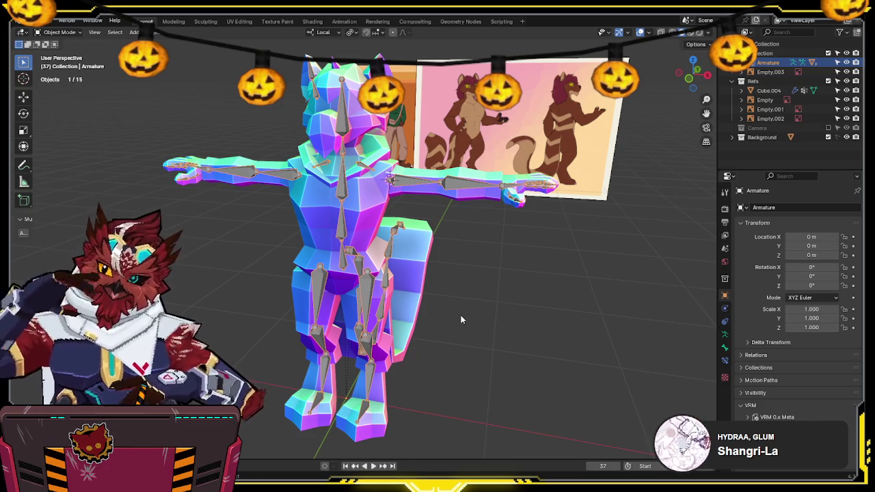
{"action": "mouse_move", "coordinate": [462, 319]}
{"action": "middle_mouse_down"}
{"action": "mouse_move", "coordinate": [455, 271]}
{"action": "mouse_move", "coordinate": [475, 286]}
{"action": "middle_mouse_up"}
{"action": "left_click", "coordinate": [489, 298]}
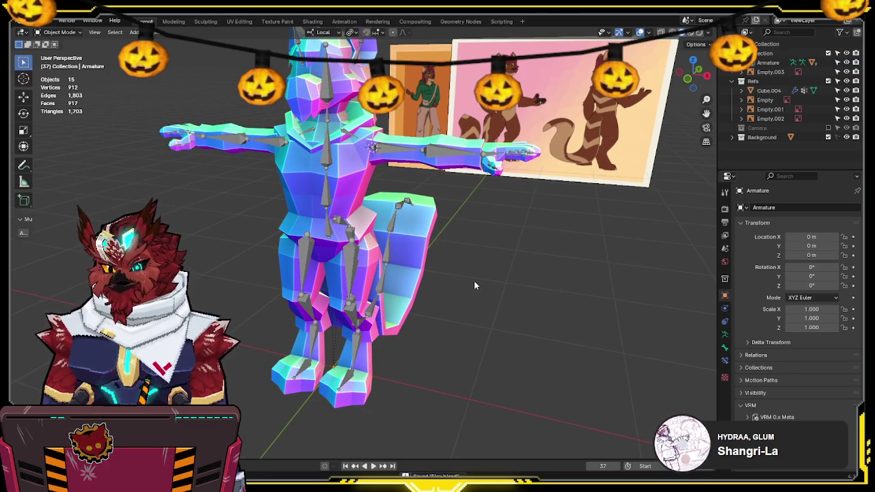
{"action": "mouse_move", "coordinate": [473, 280]}
{"action": "middle_mouse_down"}
{"action": "mouse_move", "coordinate": [470, 264]}
{"action": "mouse_move", "coordinate": [457, 272]}
{"action": "mouse_move", "coordinate": [469, 278]}
{"action": "mouse_move", "coordinate": [417, 280]}
{"action": "mouse_move", "coordinate": [420, 247]}
{"action": "mouse_move", "coordinate": [445, 240]}
{"action": "mouse_move", "coordinate": [401, 191]}
{"action": "mouse_move", "coordinate": [399, 173]}
{"action": "middle_mouse_up"}
{"action": "left_click", "coordinate": [399, 253]}
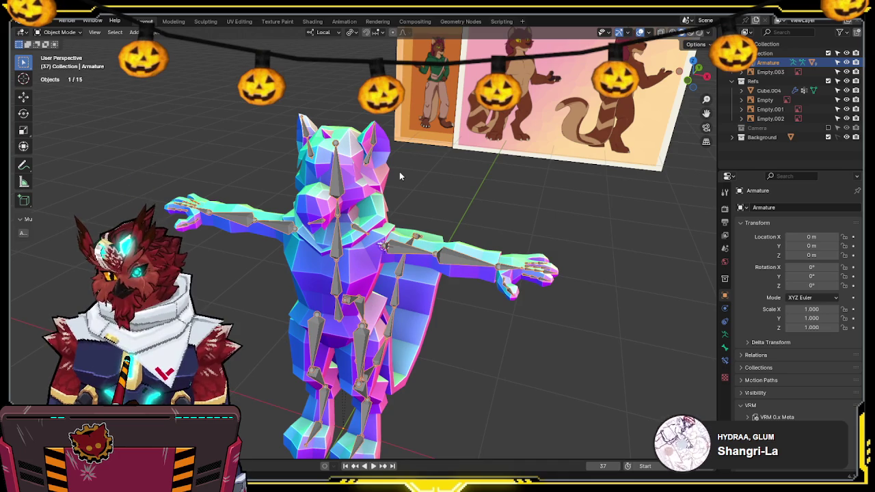
{"action": "mouse_move", "coordinate": [399, 171]}
{"action": "middle_mouse_down"}
{"action": "mouse_move", "coordinate": [457, 277]}
{"action": "mouse_move", "coordinate": [467, 239]}
{"action": "mouse_move", "coordinate": [505, 239]}
{"action": "middle_mouse_up"}
{"action": "left_click", "coordinate": [506, 239]}
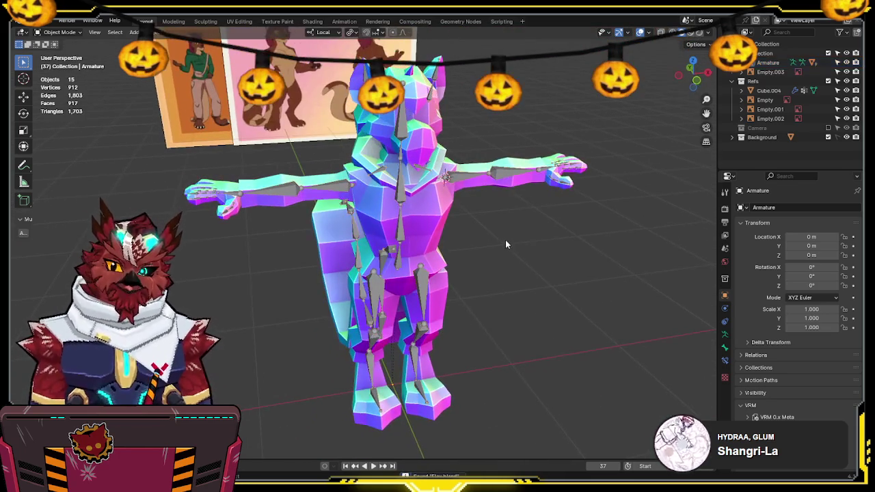
{"action": "left_click", "coordinate": [399, 228]}
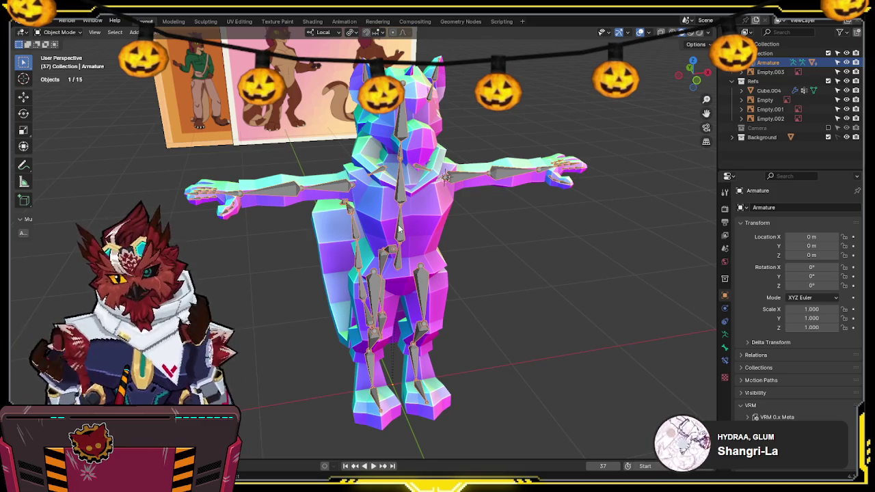
{"action": "mouse_move", "coordinate": [478, 237]}
{"action": "middle_mouse_down"}
{"action": "mouse_move", "coordinate": [457, 223]}
{"action": "mouse_move", "coordinate": [490, 282]}
{"action": "mouse_move", "coordinate": [474, 229]}
{"action": "mouse_move", "coordinate": [450, 236]}
{"action": "mouse_move", "coordinate": [508, 230]}
{"action": "mouse_move", "coordinate": [497, 243]}
{"action": "mouse_move", "coordinate": [471, 198]}
{"action": "mouse_move", "coordinate": [426, 201]}
{"action": "mouse_move", "coordinate": [458, 184]}
{"action": "mouse_move", "coordinate": [404, 171]}
{"action": "middle_mouse_up"}
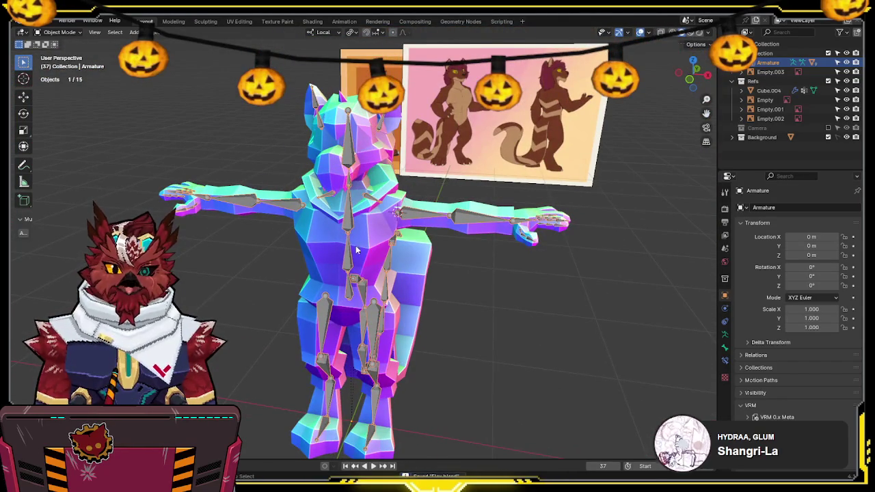
{"action": "key", "text": "ctrl+Tab"}
{"action": "key", "text": "g"}
Step: In a right-side wireframe Edit Mode view, extrude a new bone from the head bone's tip
{"action": "mouse_move", "coordinate": [540, 274]}
{"action": "middle_mouse_down"}
{"action": "mouse_move", "coordinate": [402, 257]}
{"action": "mouse_move", "coordinate": [405, 250]}
{"action": "middle_mouse_up"}
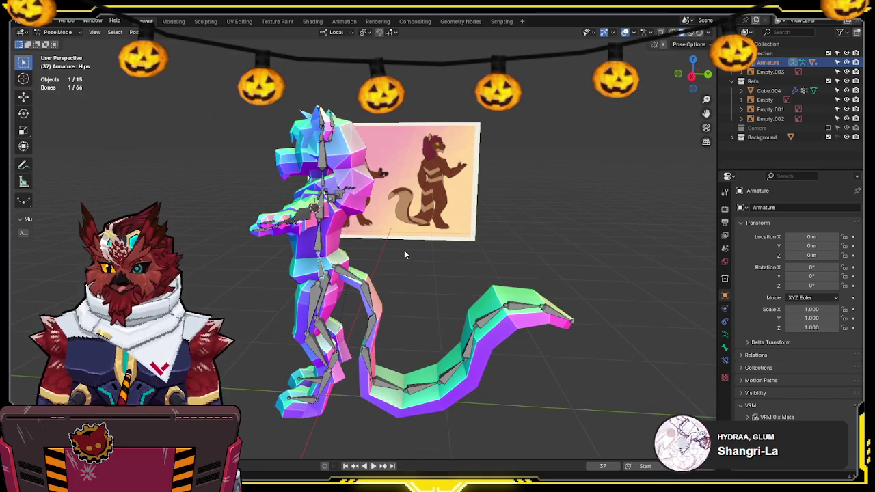
{"action": "key", "text": "KP_3"}
{"action": "scroll", "coordinate": [345, 157], "scroll_direction": "up", "scroll_amount": 5}
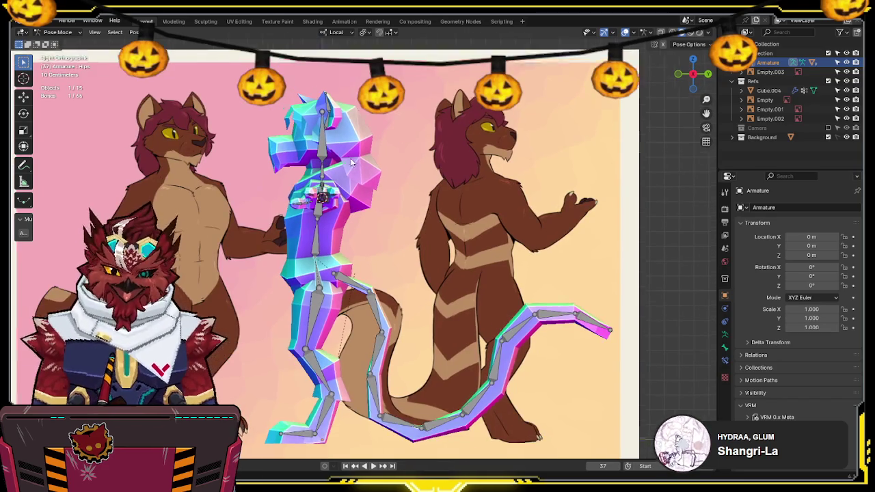
{"action": "scroll", "coordinate": [345, 157], "scroll_direction": "up", "scroll_amount": 2}
{"action": "key", "text": "Tab"}
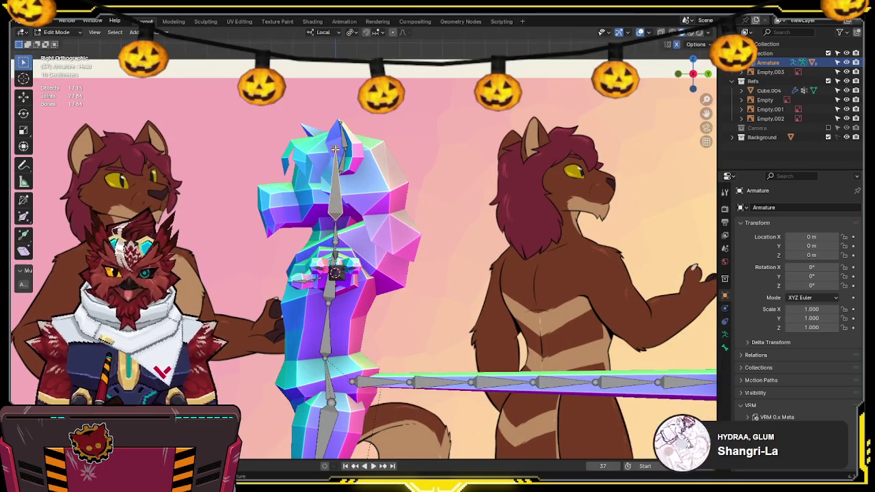
{"action": "left_click", "coordinate": [340, 125]}
{"action": "key", "text": "shift+z"}
{"action": "key", "text": "e"}
{"action": "left_click", "coordinate": [385, 156]}
Step: Clear the new bone's parent and place it at the back of the head
{"action": "key", "text": "alt+p"}
{"action": "left_click", "coordinate": [355, 167]}
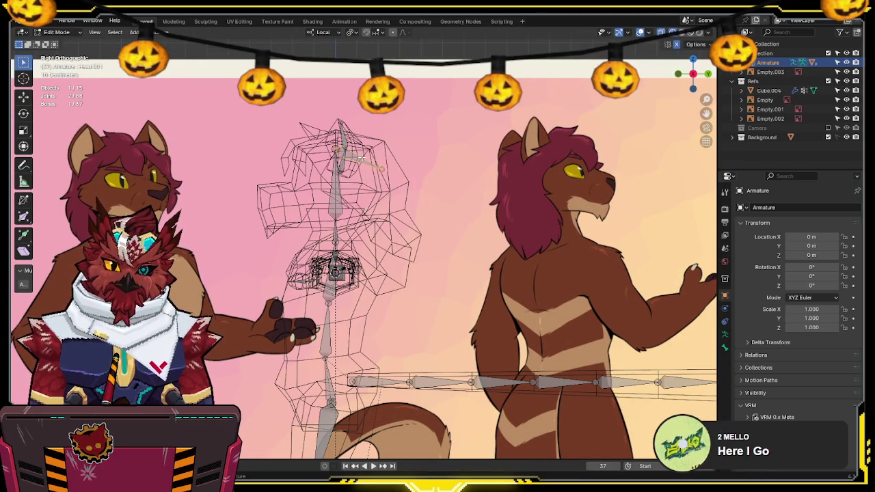
{"action": "key", "text": "g"}
{"action": "left_click", "coordinate": [425, 209]}
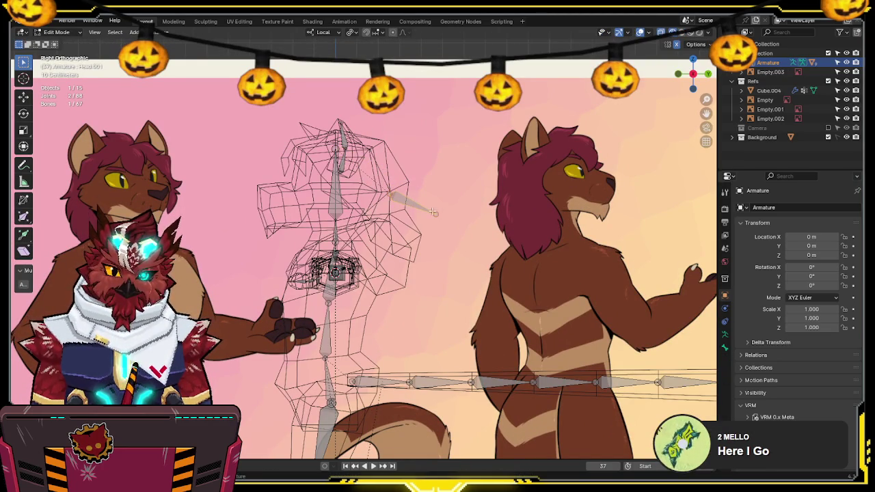
{"action": "left_click", "coordinate": [436, 214]}
{"action": "key", "text": "g"}
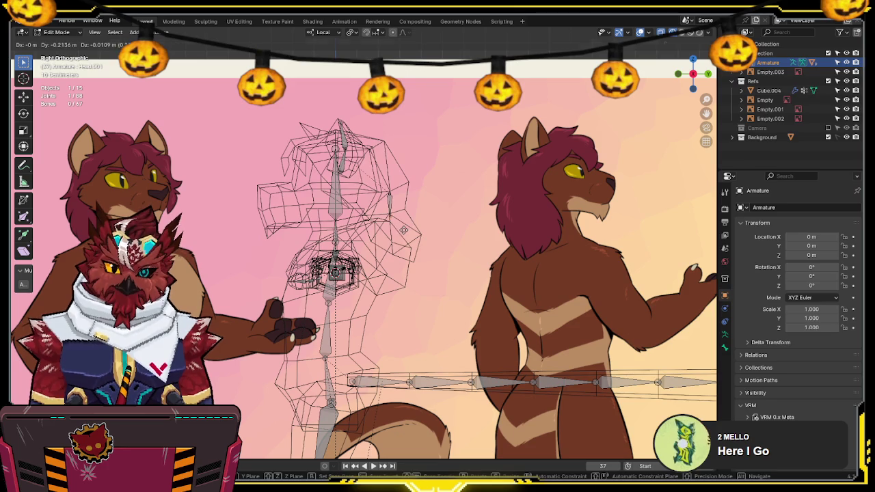
{"action": "left_click", "coordinate": [389, 197]}
Step: Extrude a bone straight up from the head tip and name it Hair.Root
{"action": "scroll", "coordinate": [335, 145], "scroll_direction": "up", "scroll_amount": 2}
{"action": "scroll", "coordinate": [335, 145], "scroll_direction": "up", "scroll_amount": 1}
{"action": "key", "text": "e"}
{"action": "key", "text": "z"}
{"action": "left_click", "coordinate": [412, 189]}
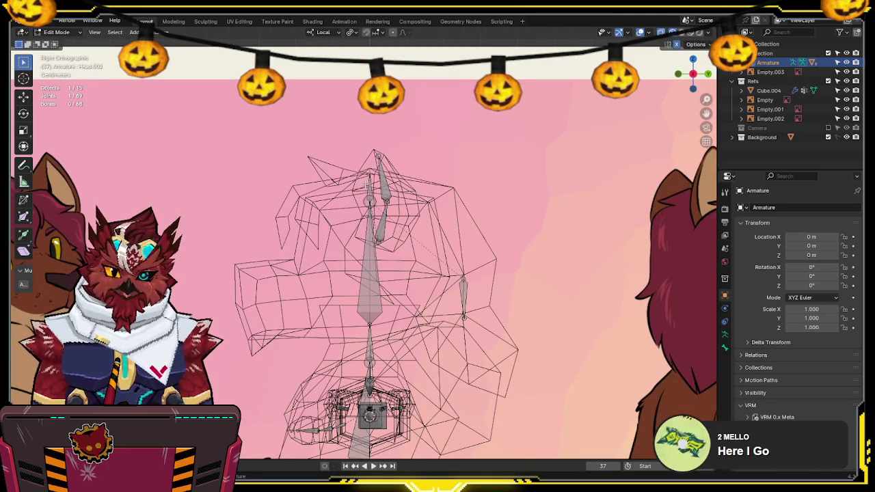
{"action": "key", "text": "F2"}
{"action": "type", "text": "Hair.Root"}
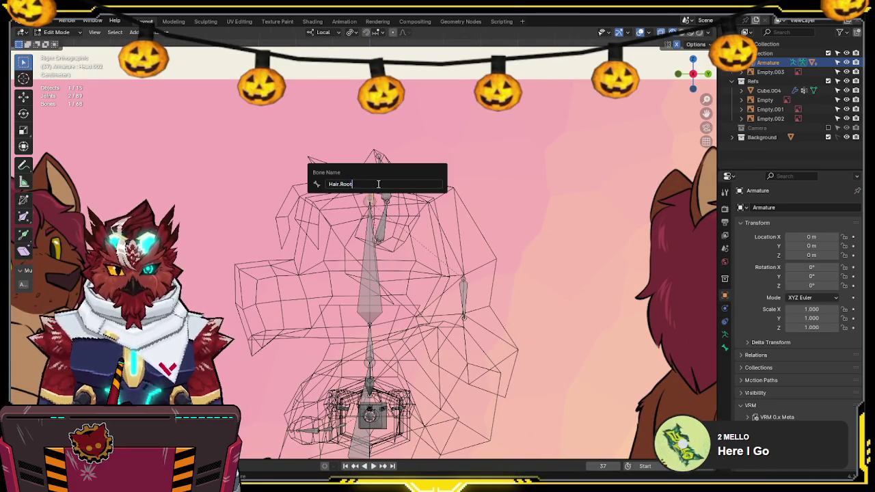
{"action": "key", "text": "Return"}
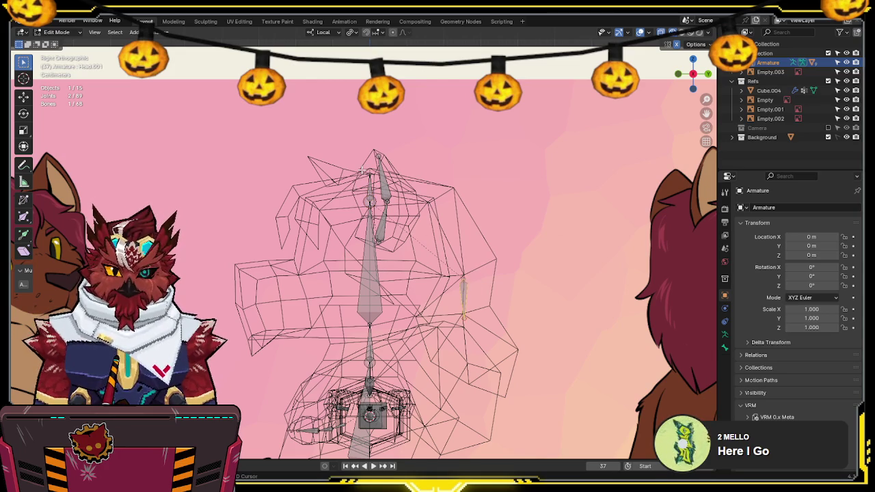
Step: Parent the back-of-head bone to Hair.Root with Keep Offset and show its bone properties
{"action": "left_click", "coordinate": [370, 186], "text": "shift"}
{"action": "key", "text": "ctrl+p"}
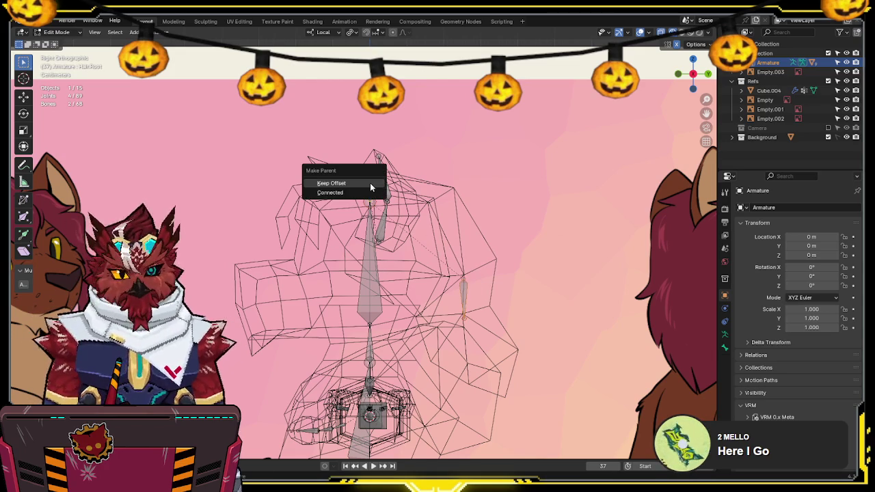
{"action": "left_click", "coordinate": [369, 183]}
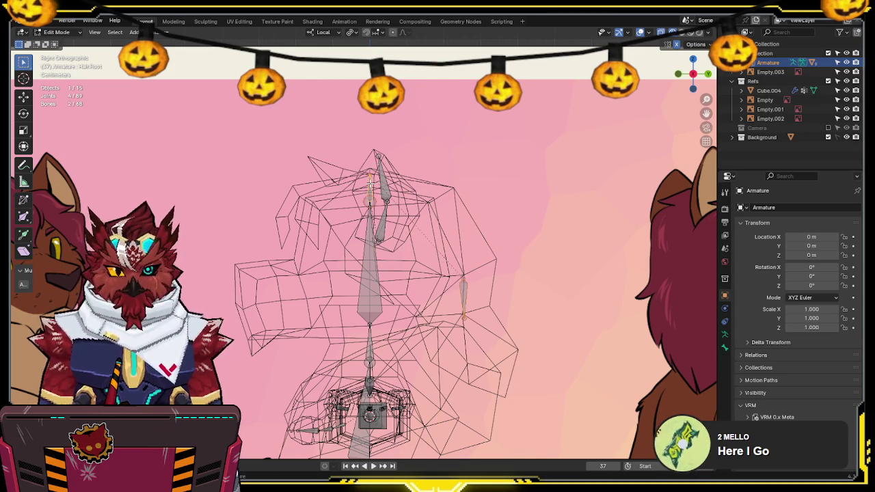
{"action": "left_click", "coordinate": [725, 334]}
{"action": "left_click", "coordinate": [727, 346]}
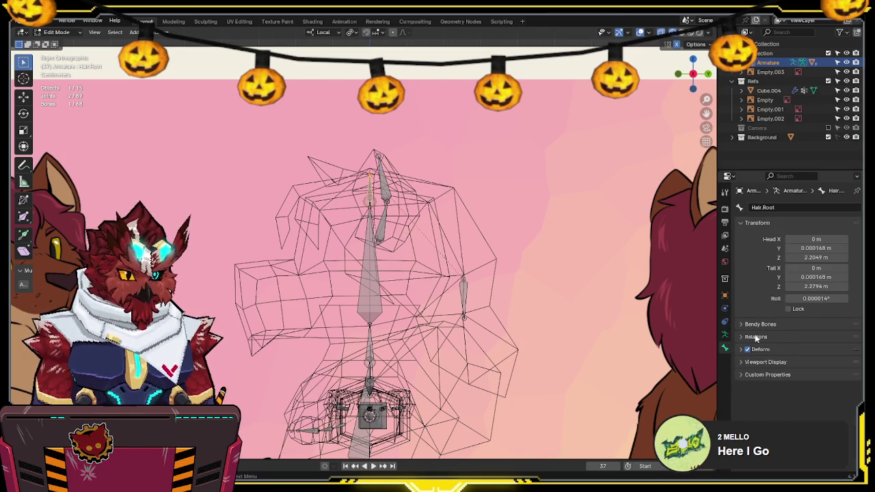
{"action": "middle_click_drag", "start_coordinate": [464, 305], "coordinate": [409, 240], "text": "shift"}
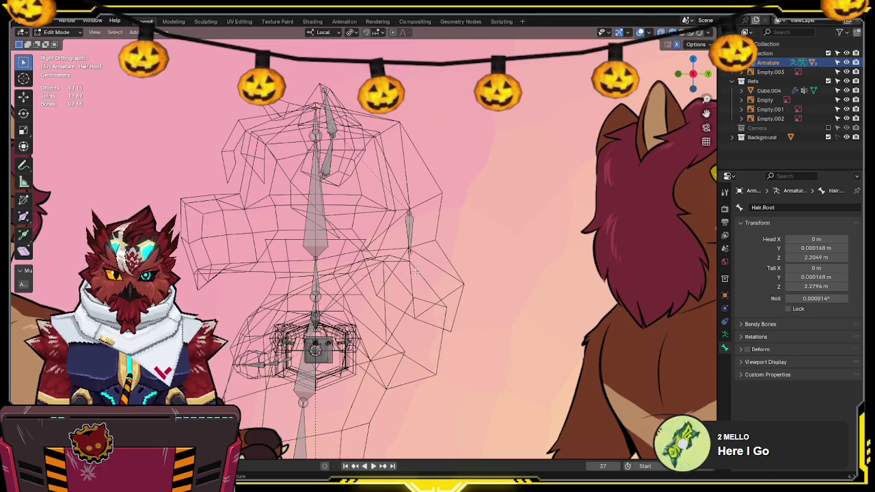
Step: Rename the small back-of-head bone to Hair.Back
{"action": "left_click", "coordinate": [410, 222]}
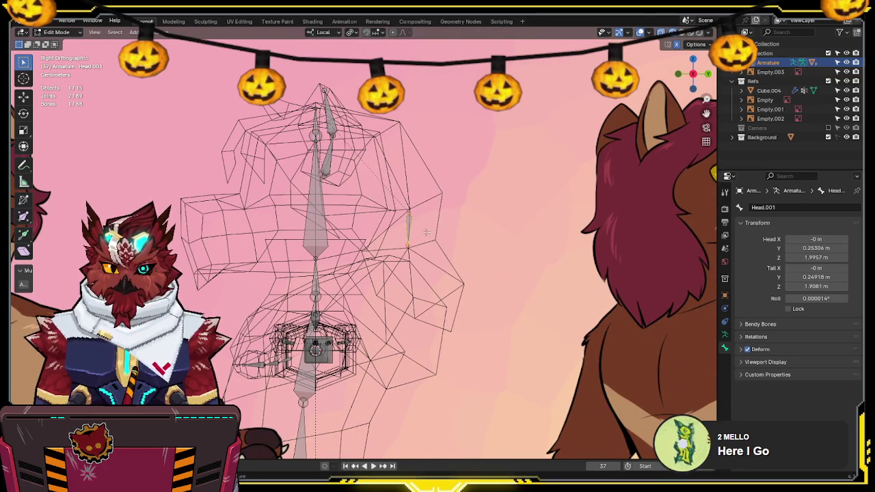
{"action": "key", "text": "F2"}
{"action": "type", "text": "H"}
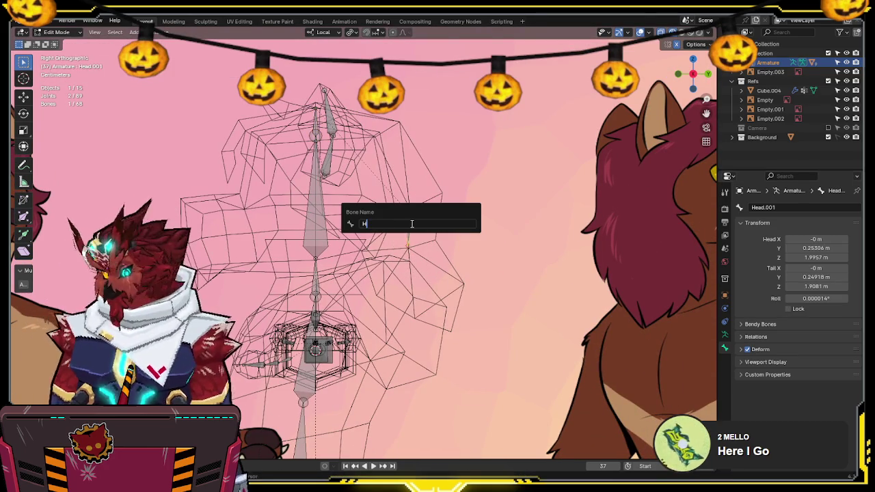
{"action": "type", "text": "k"}
{"action": "key", "text": "Return"}
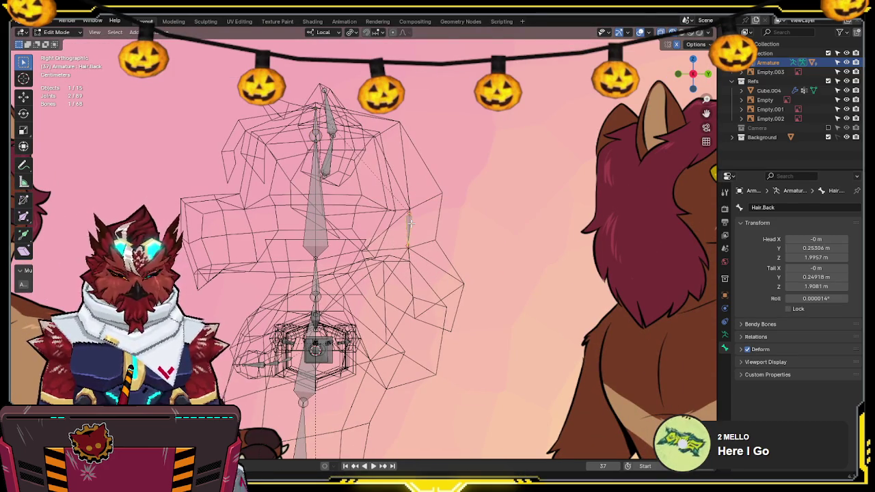
{"action": "middle_click_drag", "start_coordinate": [410, 221], "coordinate": [461, 239], "text": "shift"}
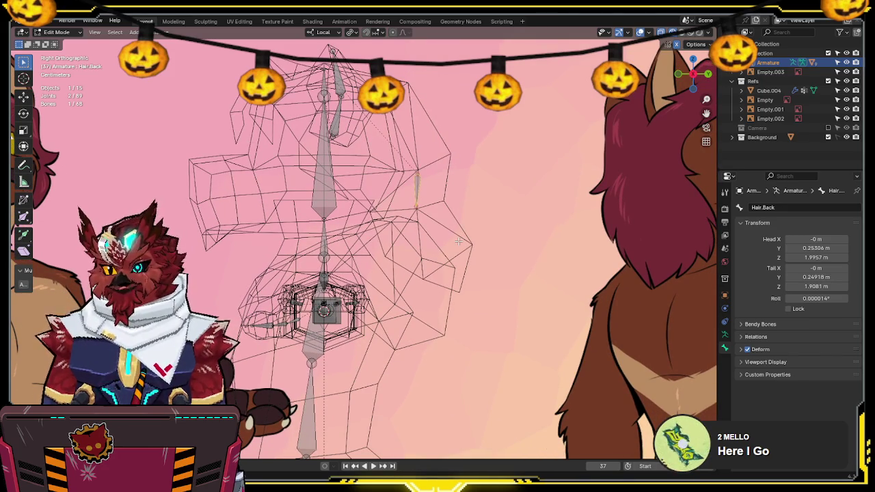
{"action": "middle_click_drag", "start_coordinate": [469, 240], "coordinate": [444, 213], "text": "shift"}
Step: Extrude Hair.Back.001 and Hair.Back.002 down the back of the head
{"action": "key", "text": "e"}
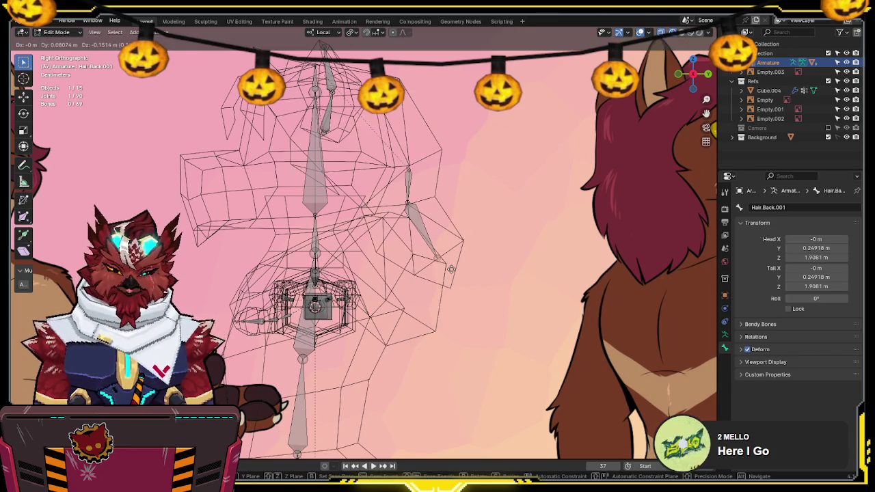
{"action": "left_click", "coordinate": [454, 263]}
{"action": "key", "text": "e"}
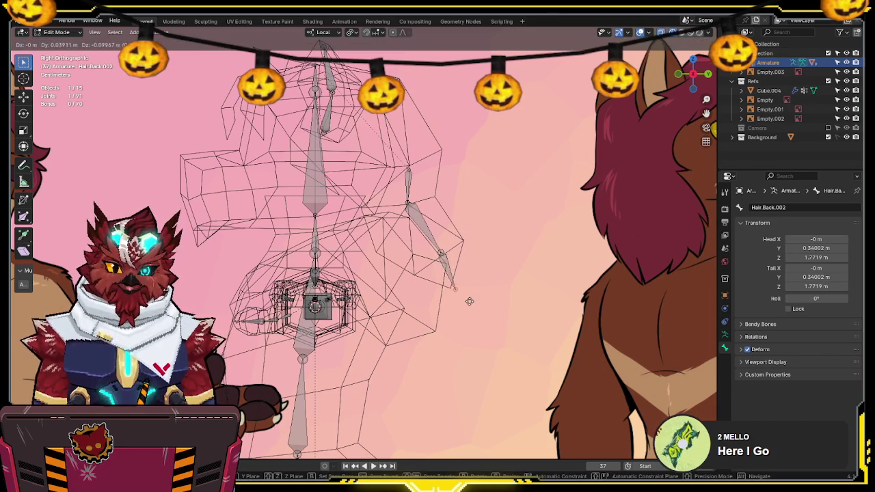
{"action": "left_click", "coordinate": [462, 298]}
{"action": "middle_click_drag", "start_coordinate": [462, 298], "coordinate": [499, 367], "text": "shift"}
Step: Place a copy of the Hair.Back bone at the front of the head
{"action": "key", "text": "e"}
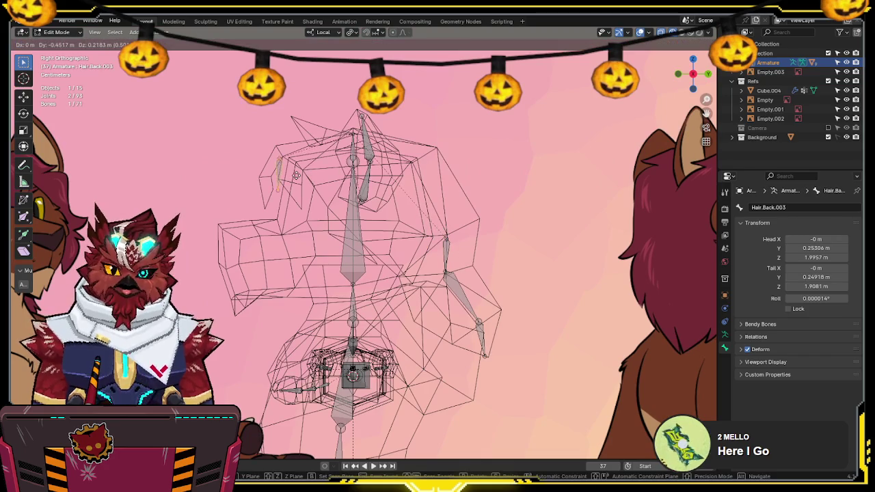
{"action": "left_click", "coordinate": [296, 175]}
{"action": "middle_click_drag", "start_coordinate": [296, 175], "coordinate": [333, 175], "text": "shift"}
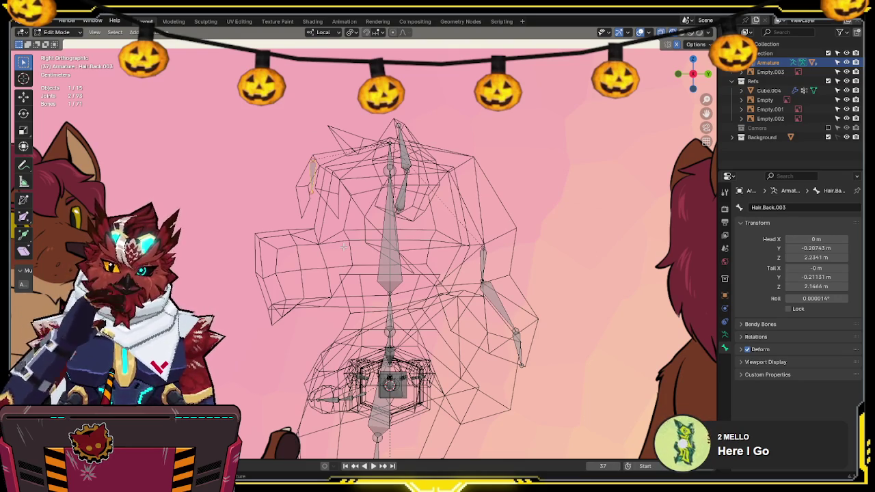
Step: Move the front hair bone into position and save the file
{"action": "mouse_move", "coordinate": [337, 184]}
{"action": "middle_mouse_down", "text": "shift"}
{"action": "mouse_move", "coordinate": [328, 198]}
{"action": "mouse_move", "coordinate": [339, 164]}
{"action": "middle_mouse_up", "text": "shift"}
{"action": "key", "text": "g"}
{"action": "left_click", "coordinate": [256, 195]}
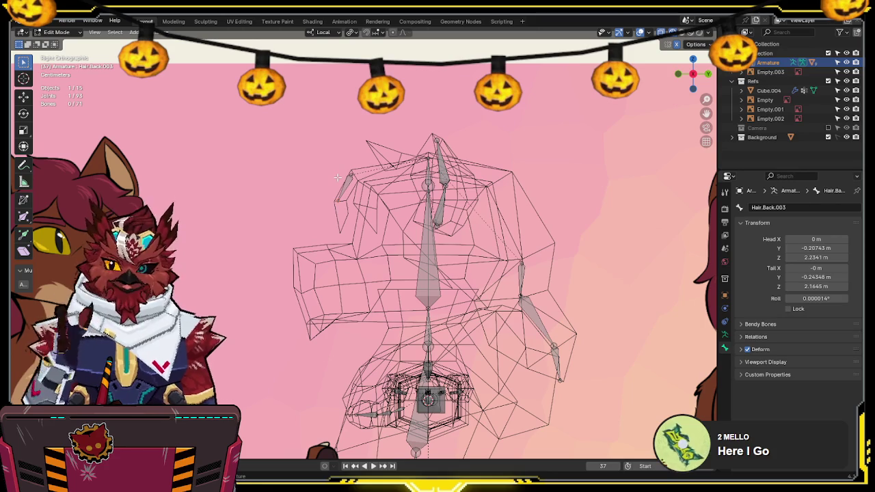
{"action": "scroll", "coordinate": [337, 177], "scroll_direction": "up", "scroll_amount": 2}
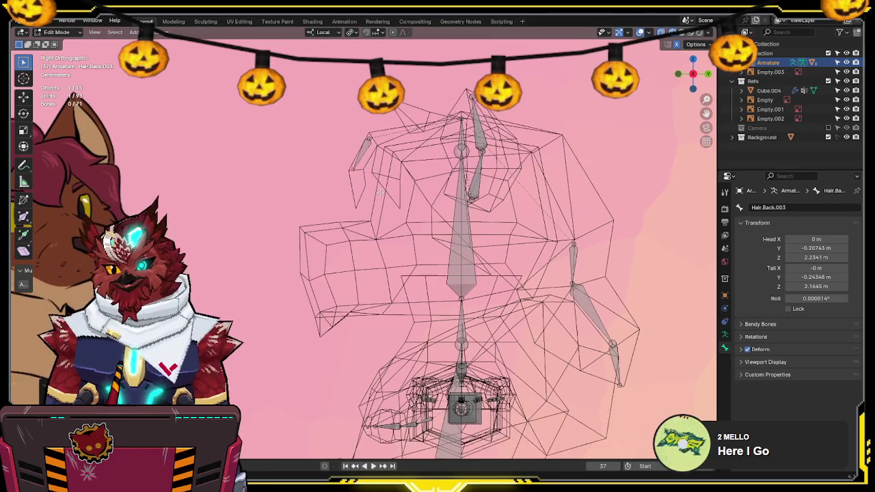
{"action": "key", "text": "ctrl+s"}
Step: Add the Hair.Back.004 bone at the tip of the back hair chain
{"action": "middle_click_drag", "start_coordinate": [363, 169], "coordinate": [378, 186], "text": "shift"}
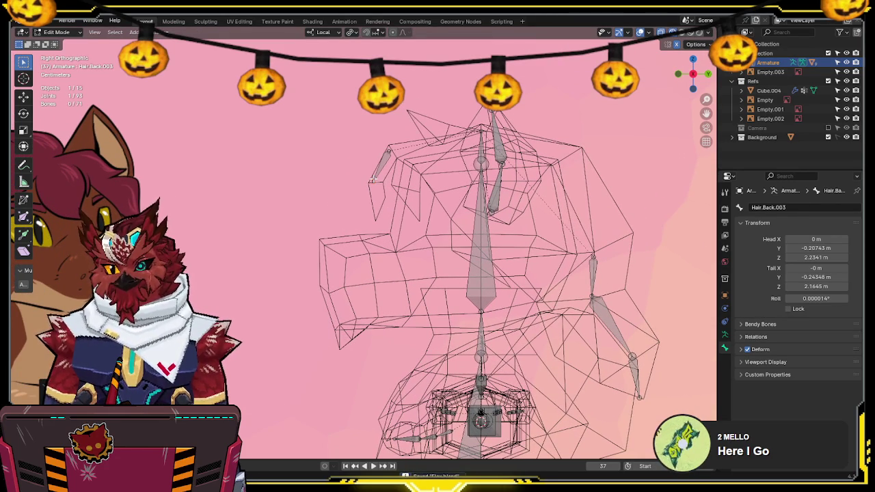
{"action": "scroll", "coordinate": [382, 173], "scroll_direction": "up", "scroll_amount": 1}
{"action": "key", "text": "g"}
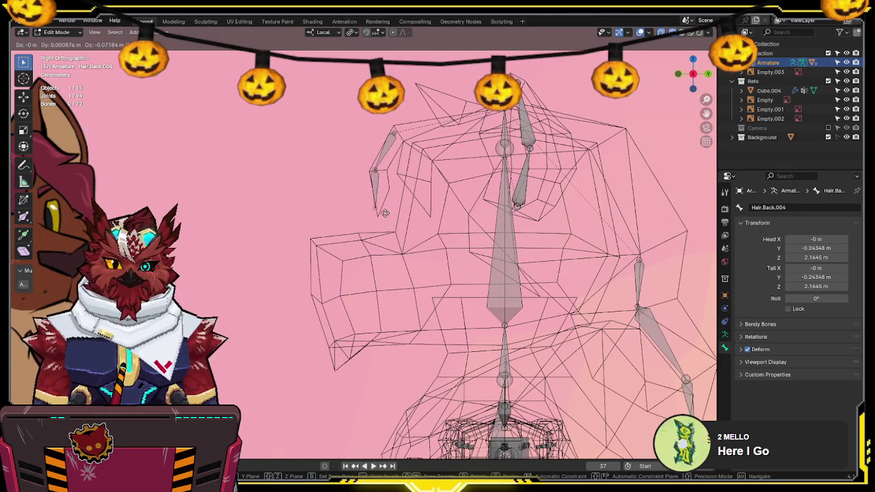
{"action": "left_click", "coordinate": [388, 215]}
Step: Turn off see-through display, return to Object Mode, and select the hair mesh
{"action": "middle_click_drag", "start_coordinate": [388, 214], "coordinate": [400, 191]}
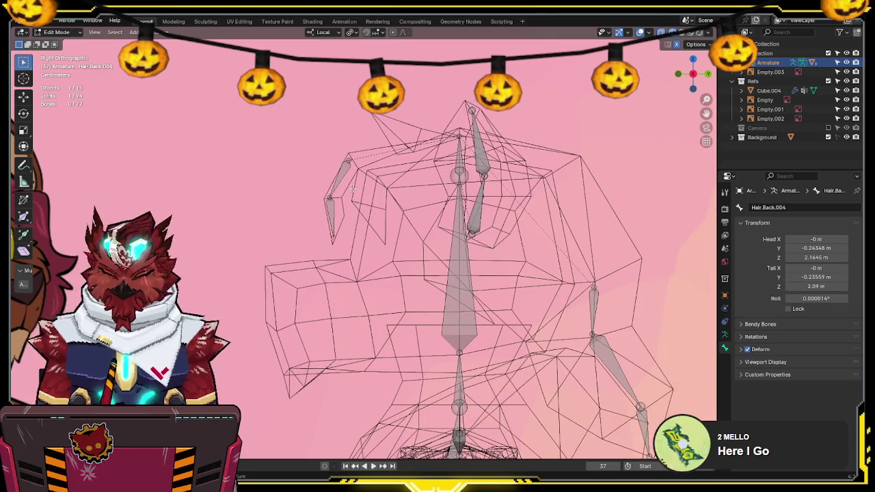
{"action": "key", "text": "KP_1"}
{"action": "key", "text": "alt+z"}
{"action": "mouse_move", "coordinate": [436, 169]}
{"action": "middle_mouse_down", "text": "shift"}
{"action": "mouse_move", "coordinate": [378, 162]}
{"action": "mouse_move", "coordinate": [345, 179]}
{"action": "mouse_move", "coordinate": [365, 196]}
{"action": "middle_mouse_up", "text": "shift"}
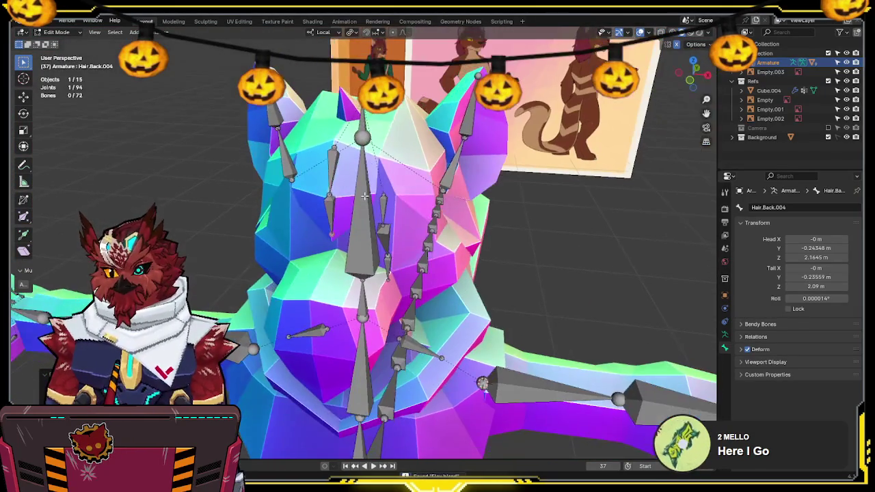
{"action": "middle_click_drag", "start_coordinate": [421, 183], "coordinate": [371, 208]}
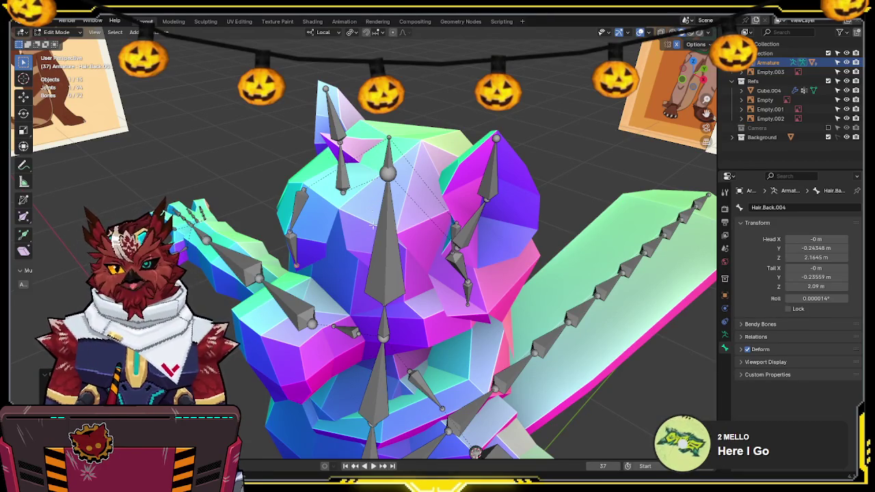
{"action": "middle_click_drag", "start_coordinate": [369, 215], "coordinate": [391, 175]}
{"action": "mouse_move", "coordinate": [421, 203]}
{"action": "middle_mouse_down"}
{"action": "mouse_move", "coordinate": [406, 244]}
{"action": "mouse_move", "coordinate": [524, 178]}
{"action": "mouse_move", "coordinate": [383, 192]}
{"action": "mouse_move", "coordinate": [453, 188]}
{"action": "mouse_move", "coordinate": [615, 226]}
{"action": "middle_mouse_up"}
{"action": "key", "text": "ctrl+Tab"}
{"action": "left_click", "coordinate": [362, 246]}
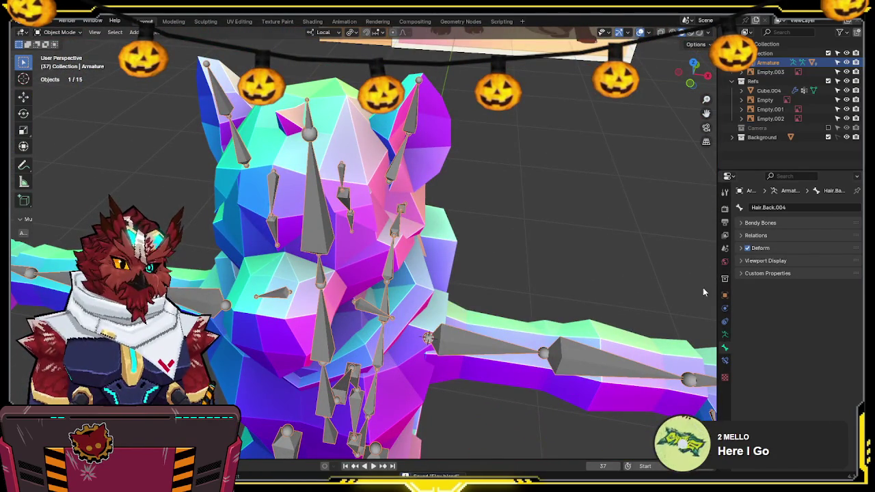
{"action": "left_click", "coordinate": [380, 150]}
Step: Apply the hair's Mirror modifier and rotate one hair spike in Edit Mode
{"action": "left_click", "coordinate": [725, 308]}
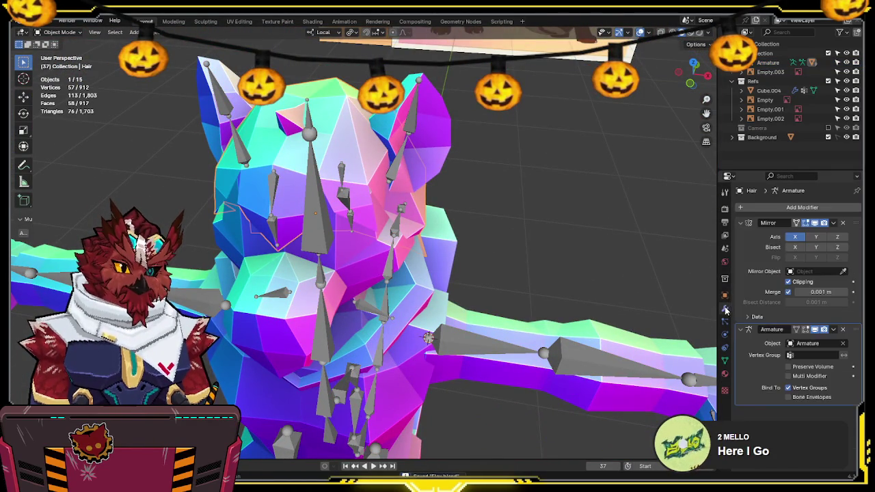
{"action": "key", "text": "ctrl+a"}
{"action": "key", "text": "Tab"}
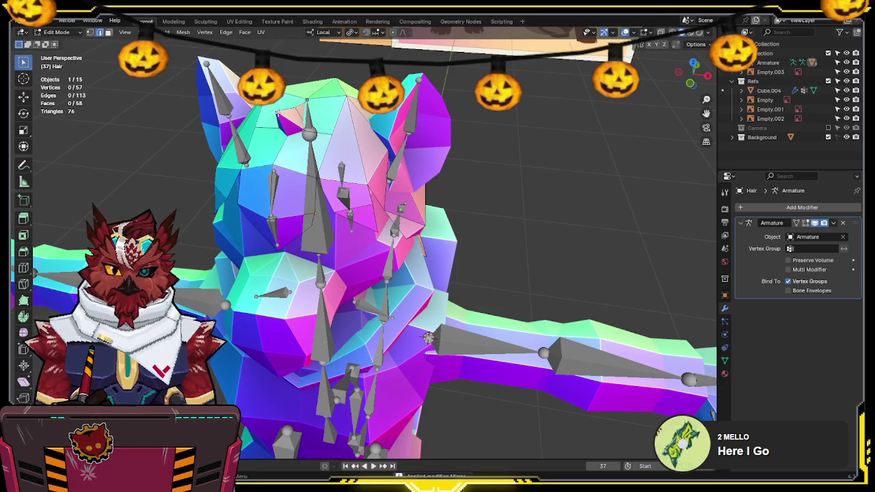
{"action": "key", "text": "l"}
{"action": "key", "text": "KP_7"}
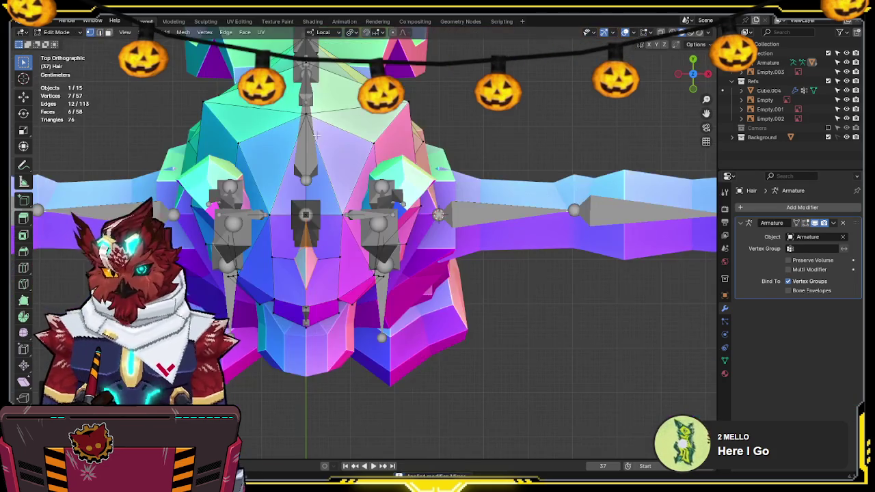
{"action": "key", "text": "shift+z"}
{"action": "key", "text": "r"}
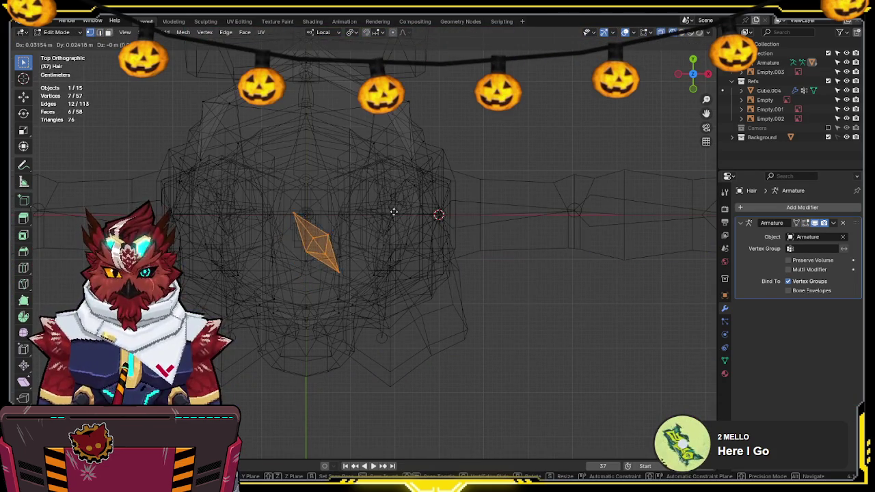
{"action": "key", "text": "shift+z"}
{"action": "mouse_move", "coordinate": [405, 215]}
{"action": "middle_mouse_down"}
{"action": "mouse_move", "coordinate": [400, 152]}
{"action": "mouse_move", "coordinate": [273, 192]}
{"action": "mouse_move", "coordinate": [169, 174]}
{"action": "mouse_move", "coordinate": [432, 170]}
{"action": "mouse_move", "coordinate": [415, 156]}
{"action": "mouse_move", "coordinate": [297, 183]}
{"action": "middle_mouse_up"}
{"action": "key", "text": "Tab"}
Step: Parent the hair to the armature With Empty Groups
{"action": "left_click", "coordinate": [262, 153]}
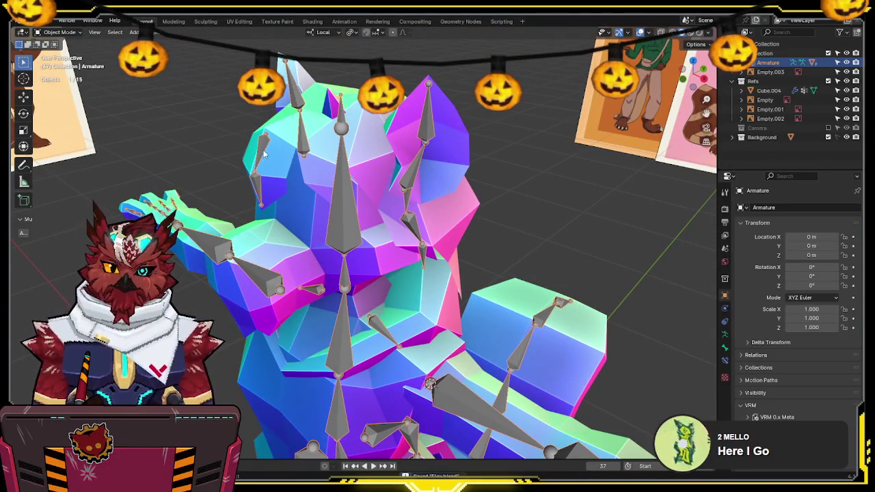
{"action": "key", "text": "q"}
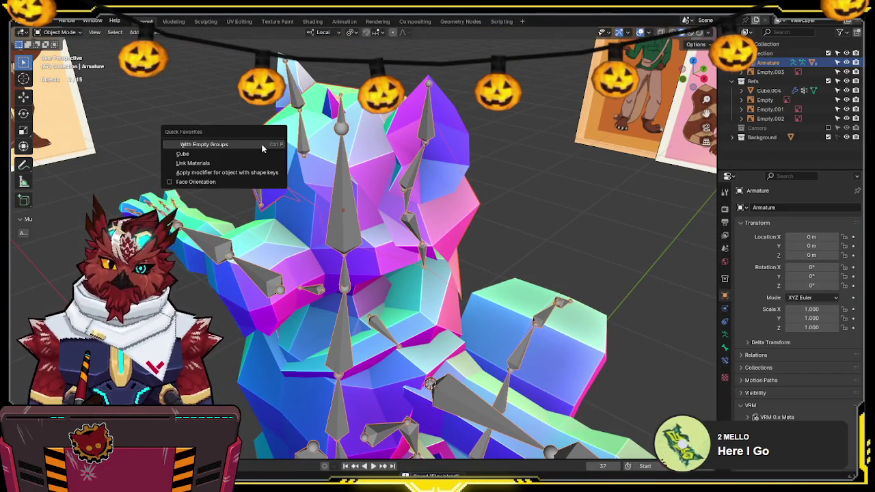
{"action": "left_click", "coordinate": [262, 146]}
Step: In Weight Paint mode, assign all hair vertices full weight in the Head group
{"action": "left_click", "coordinate": [278, 167], "text": "shift"}
{"action": "key", "text": "ctrl+Tab"}
{"action": "left_click", "coordinate": [215, 132]}
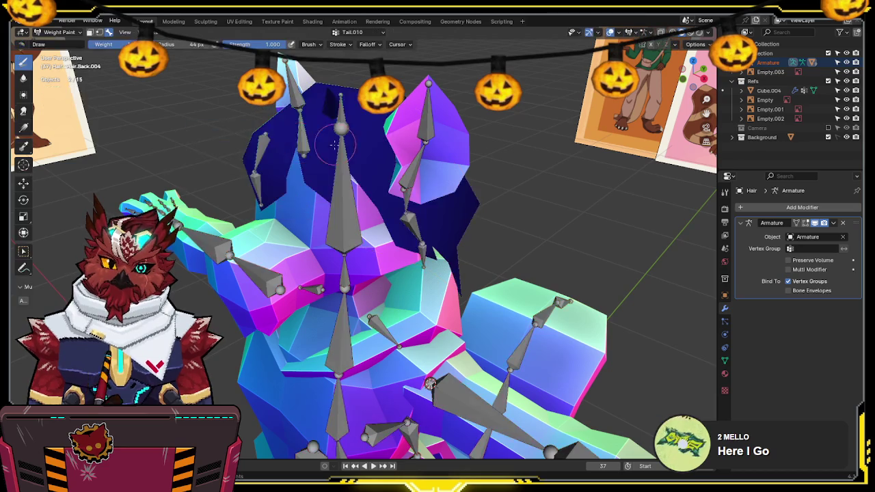
{"action": "middle_click_drag", "start_coordinate": [215, 132], "coordinate": [356, 174]}
{"action": "key", "text": "q"}
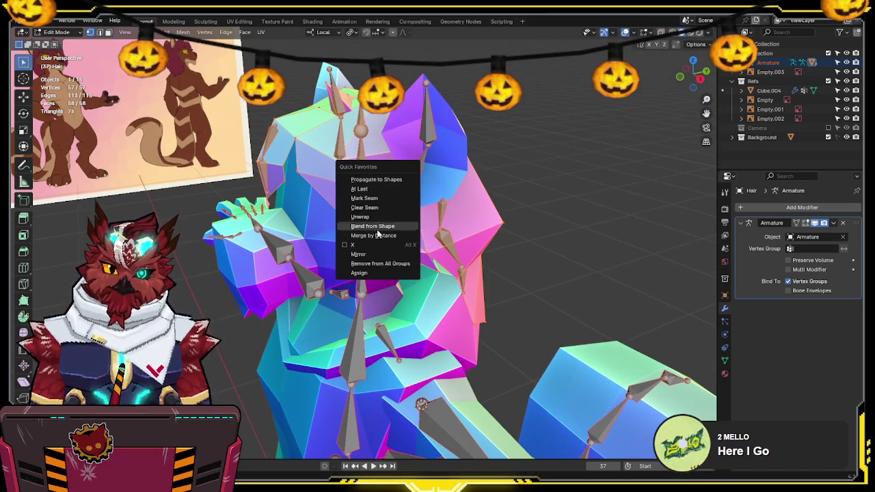
{"action": "left_click", "coordinate": [379, 266]}
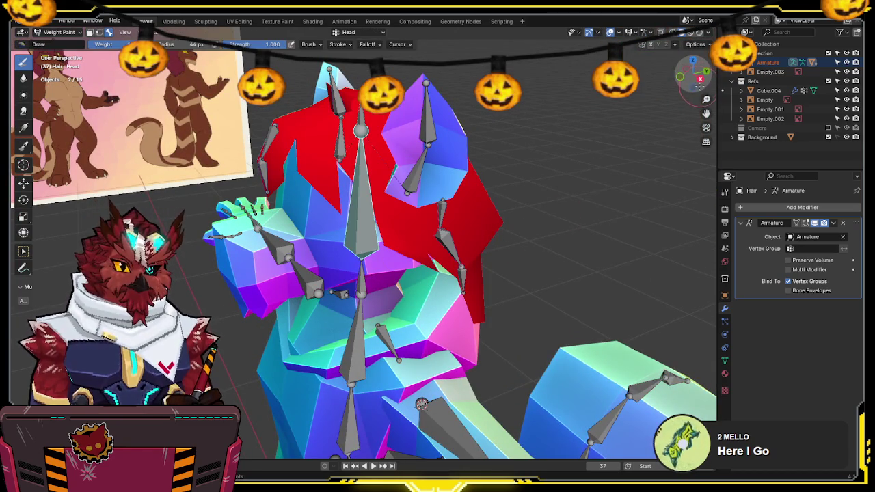
Step: Paint weight gradients for Hair.Back and Hair.Back.001 across the back hair
{"action": "left_click", "coordinate": [700, 79]}
{"action": "mouse_move", "coordinate": [478, 191]}
{"action": "left_mouse_down"}
{"action": "mouse_move", "coordinate": [421, 198]}
{"action": "mouse_move", "coordinate": [572, 240]}
{"action": "mouse_move", "coordinate": [485, 281]}
{"action": "left_mouse_up"}
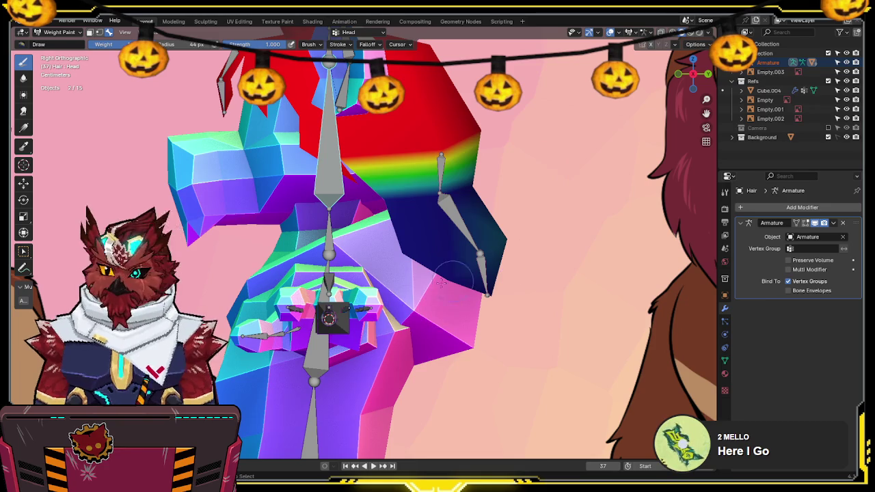
{"action": "middle_click_drag", "start_coordinate": [540, 220], "coordinate": [526, 246], "text": "shift"}
{"action": "left_click", "coordinate": [426, 201], "text": "ctrl"}
{"action": "left_click_drag", "start_coordinate": [482, 209], "coordinate": [340, 232]}
{"action": "left_click", "coordinate": [430, 253], "text": "ctrl"}
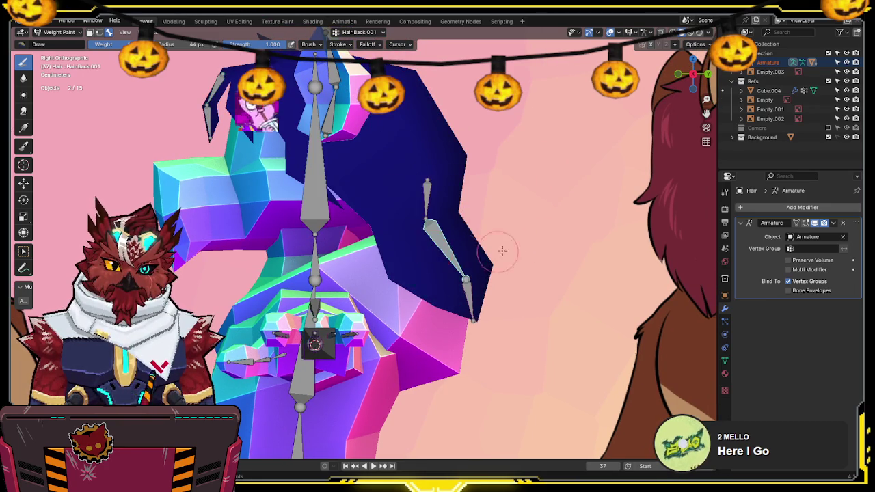
{"action": "left_click_drag", "start_coordinate": [472, 239], "coordinate": [445, 294]}
{"action": "left_click_drag", "start_coordinate": [424, 260], "coordinate": [354, 281]}
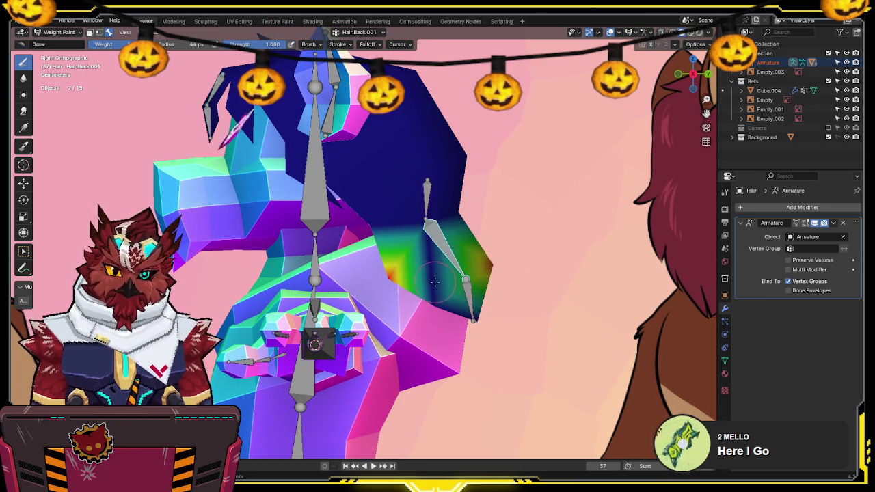
{"action": "left_click_drag", "start_coordinate": [410, 253], "coordinate": [472, 294]}
Step: Paint Hair.Back.002 weights and test-rotate Hair.Back.001 without keeping it
{"action": "left_click", "coordinate": [468, 304], "text": "ctrl"}
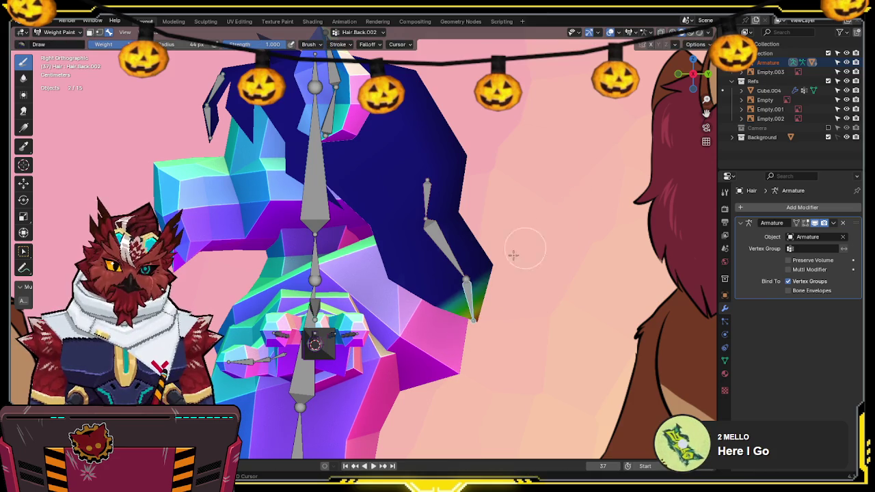
{"action": "left_click_drag", "start_coordinate": [431, 274], "coordinate": [455, 282]}
{"action": "left_click", "coordinate": [462, 278], "text": "ctrl"}
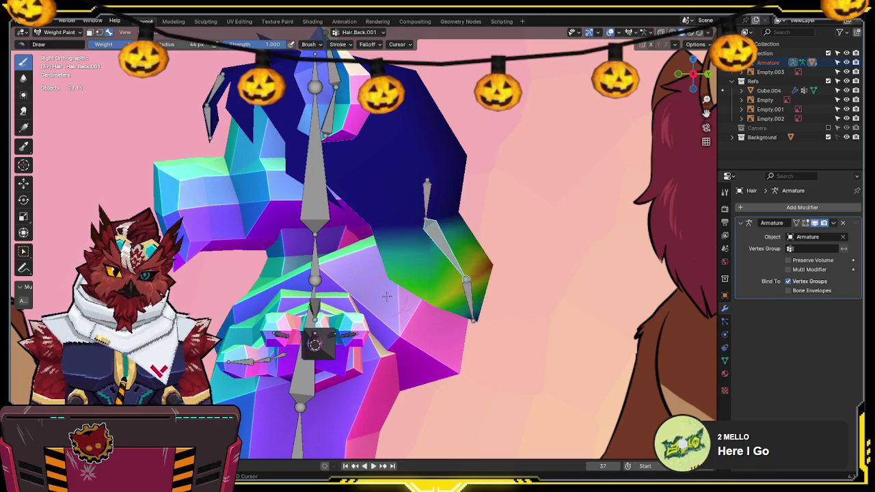
{"action": "key", "text": "r"}
{"action": "right_click", "coordinate": [551, 227]}
Step: Repaint the Hair.Back gradient on the upper hair and retest Hair.Back.001 bending
{"action": "left_click", "coordinate": [429, 203], "text": "ctrl"}
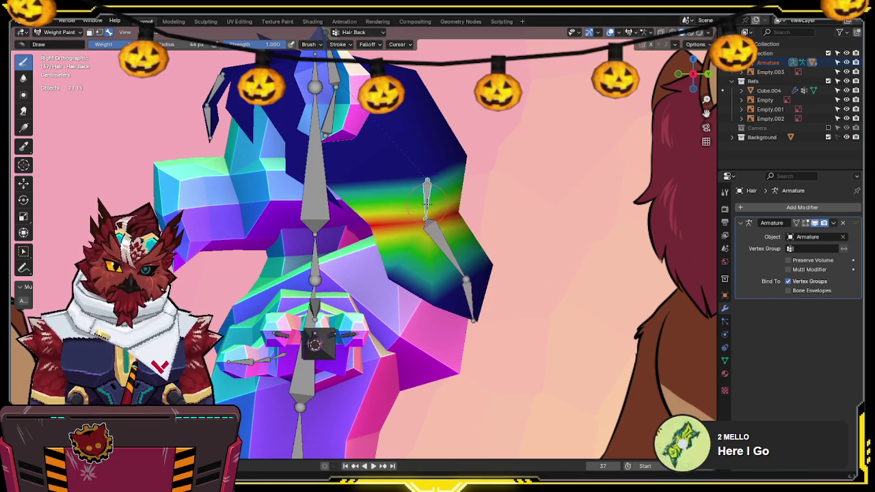
{"action": "left_click_drag", "start_coordinate": [522, 143], "coordinate": [416, 176]}
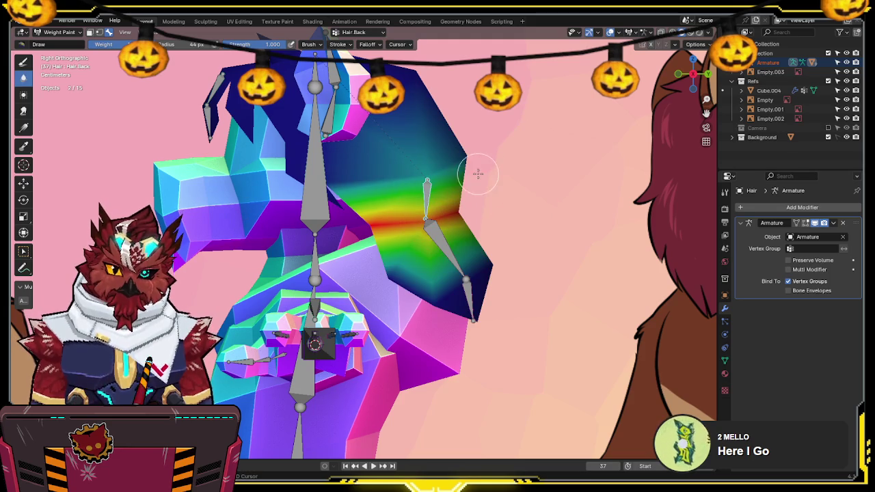
{"action": "mouse_move", "coordinate": [311, 208]}
{"action": "left_mouse_down"}
{"action": "mouse_move", "coordinate": [512, 191]}
{"action": "mouse_move", "coordinate": [501, 209]}
{"action": "mouse_move", "coordinate": [553, 152]}
{"action": "left_mouse_up"}
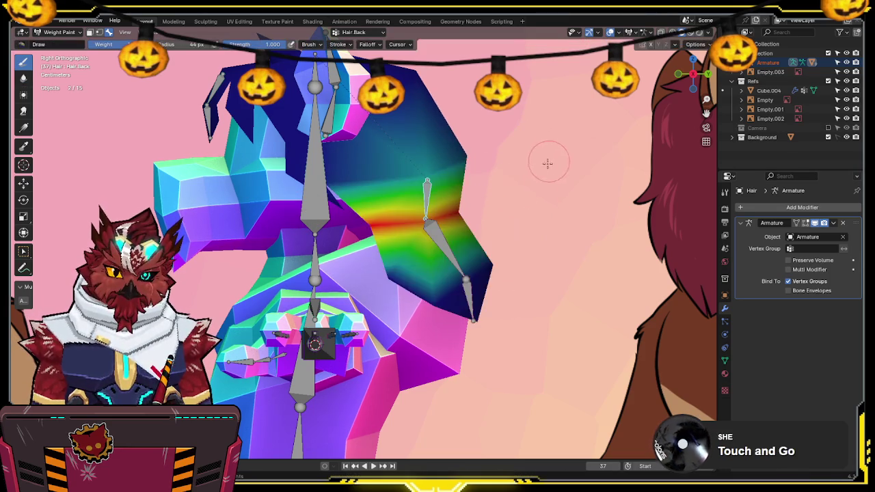
{"action": "left_click", "coordinate": [439, 226], "text": "ctrl"}
{"action": "key", "text": "r"}
{"action": "right_click", "coordinate": [520, 221]}
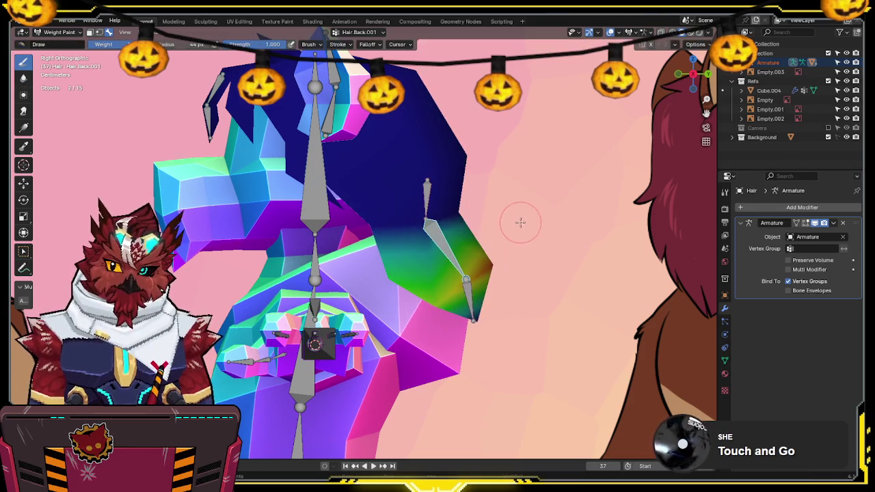
{"action": "left_click", "coordinate": [476, 309], "text": "ctrl"}
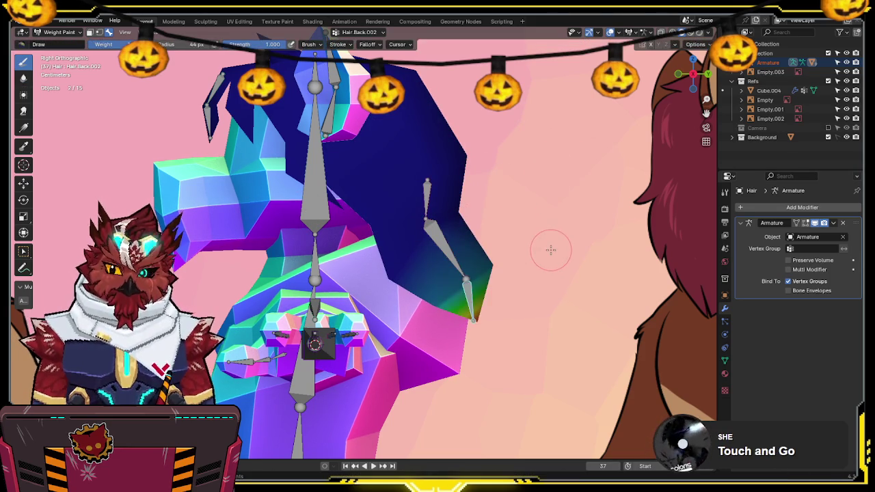
Step: Paint Hair.Back.003 weights on the strand and test-rotate that bone
{"action": "left_click", "coordinate": [447, 242], "text": "ctrl"}
{"action": "scroll", "coordinate": [488, 224], "scroll_direction": "down", "scroll_amount": 4}
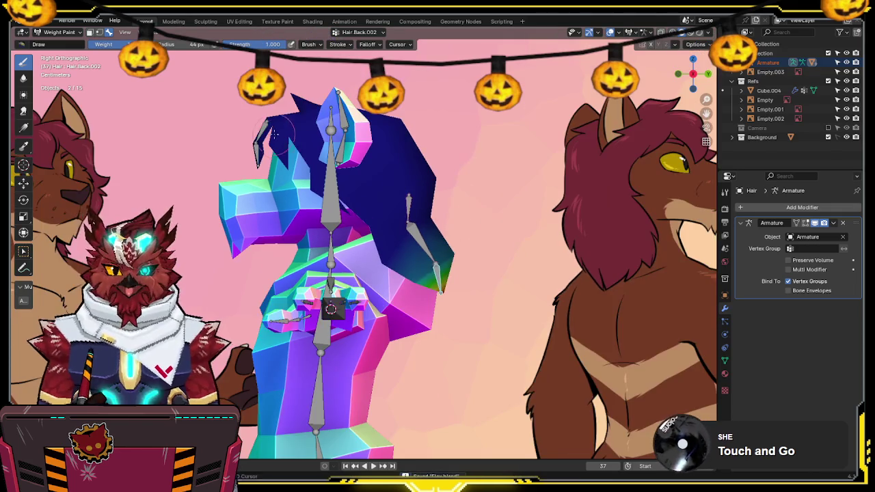
{"action": "scroll", "coordinate": [416, 227], "scroll_direction": "up", "scroll_amount": 4}
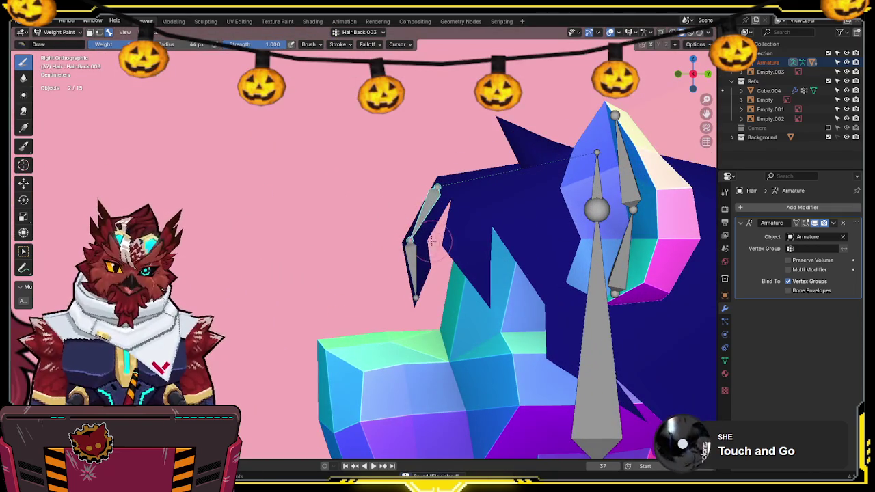
{"action": "left_click_drag", "start_coordinate": [430, 241], "coordinate": [372, 237]}
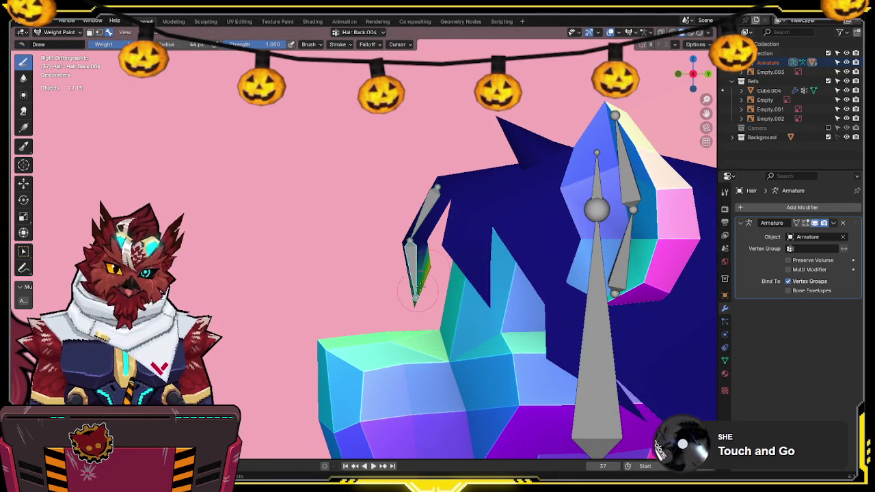
{"action": "middle_click_drag", "start_coordinate": [424, 301], "coordinate": [365, 301], "text": "shift"}
{"action": "key", "text": "r"}
{"action": "right_click", "coordinate": [375, 261]}
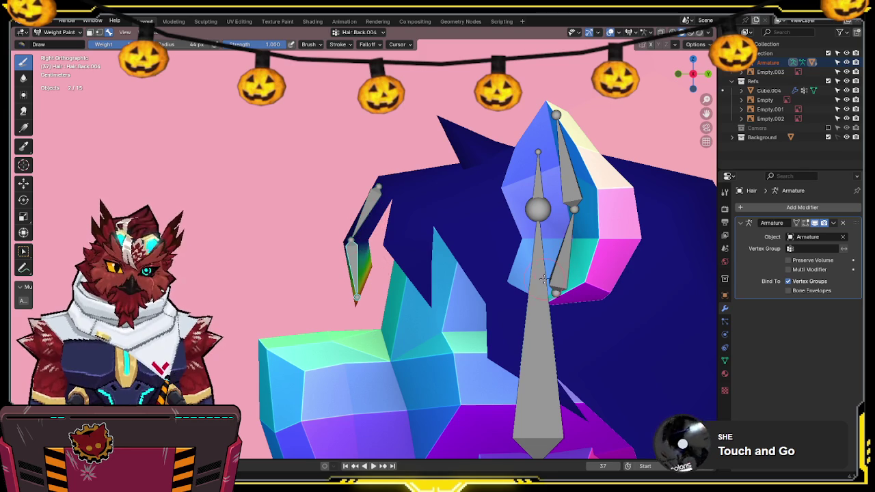
Step: Paint Head weight onto the small hair piece, then review Hair.Back.003's weights
{"action": "left_click", "coordinate": [543, 279], "text": "ctrl"}
{"action": "left_click_drag", "start_coordinate": [380, 276], "coordinate": [354, 302]}
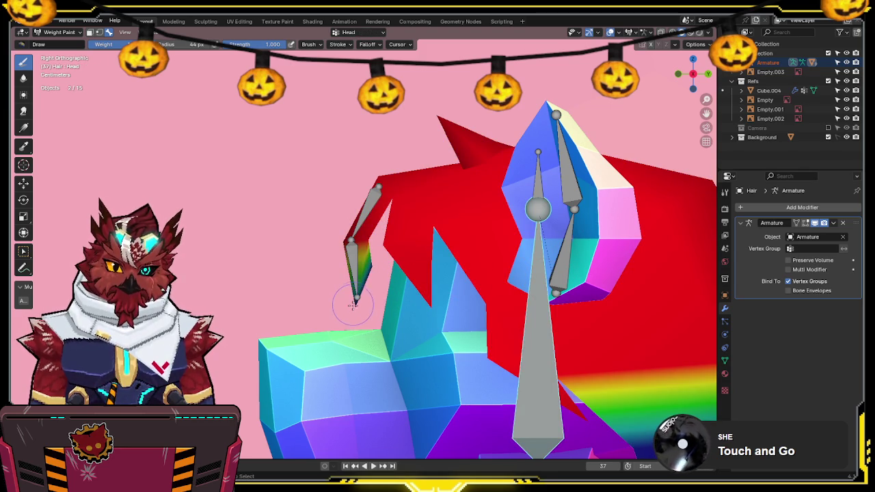
{"action": "left_click_drag", "start_coordinate": [362, 250], "coordinate": [345, 242]}
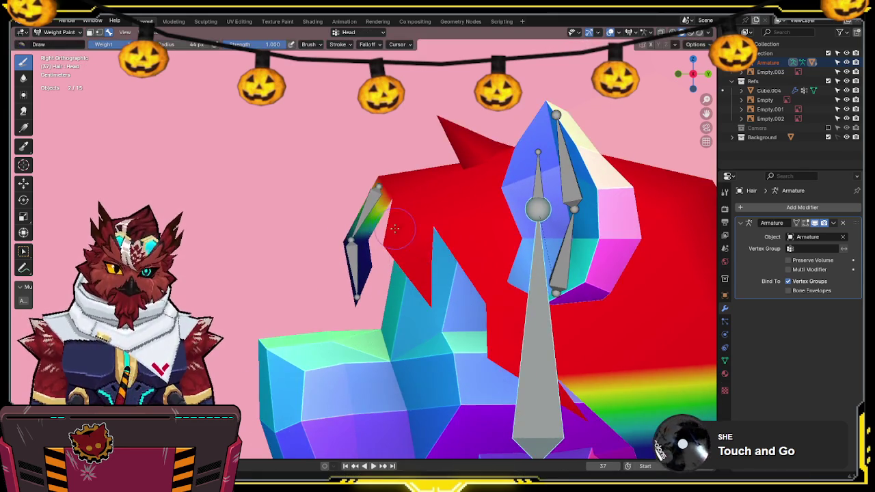
{"action": "left_click", "coordinate": [371, 205], "text": "ctrl"}
{"action": "middle_click_drag", "start_coordinate": [453, 193], "coordinate": [337, 222]}
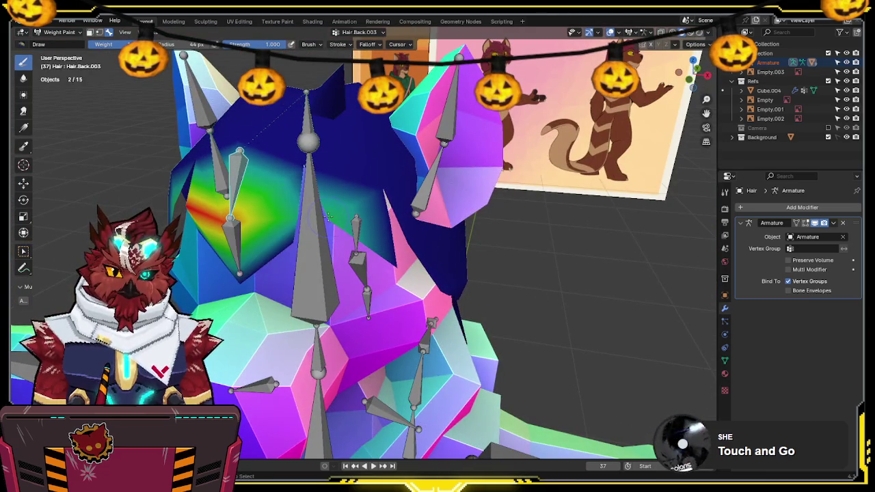
Step: Show the weight brush settings and save Flay.blend
{"action": "middle_click_drag", "start_coordinate": [347, 211], "coordinate": [480, 181]}
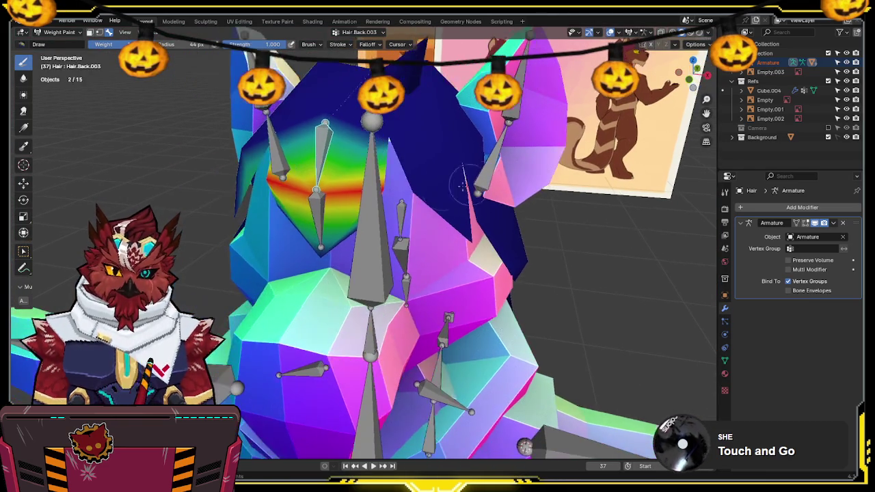
{"action": "middle_click_drag", "start_coordinate": [424, 186], "coordinate": [432, 177]}
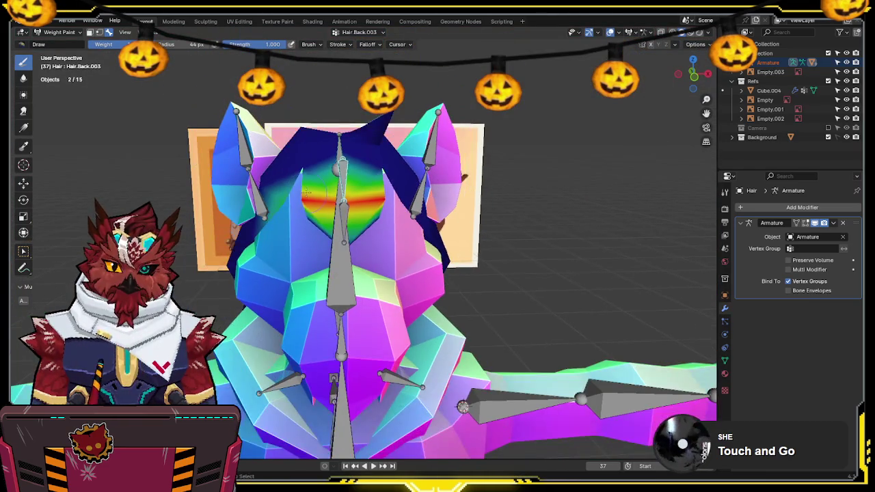
{"action": "left_click", "coordinate": [724, 193]}
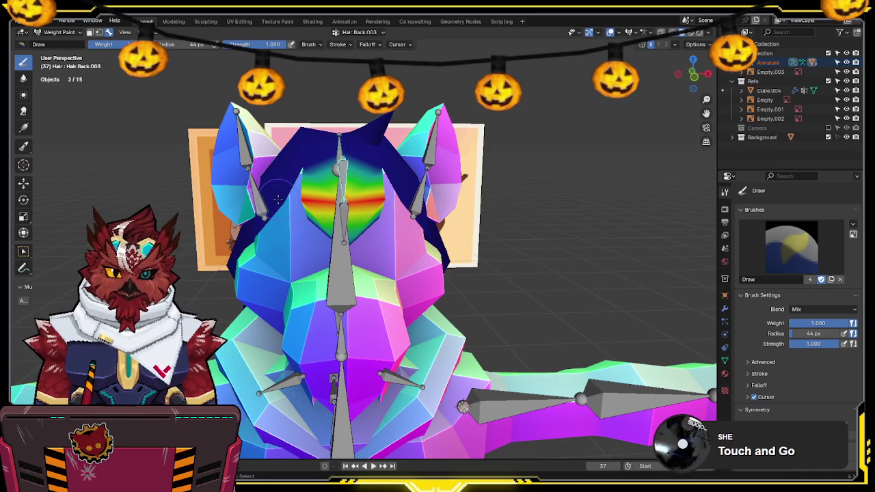
{"action": "middle_click_drag", "start_coordinate": [420, 242], "coordinate": [415, 220]}
{"action": "key", "text": "ctrl+s"}
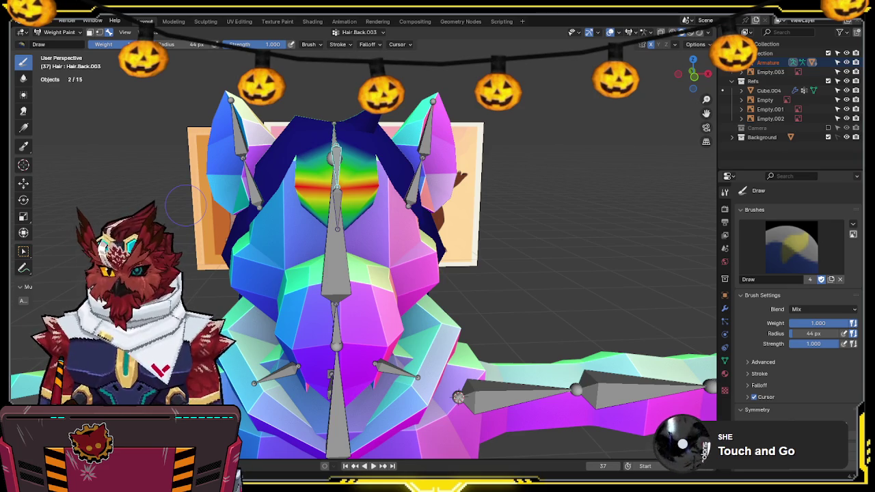
Step: Try the Blur weight tool, then go back to Draw
{"action": "middle_click_drag", "start_coordinate": [374, 264], "coordinate": [364, 205]}
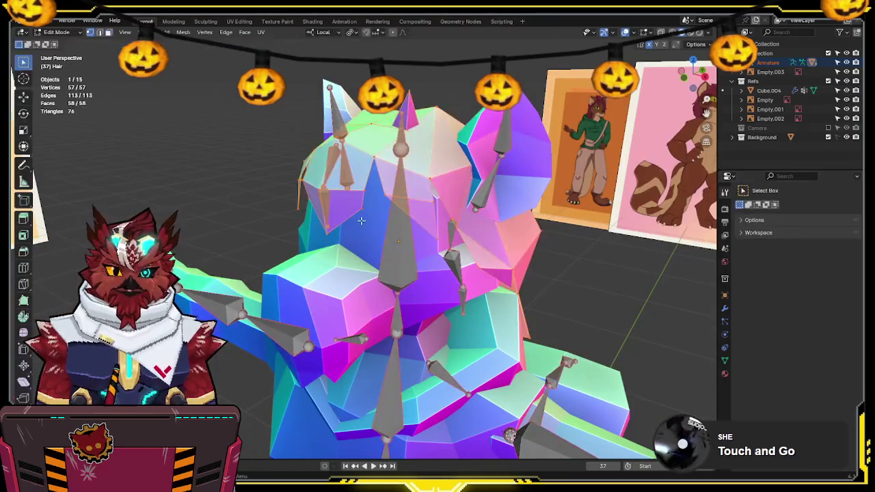
{"action": "key", "text": "shift+space"}
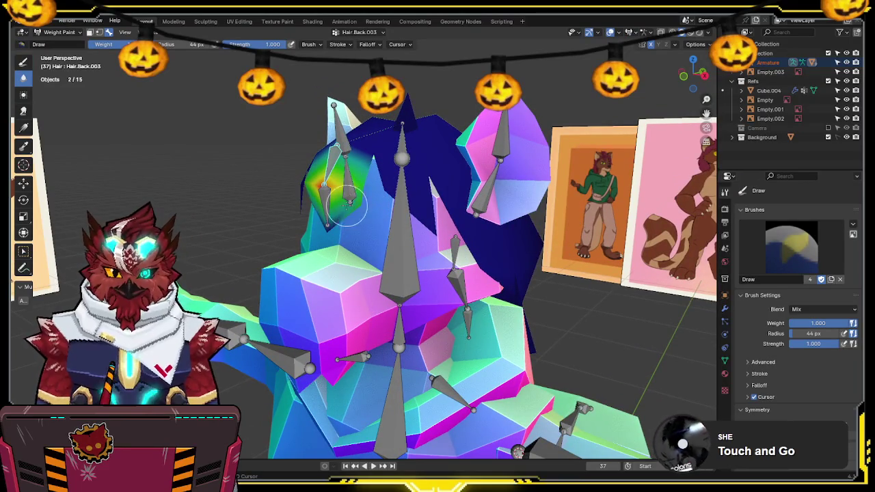
{"action": "key", "text": "shift+space"}
Step: Select Hair.Back.004 and test-rotate it twice, cancelling each rotation
{"action": "middle_click_drag", "start_coordinate": [350, 203], "coordinate": [326, 225]}
{"action": "key", "text": "alt+q"}
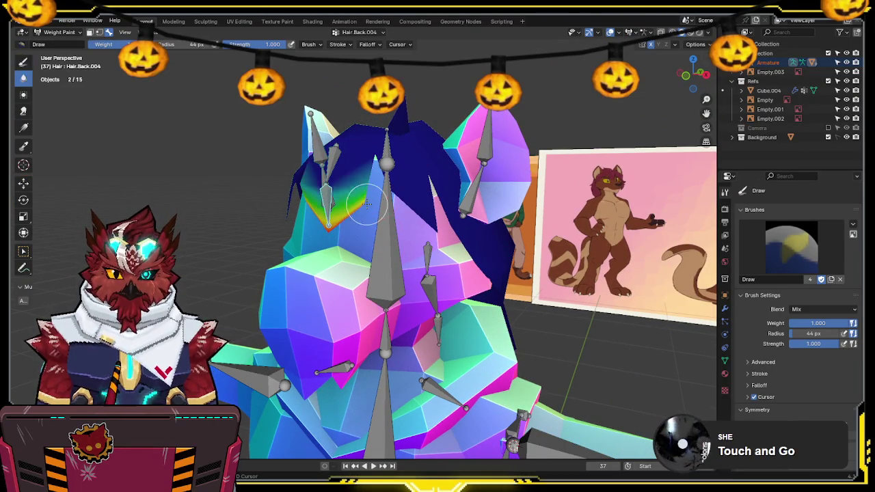
{"action": "key", "text": "r"}
{"action": "right_click", "coordinate": [395, 234]}
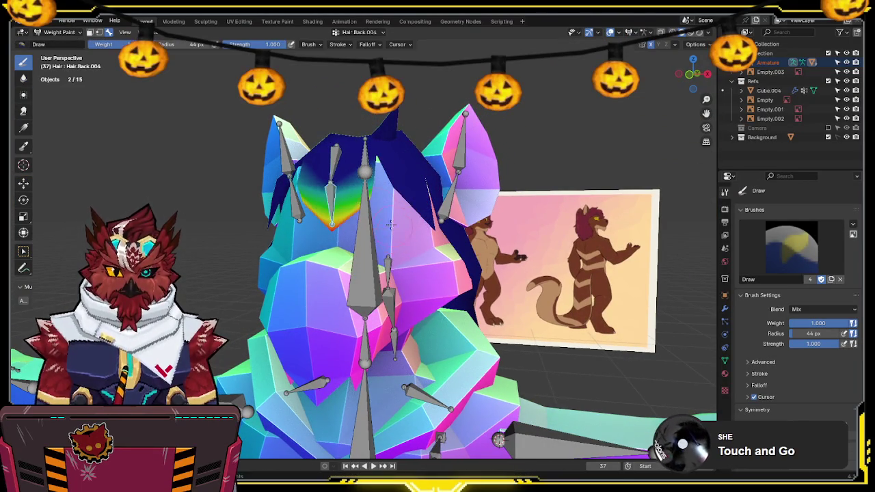
{"action": "key", "text": "r"}
{"action": "mouse_move", "coordinate": [340, 173]}
{"action": "middle_mouse_down"}
{"action": "mouse_move", "coordinate": [382, 185]}
{"action": "mouse_move", "coordinate": [299, 143]}
{"action": "middle_mouse_up"}
{"action": "right_click", "coordinate": [411, 175]}
Step: With the Head bone active, enter armature Edit Mode in front orthographic view
{"action": "mouse_move", "coordinate": [347, 164]}
{"action": "middle_mouse_down"}
{"action": "mouse_move", "coordinate": [394, 113]}
{"action": "mouse_move", "coordinate": [425, 198]}
{"action": "mouse_move", "coordinate": [330, 160]}
{"action": "mouse_move", "coordinate": [423, 157]}
{"action": "mouse_move", "coordinate": [478, 137]}
{"action": "middle_mouse_up"}
{"action": "left_click", "coordinate": [425, 198], "text": "ctrl"}
{"action": "key", "text": "ctrl+Tab"}
{"action": "left_click", "coordinate": [352, 172]}
{"action": "key", "text": "Tab"}
{"action": "left_click", "coordinate": [331, 160]}
{"action": "key", "text": "Tab"}
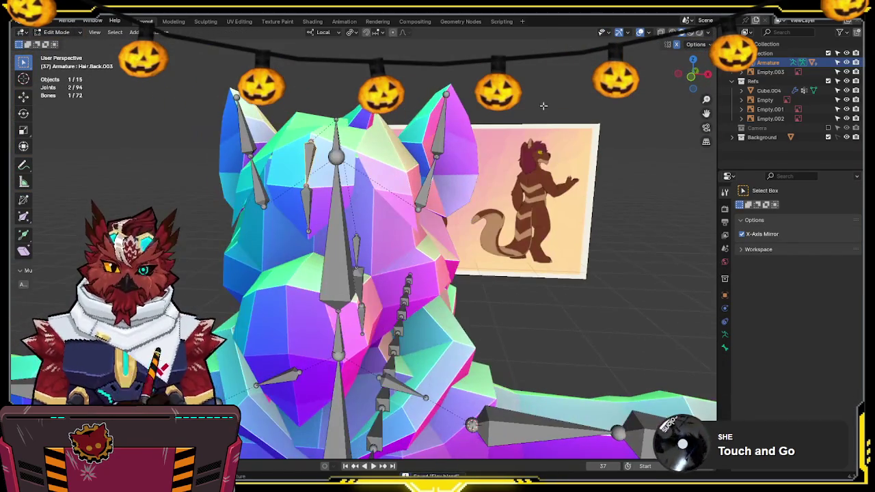
{"action": "left_click", "coordinate": [679, 87]}
Step: Extrude a new small hair bone and position it beside the head
{"action": "key", "text": "e"}
{"action": "left_click", "coordinate": [409, 202]}
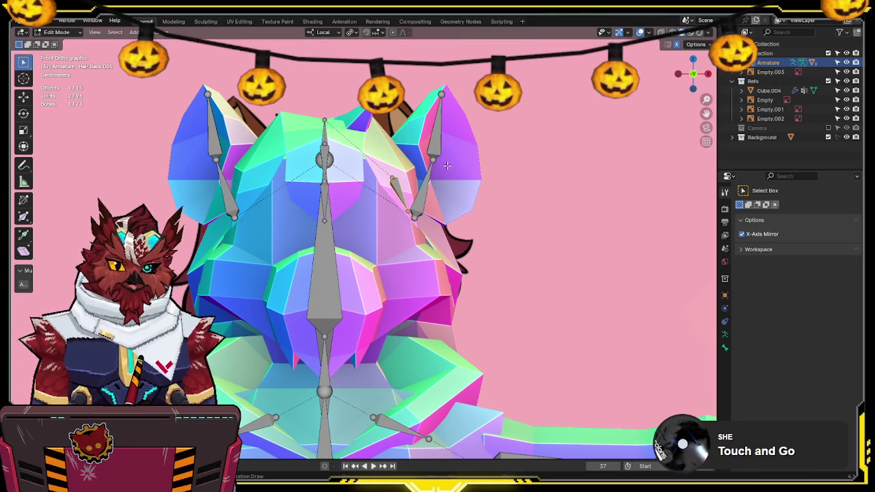
{"action": "middle_click_drag", "start_coordinate": [449, 159], "coordinate": [646, 73]}
{"action": "left_click", "coordinate": [704, 73]}
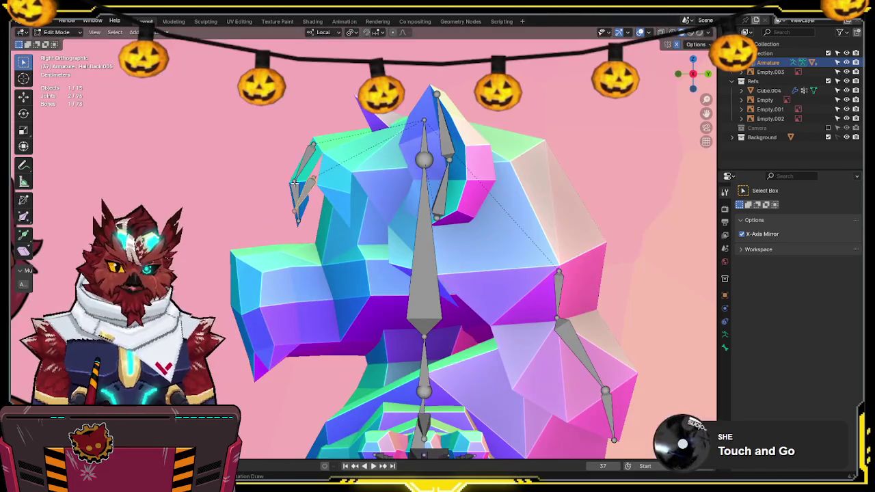
{"action": "key", "text": "ctrl+z"}
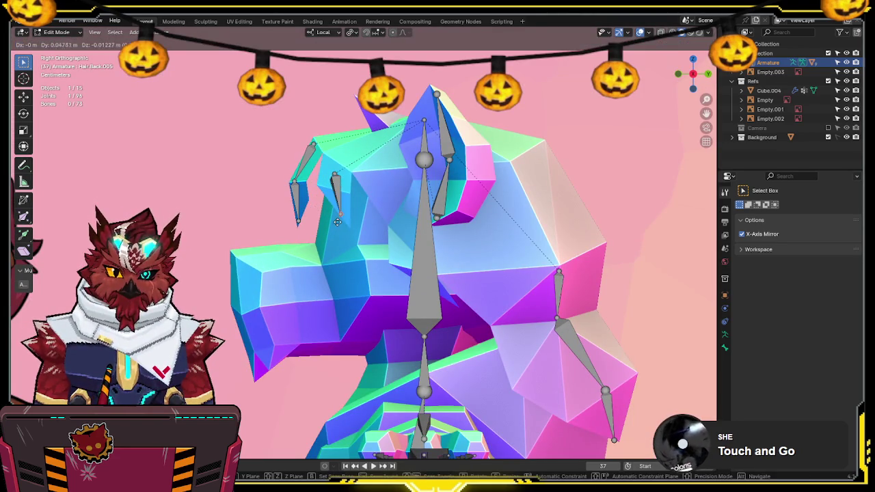
Step: Name the bone Hair.L, symmetrize it into Hair.R, and return to Object Mode
{"action": "key", "text": "F2"}
{"action": "type", "text": "H"}
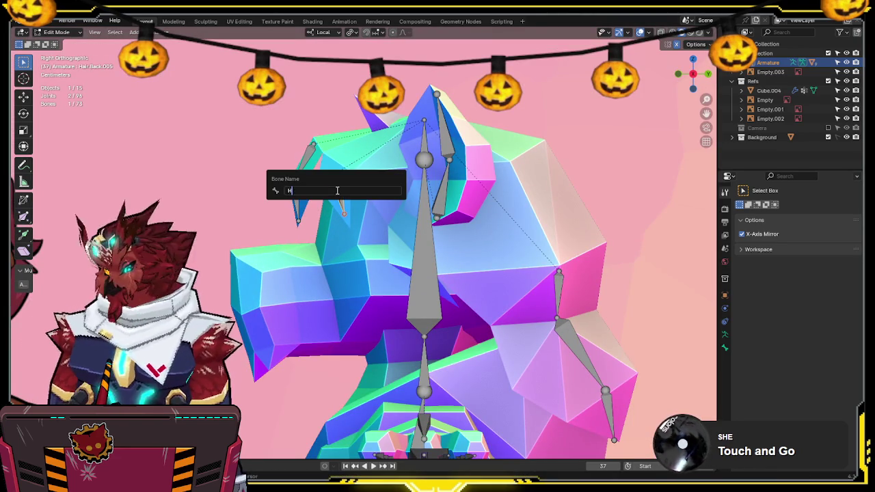
{"action": "type", "text": "air.L"}
{"action": "key", "text": "Return"}
{"action": "key", "text": "F3"}
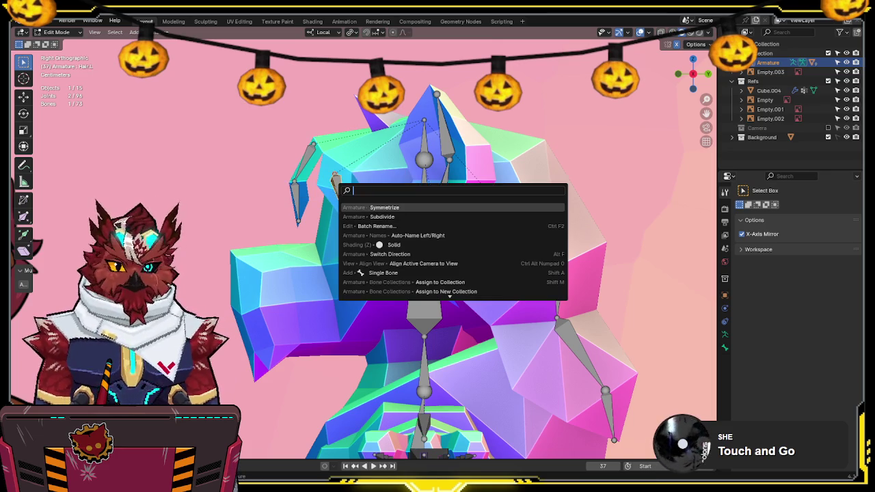
{"action": "key", "text": "Return"}
{"action": "mouse_move", "coordinate": [409, 199]}
{"action": "middle_mouse_down"}
{"action": "mouse_move", "coordinate": [522, 207]}
{"action": "mouse_move", "coordinate": [490, 216]}
{"action": "middle_mouse_up"}
{"action": "key", "text": "ctrl+Tab"}
{"action": "left_click", "coordinate": [383, 212]}
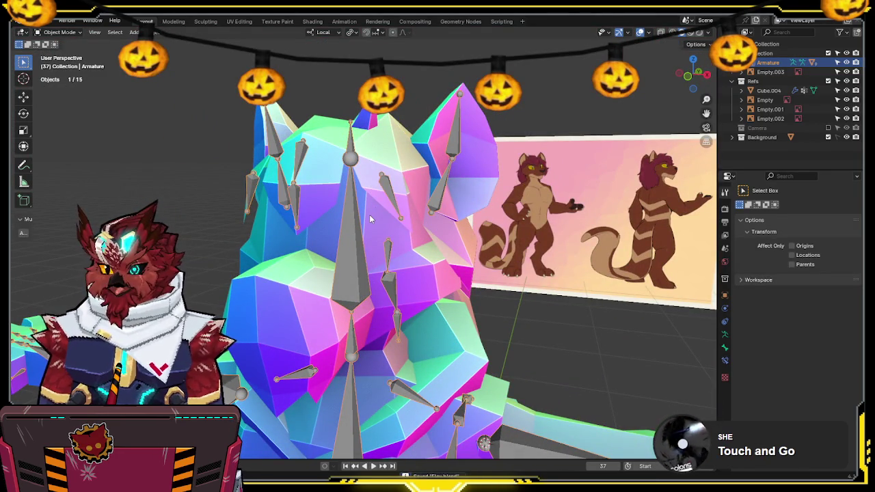
Step: Add the hair mesh to the selection and switch to Weight Paint mode
{"action": "middle_click_drag", "start_coordinate": [368, 218], "coordinate": [381, 230]}
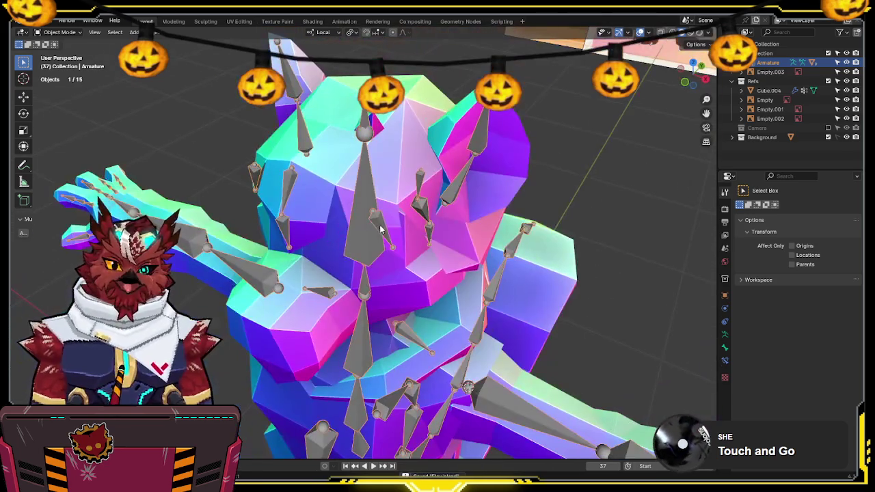
{"action": "left_click", "coordinate": [383, 164], "text": "shift"}
{"action": "key", "text": "ctrl+Tab"}
{"action": "left_click", "coordinate": [379, 159]}
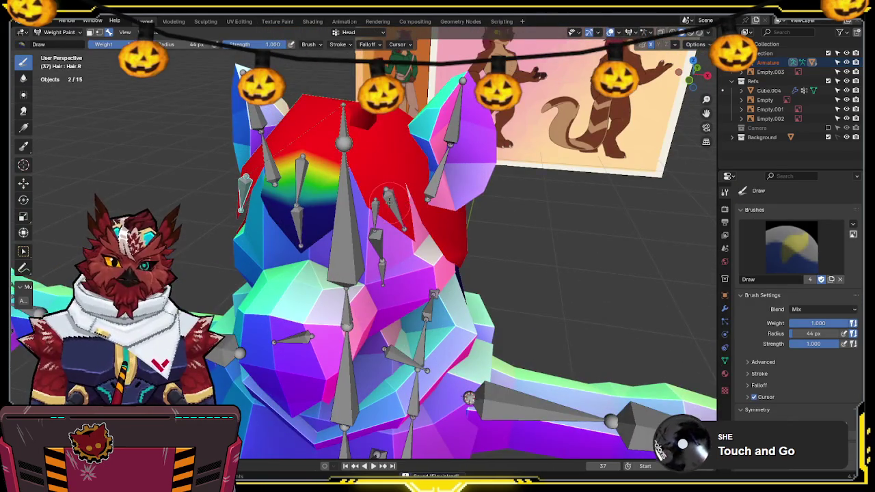
Step: Paint Hair.L bone weight onto the front side hair strip
{"action": "middle_click_drag", "start_coordinate": [387, 198], "coordinate": [379, 193]}
{"action": "left_click", "coordinate": [380, 194], "text": "ctrl"}
{"action": "left_click", "coordinate": [396, 226], "text": "ctrl"}
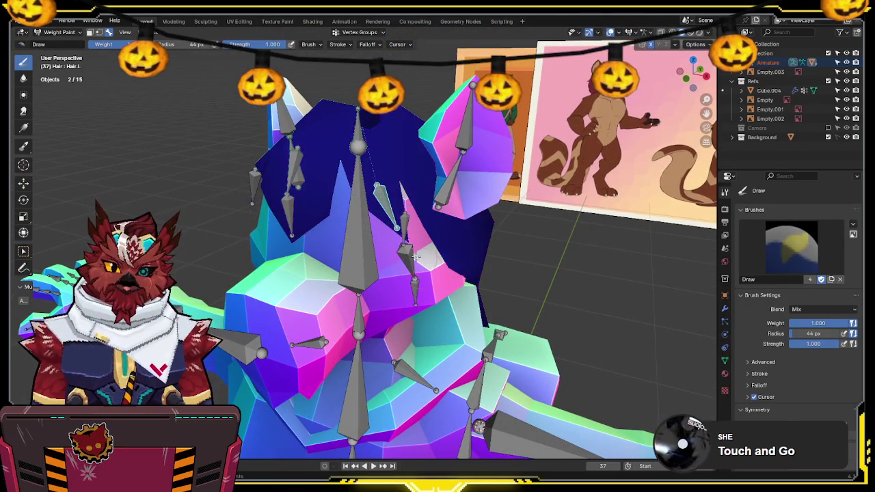
{"action": "left_click", "coordinate": [255, 183], "text": "ctrl"}
{"action": "left_click", "coordinate": [394, 198], "text": "ctrl"}
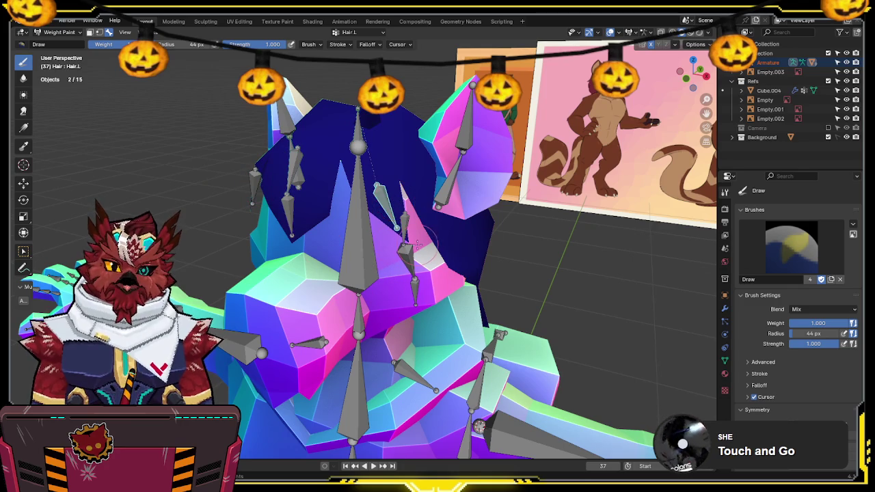
{"action": "mouse_move", "coordinate": [395, 198]}
{"action": "middle_mouse_down"}
{"action": "mouse_move", "coordinate": [367, 236]}
{"action": "mouse_move", "coordinate": [322, 205]}
{"action": "middle_mouse_up"}
{"action": "left_click_drag", "start_coordinate": [335, 222], "coordinate": [319, 204]}
{"action": "middle_click_drag", "start_coordinate": [367, 233], "coordinate": [377, 219]}
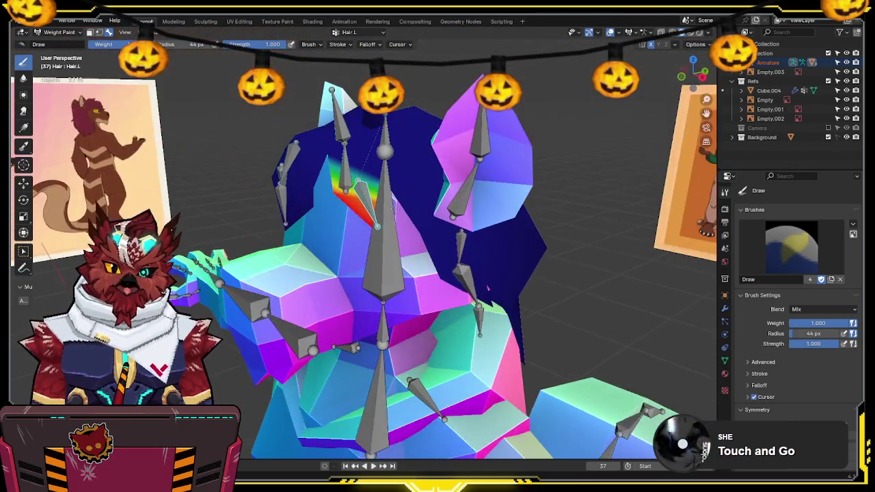
{"action": "left_click_drag", "start_coordinate": [378, 218], "coordinate": [369, 205]}
{"action": "mouse_move", "coordinate": [369, 205]}
{"action": "middle_mouse_down"}
{"action": "mouse_move", "coordinate": [438, 143]}
{"action": "mouse_move", "coordinate": [383, 171]}
{"action": "middle_mouse_up"}
Step: Subtract the Head bone's weight from the side hair strip
{"action": "left_click", "coordinate": [260, 177], "text": "ctrl"}
{"action": "mouse_move", "coordinate": [260, 178]}
{"action": "middle_mouse_down"}
{"action": "mouse_move", "coordinate": [348, 175]}
{"action": "mouse_move", "coordinate": [355, 184]}
{"action": "mouse_move", "coordinate": [333, 211]}
{"action": "mouse_move", "coordinate": [356, 216]}
{"action": "middle_mouse_up"}
{"action": "left_click", "coordinate": [376, 161], "text": "ctrl"}
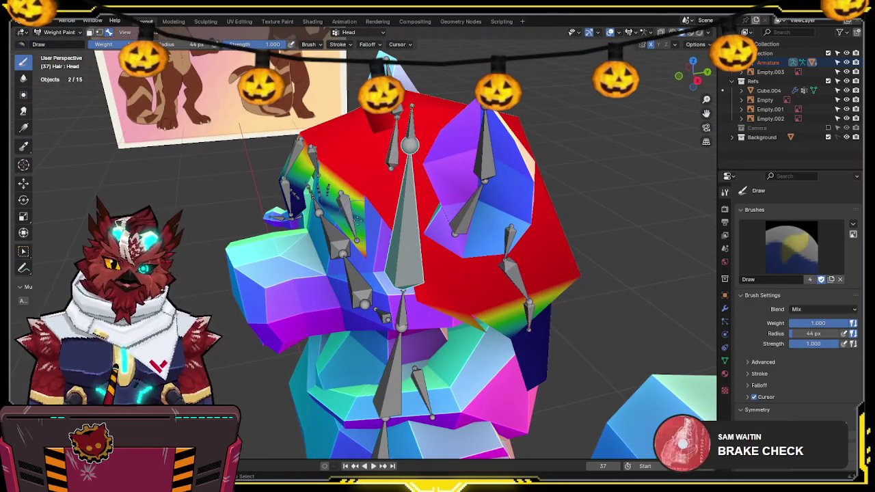
{"action": "left_click_drag", "start_coordinate": [356, 221], "coordinate": [362, 257], "text": "ctrl"}
Step: Touch up the Hair.L weights on the hair strip
{"action": "middle_click_drag", "start_coordinate": [337, 220], "coordinate": [444, 202]}
{"action": "left_click", "coordinate": [446, 201], "text": "ctrl"}
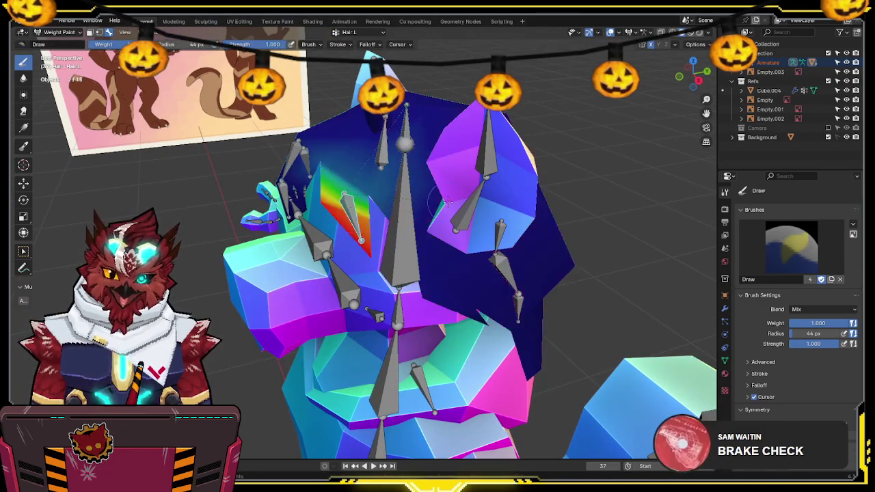
{"action": "left_click_drag", "start_coordinate": [369, 198], "coordinate": [352, 164]}
{"action": "middle_click_drag", "start_coordinate": [341, 164], "coordinate": [396, 144]}
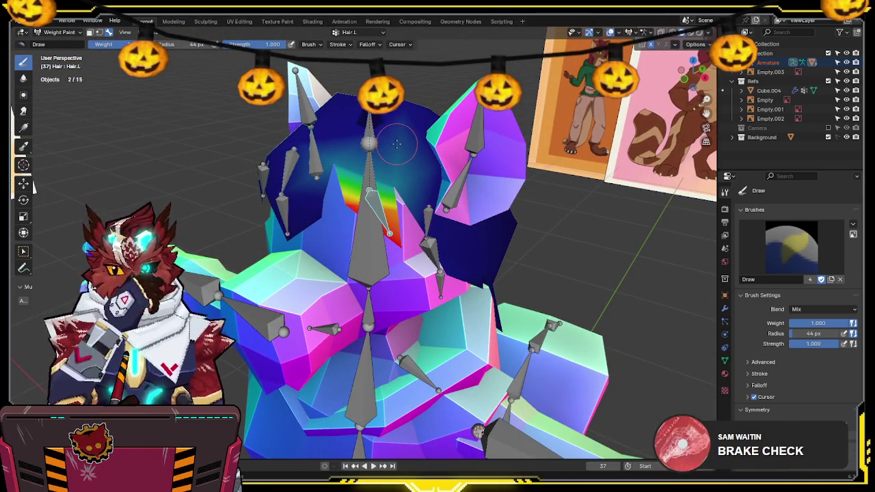